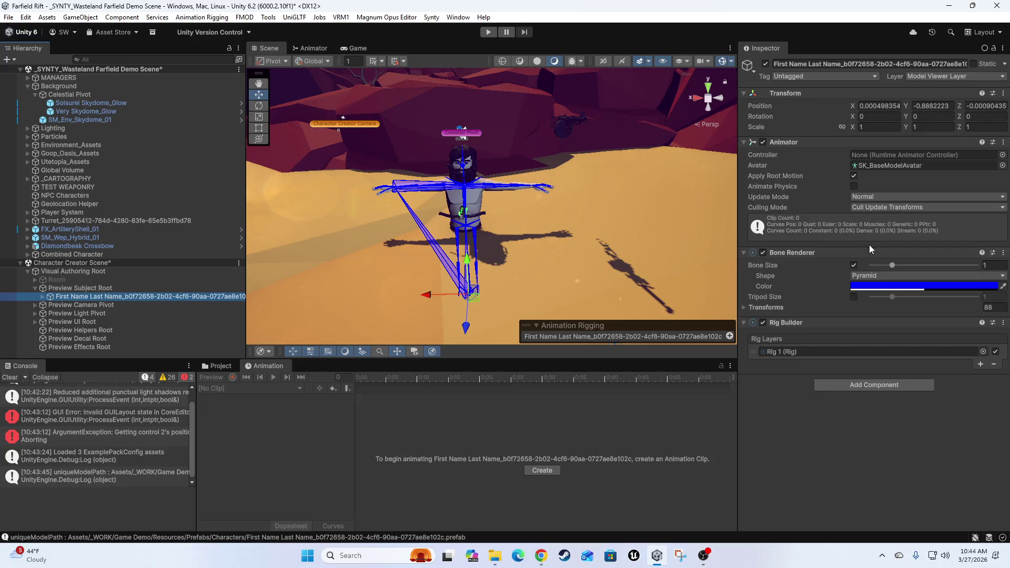
# Change the Bone Renderer shape from Pyramid to Line
pyautogui.click(888, 273)
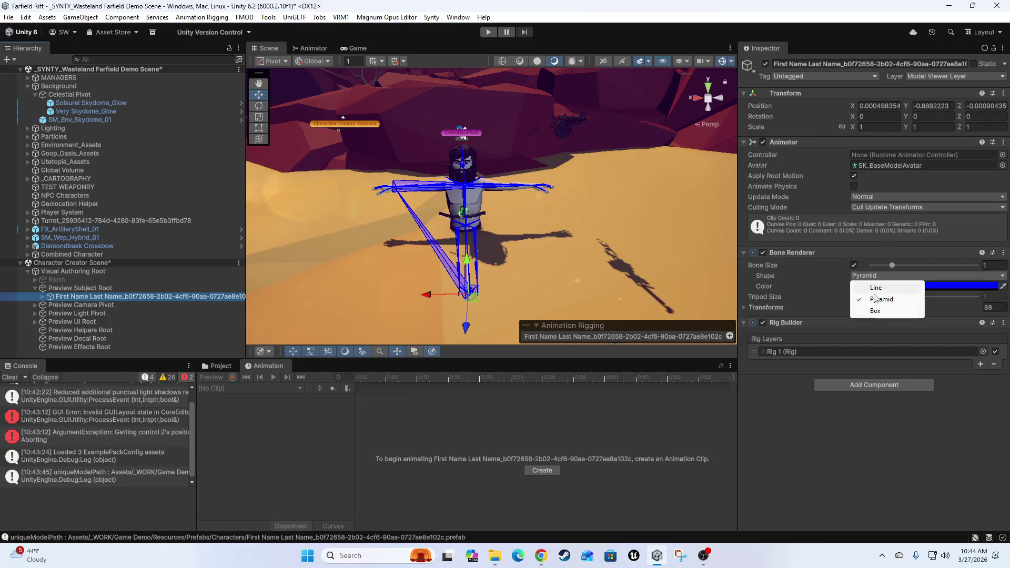
pyautogui.click(875, 287)
pyautogui.scroll(5, 447, 244)
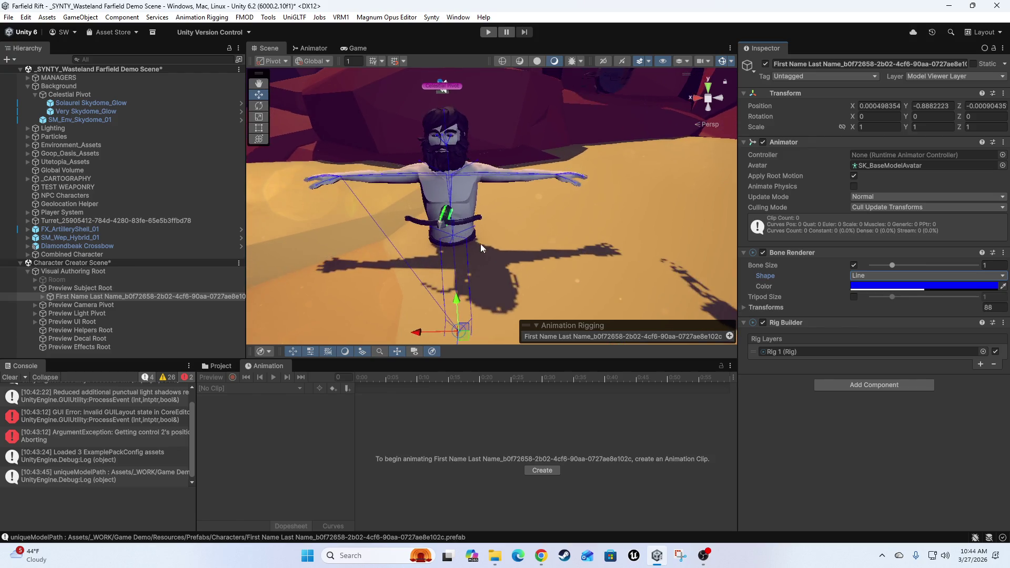
pyautogui.scroll(2, 481, 244)
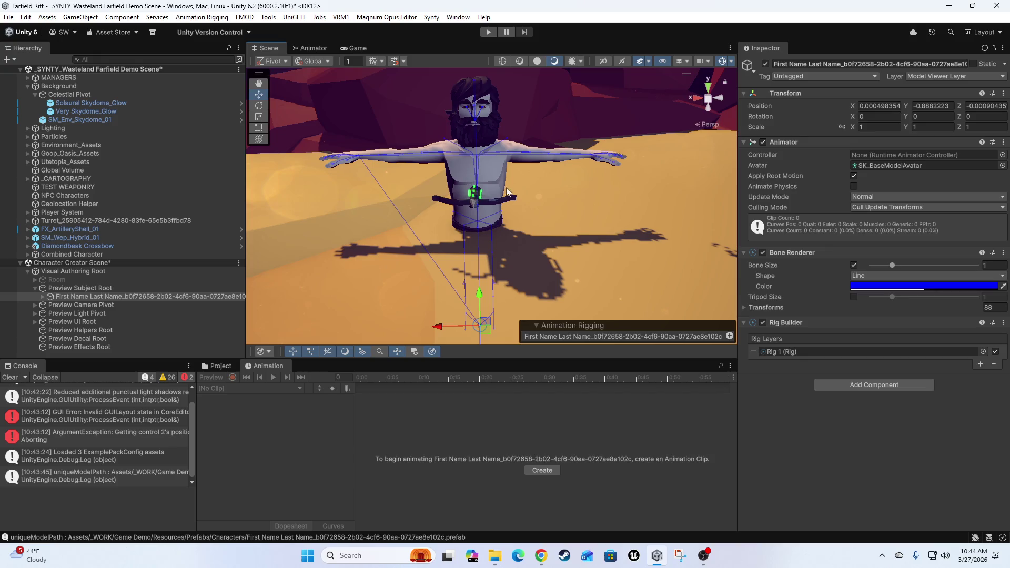
# Orbit the Scene view to an angled look at the character and select the character model
pyautogui.moveTo(507, 195)
pyautogui.mouseDown()
pyautogui.moveTo(484, 300)
pyautogui.moveTo(611, 171)
pyautogui.moveTo(564, 241)
pyautogui.mouseUp()
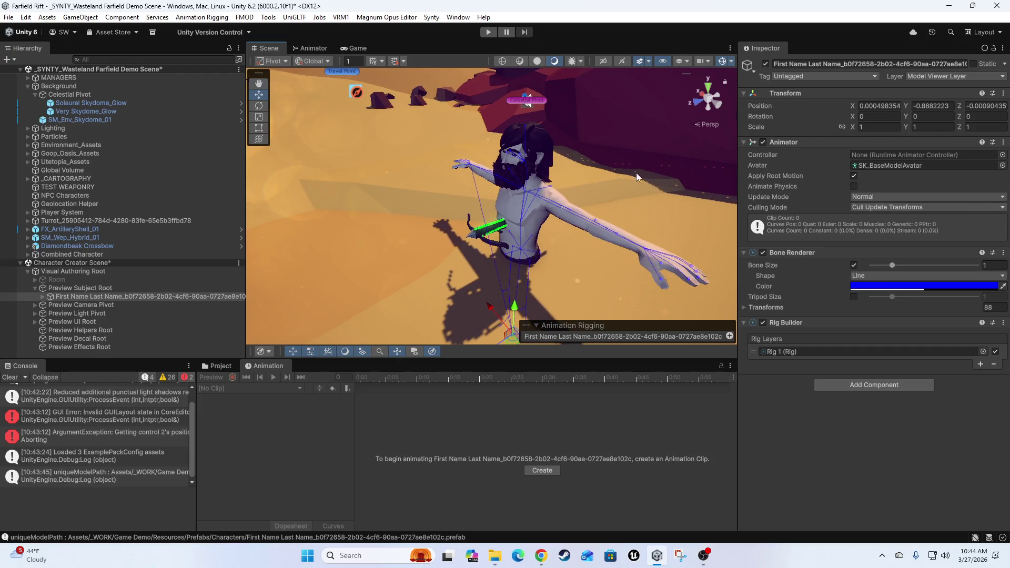
pyautogui.hotkey('alt', 'Tab')
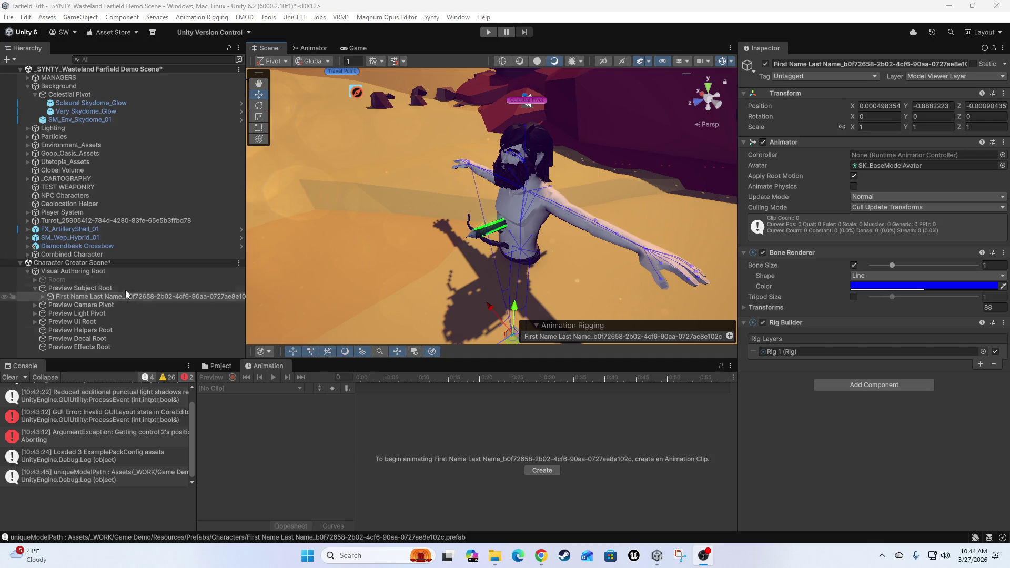
pyautogui.click(64, 290)
pyautogui.click(69, 298)
# Expand the character in the Hierarchy, inspect Rig 1, then reselect the character model
pyautogui.click(41, 298)
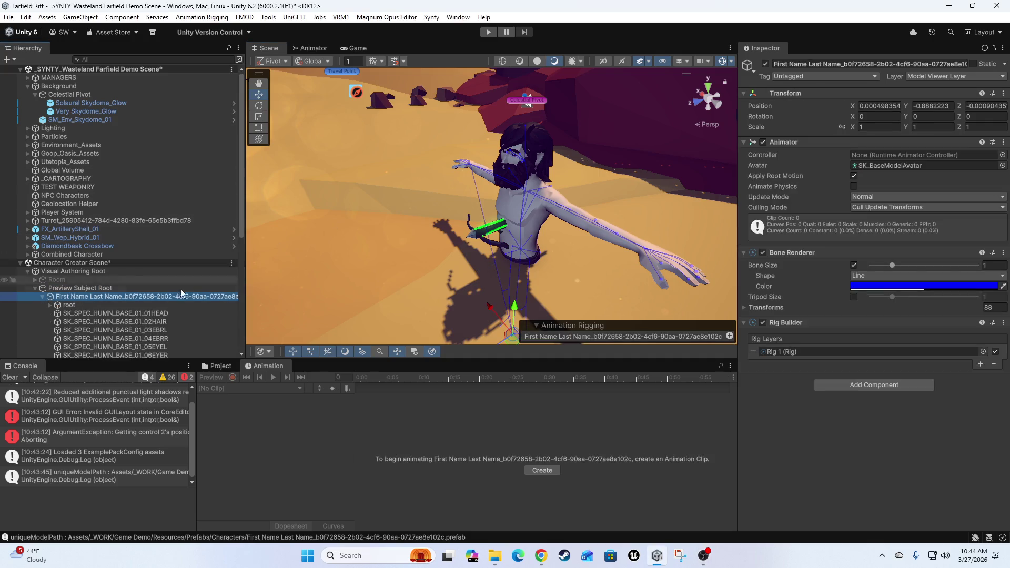
pyautogui.click(68, 303)
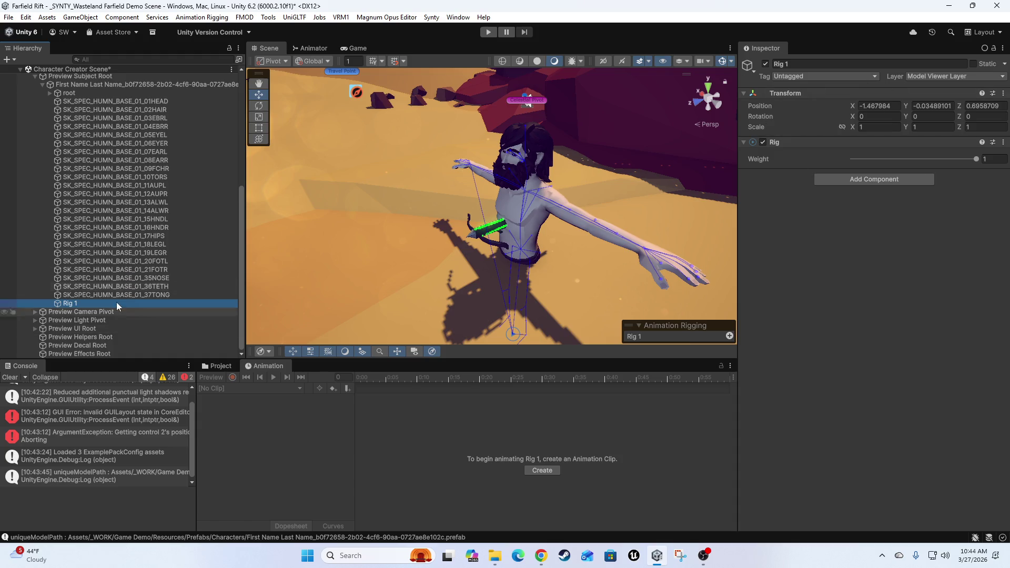
pyautogui.scroll(5, 118, 260)
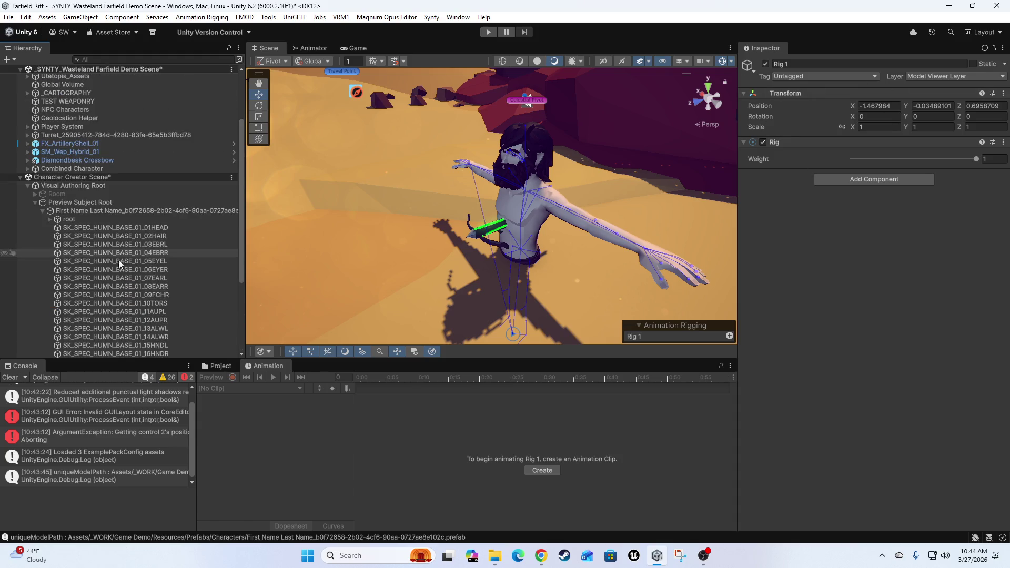
pyautogui.click(61, 211)
# Enter 0 for the character's Transform Position Y and Z values
pyautogui.click(889, 107)
pyautogui.click(889, 107)
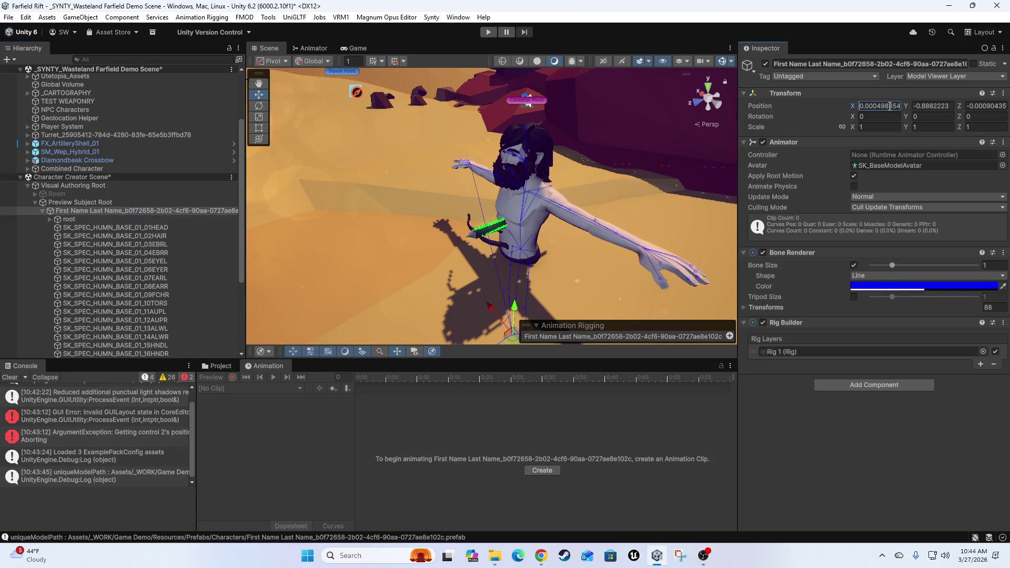
pyautogui.press('Tab')
pyautogui.write('0')
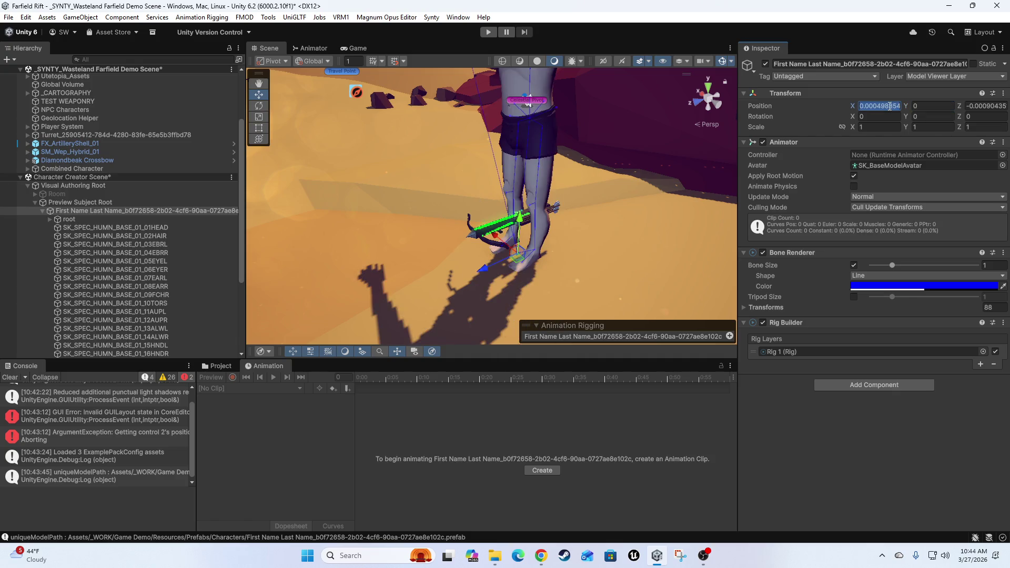
pyautogui.press('Tab')
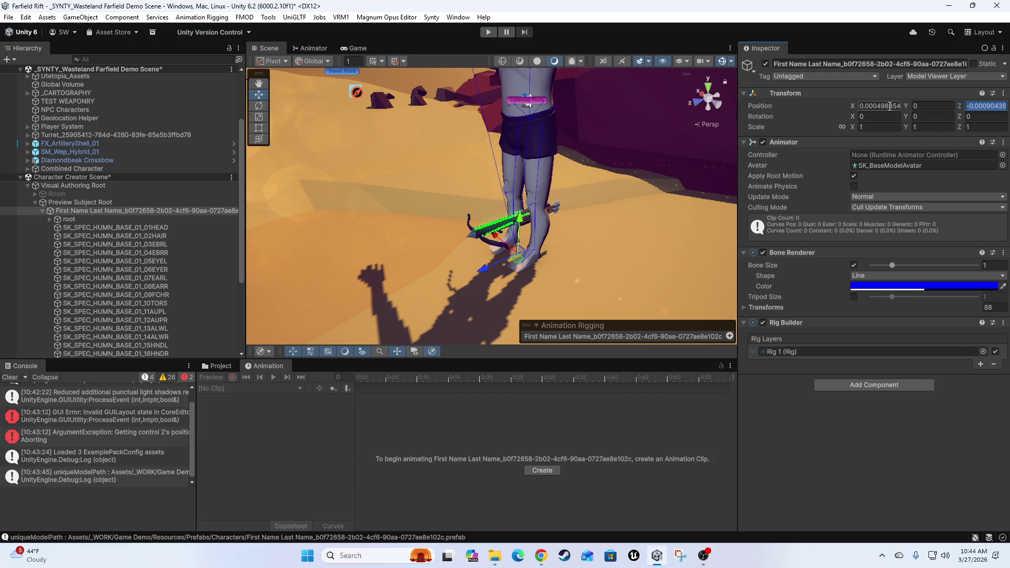
pyautogui.write('0')
pyautogui.hotkey('shift', 'Tab')
pyautogui.hotkey('shift', 'Tab')
pyautogui.write('0')
pyautogui.moveTo(579, 226)
pyautogui.mouseDown()
pyautogui.moveTo(570, 234)
pyautogui.moveTo(452, 176)
pyautogui.moveTo(529, 180)
pyautogui.moveTo(471, 177)
pyautogui.moveTo(527, 161)
pyautogui.moveTo(482, 194)
pyautogui.moveTo(502, 174)
pyautogui.moveTo(490, 182)
pyautogui.moveTo(579, 174)
pyautogui.mouseUp()
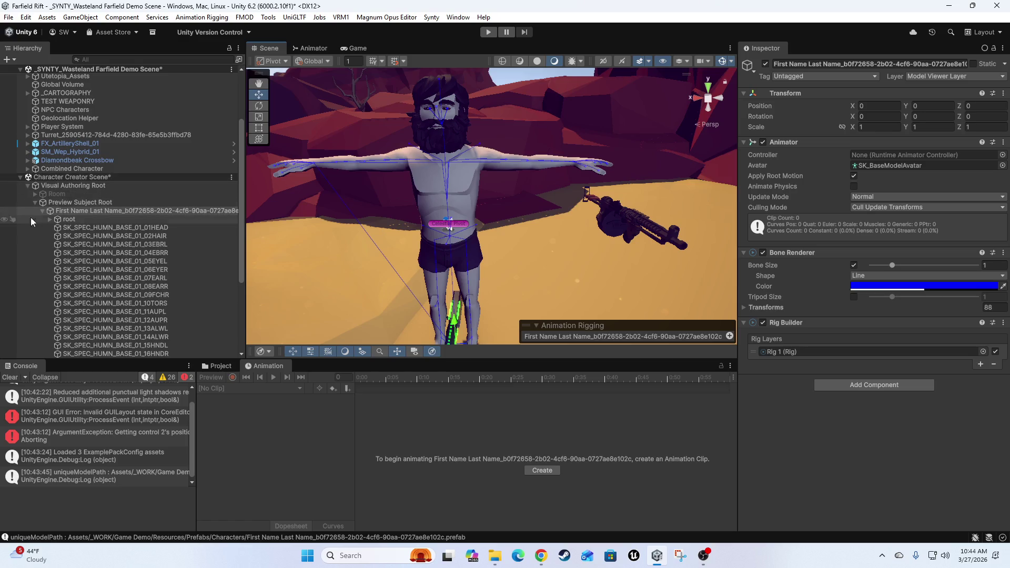
# Select the root bone, reselect the character, and orbit the Scene view to a new angle
pyautogui.click(129, 217)
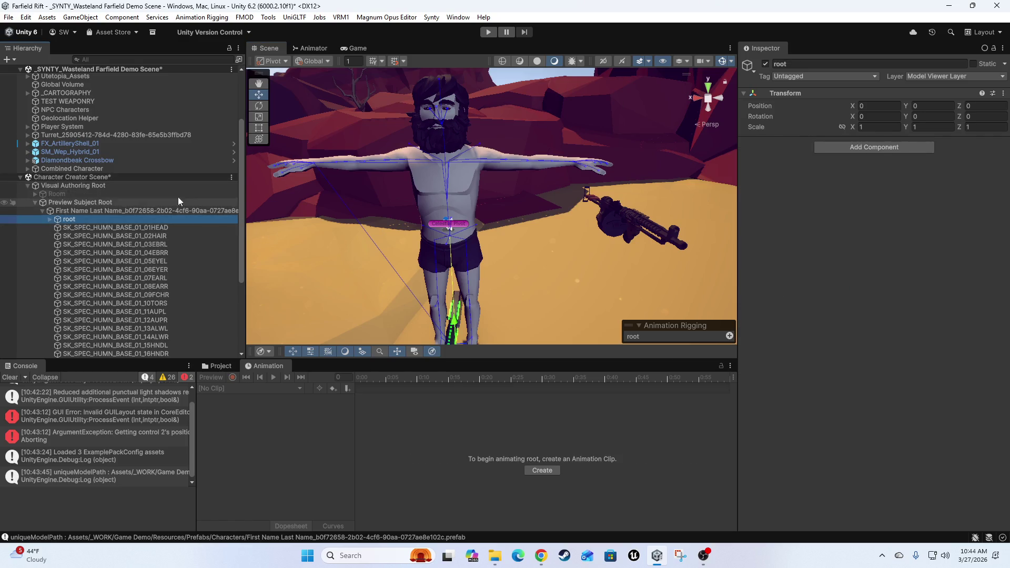
pyautogui.click(112, 210)
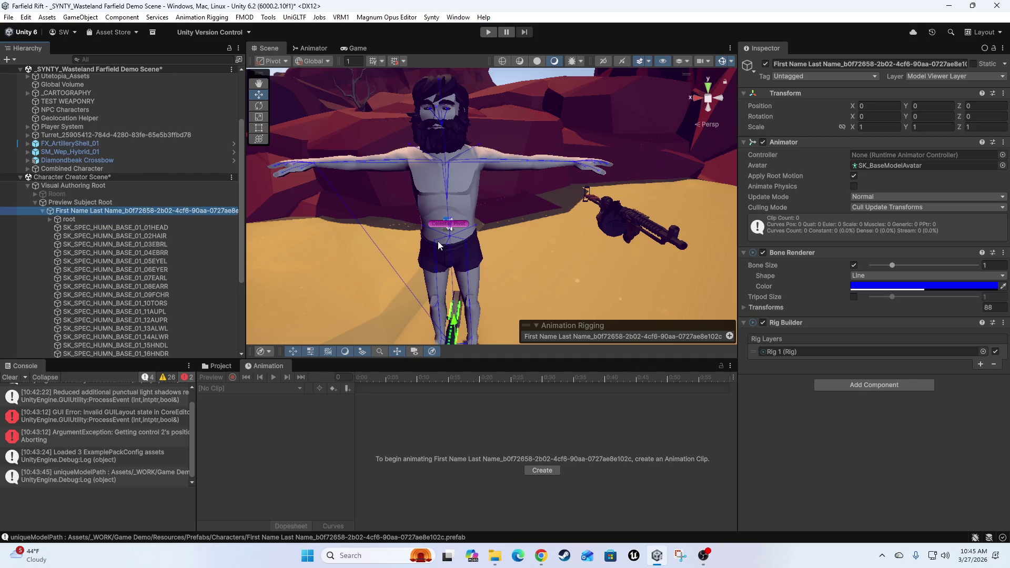
pyautogui.scroll(-3, 426, 234)
pyautogui.moveTo(428, 273)
pyautogui.mouseDown()
pyautogui.moveTo(534, 244)
pyautogui.moveTo(541, 232)
pyautogui.moveTo(513, 223)
pyautogui.moveTo(480, 267)
pyautogui.mouseUp()
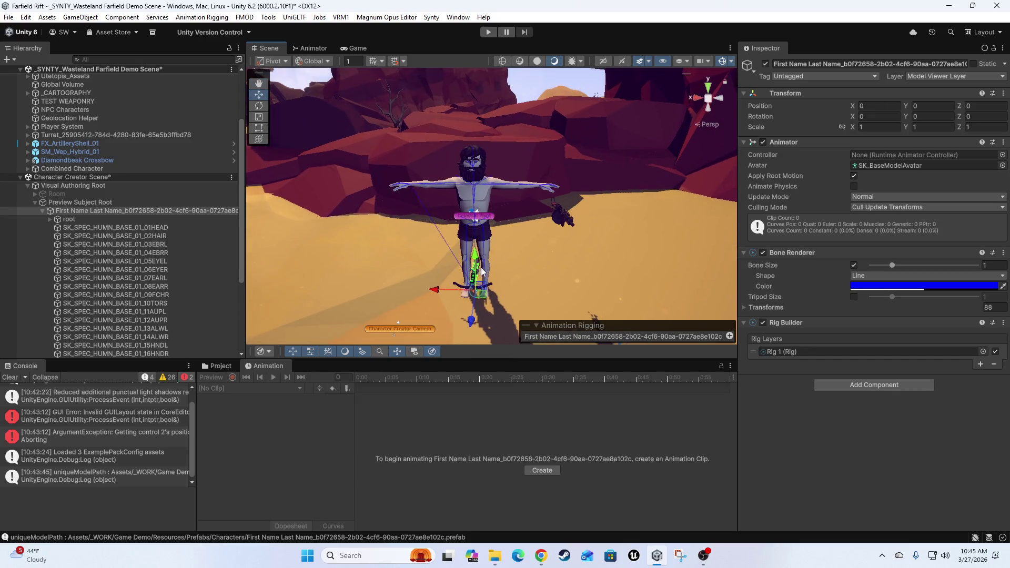
pyautogui.scroll(3, 480, 267)
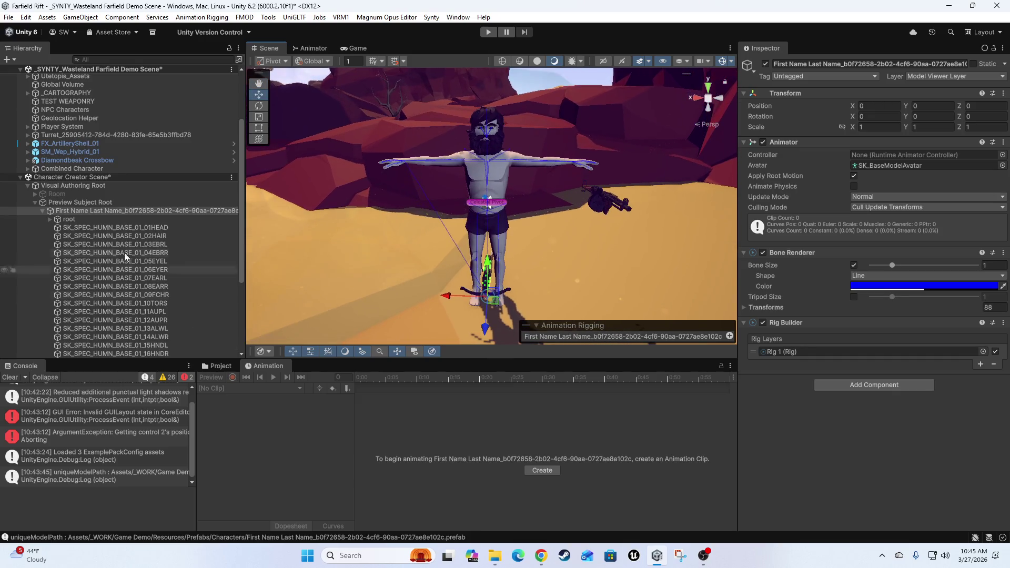
# Rename the character model to 'TEST MODEL'
pyautogui.rightClick(75, 212)
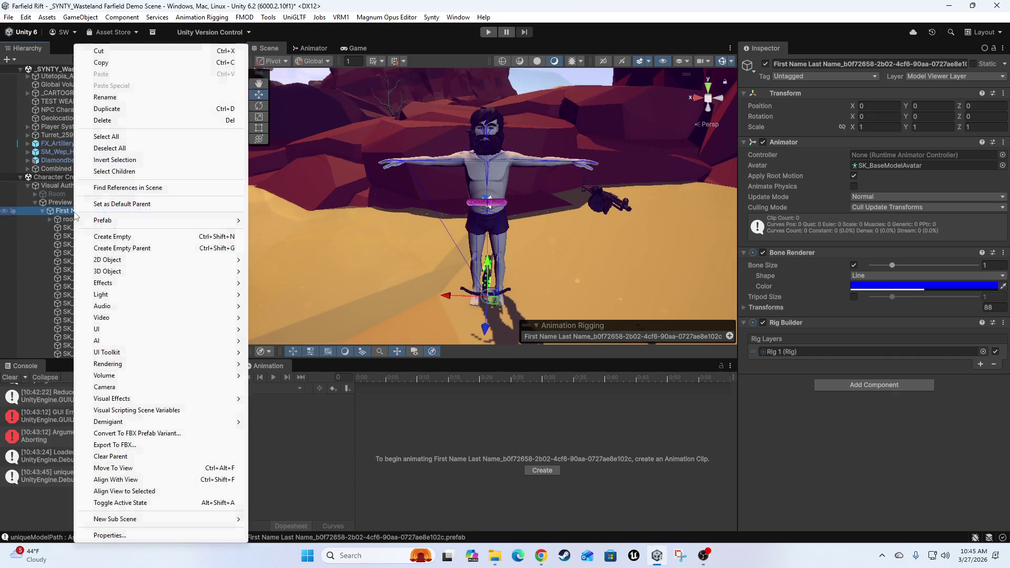
pyautogui.click(105, 96)
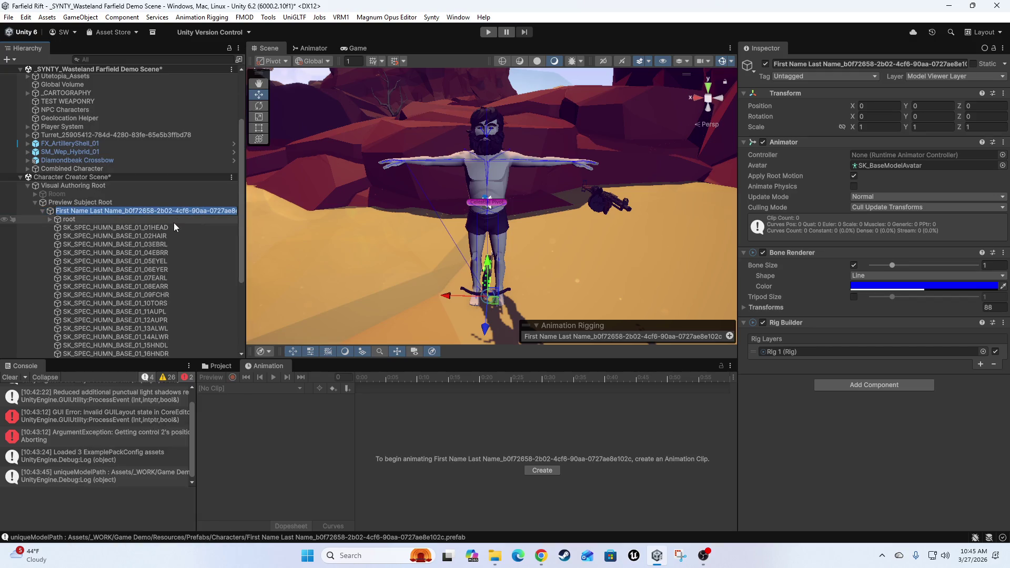
pyautogui.click(105, 203)
pyautogui.click(112, 210)
pyautogui.click(112, 209)
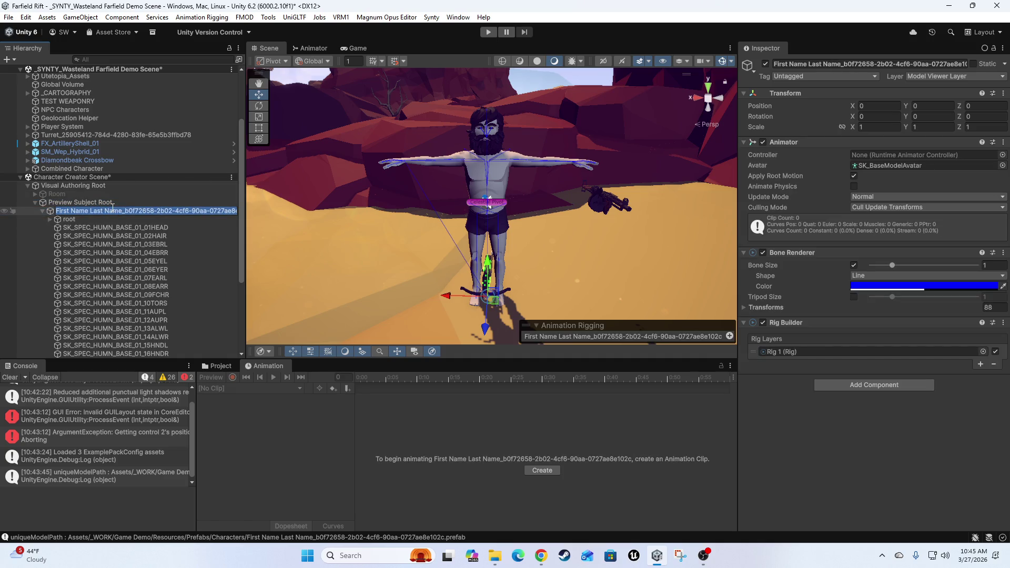
pyautogui.write('TEST MODEL')
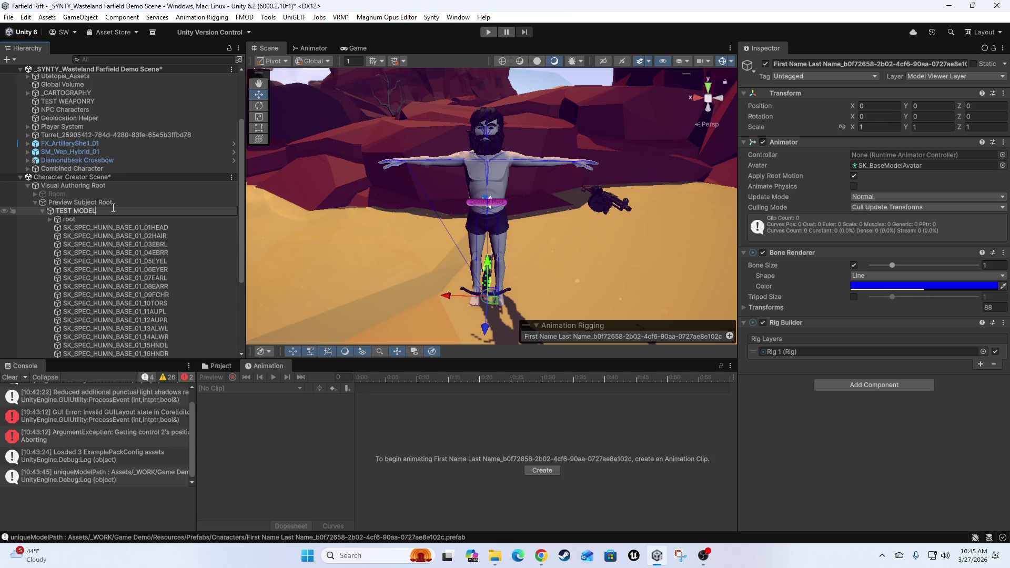
pyautogui.press('Return')
pyautogui.rightClick(85, 211)
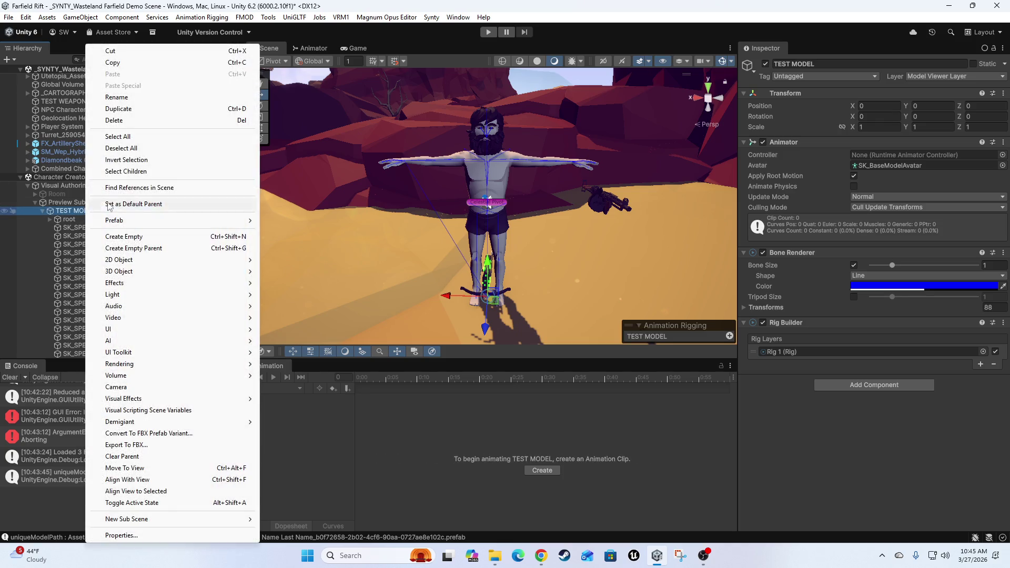
# Create an empty child of TEST MODEL named 'Mesh Group'
pyautogui.click(125, 237)
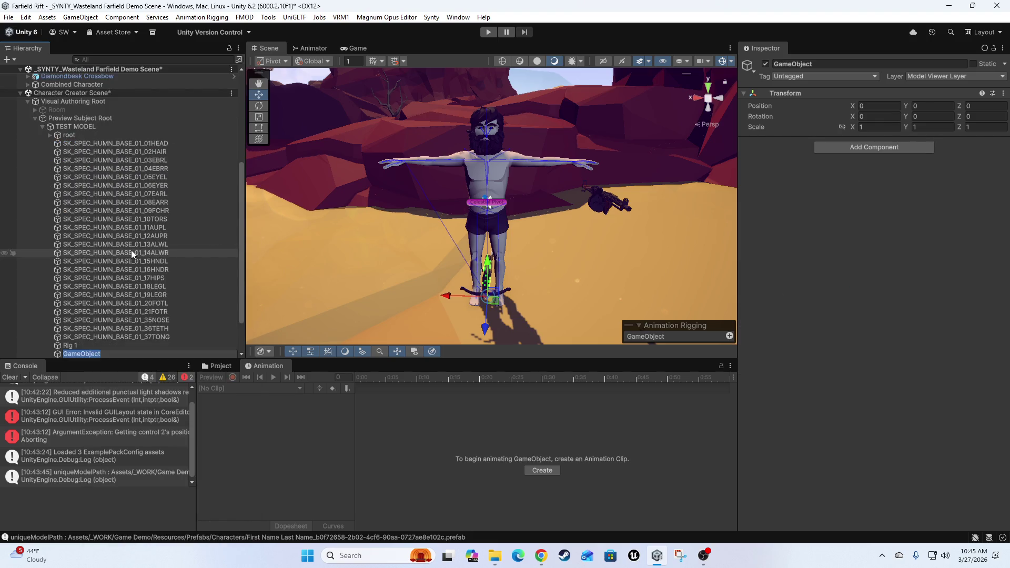
pyautogui.write('Mesh')
pyautogui.write(' Group')
pyautogui.press('Return')
pyautogui.moveTo(69, 352)
pyautogui.mouseDown()
pyautogui.moveTo(150, 303)
pyautogui.moveTo(98, 138)
pyautogui.mouseUp()
# Move the 24 body meshes from 01HEAD to 37TONG into Mesh Group and place it above root
pyautogui.click(93, 153)
pyautogui.keyDown('shift'); pyautogui.click(81, 345); pyautogui.keyUp('shift')
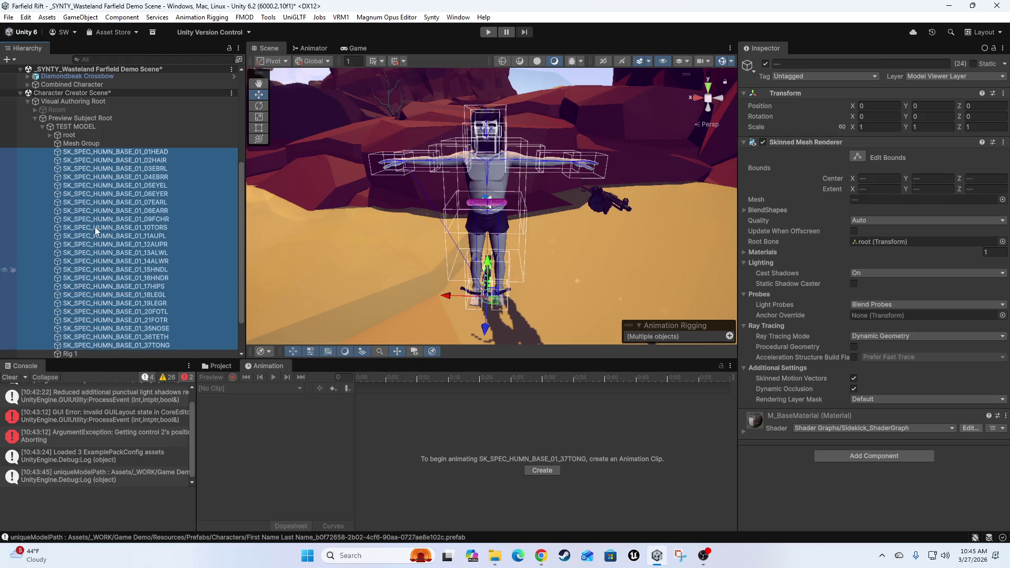
pyautogui.moveTo(81, 154); pyautogui.dragTo(91, 146)
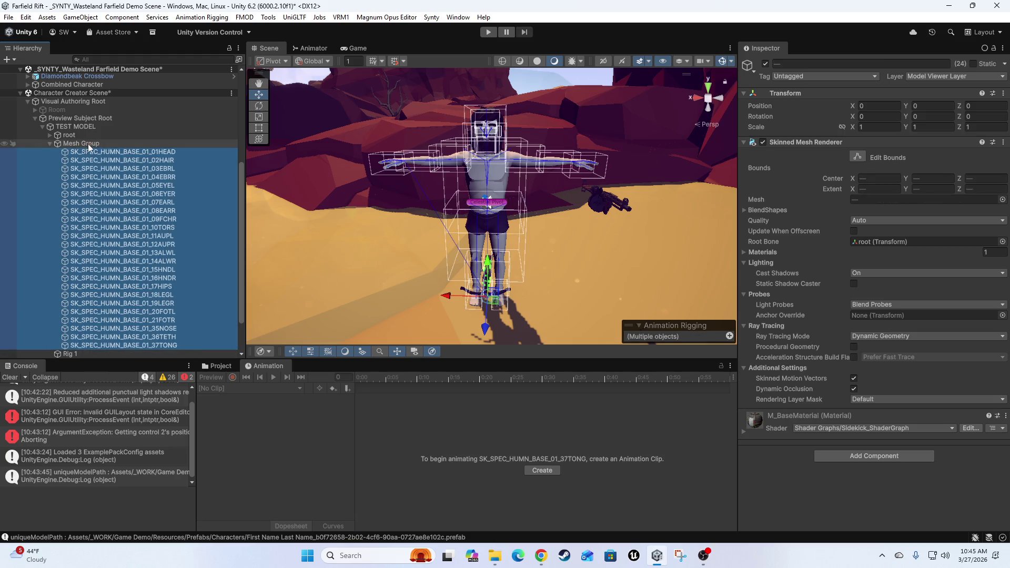
pyautogui.click(50, 143)
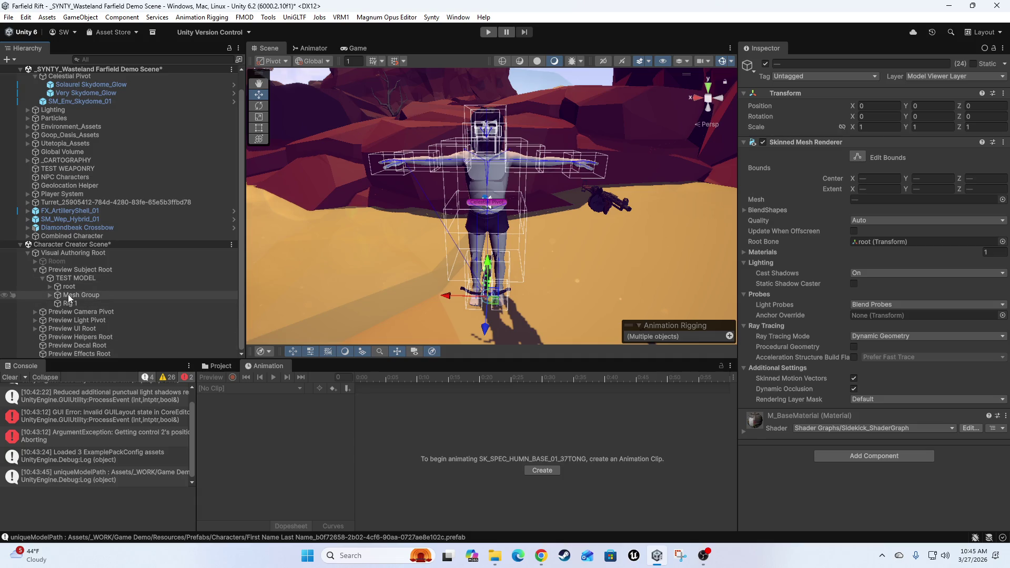
pyautogui.moveTo(79, 290); pyautogui.dragTo(79, 283)
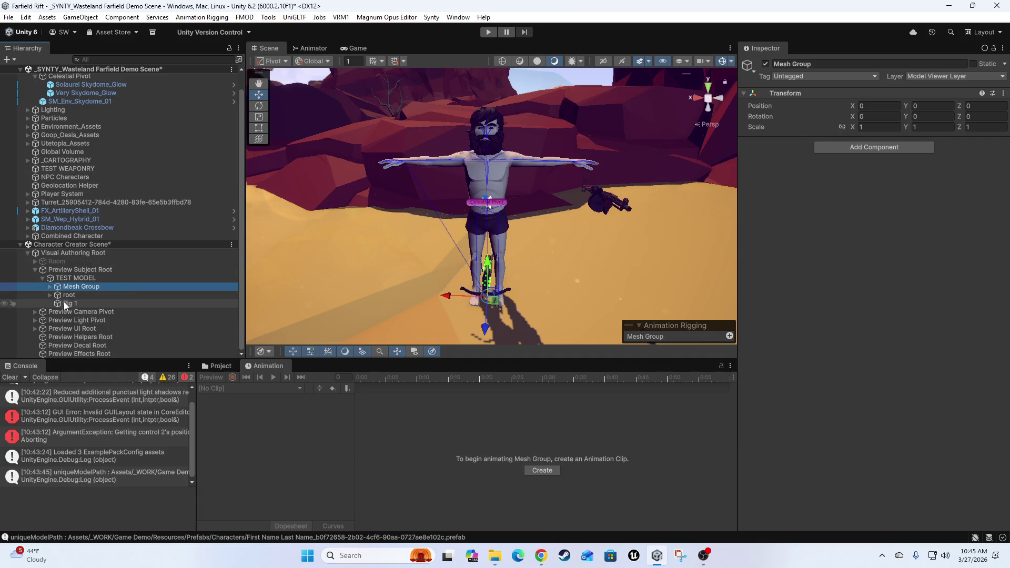
pyautogui.click(76, 279)
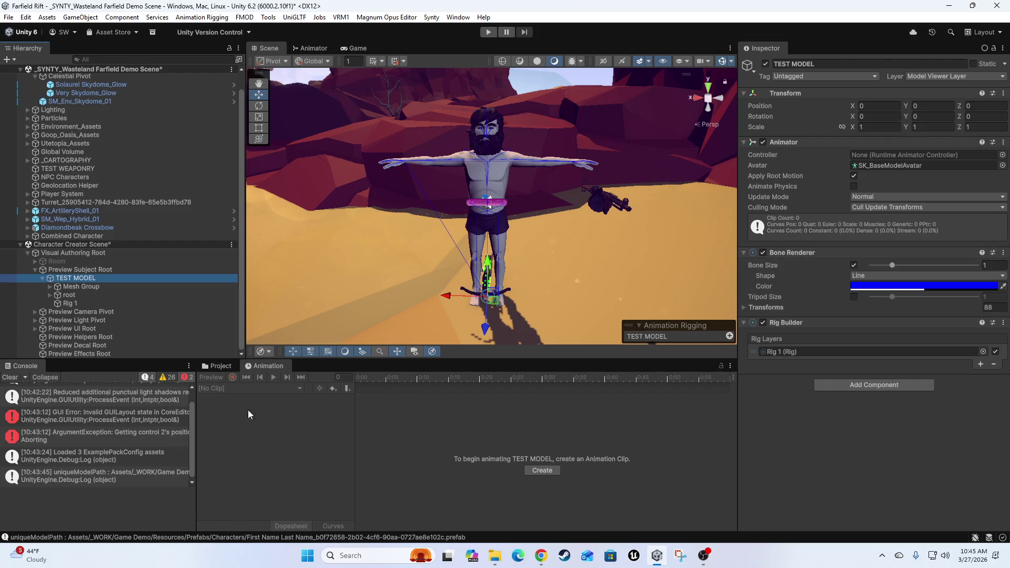
# Rename Rig 1 to 'Weapon Pose Rig'
pyautogui.click(71, 304)
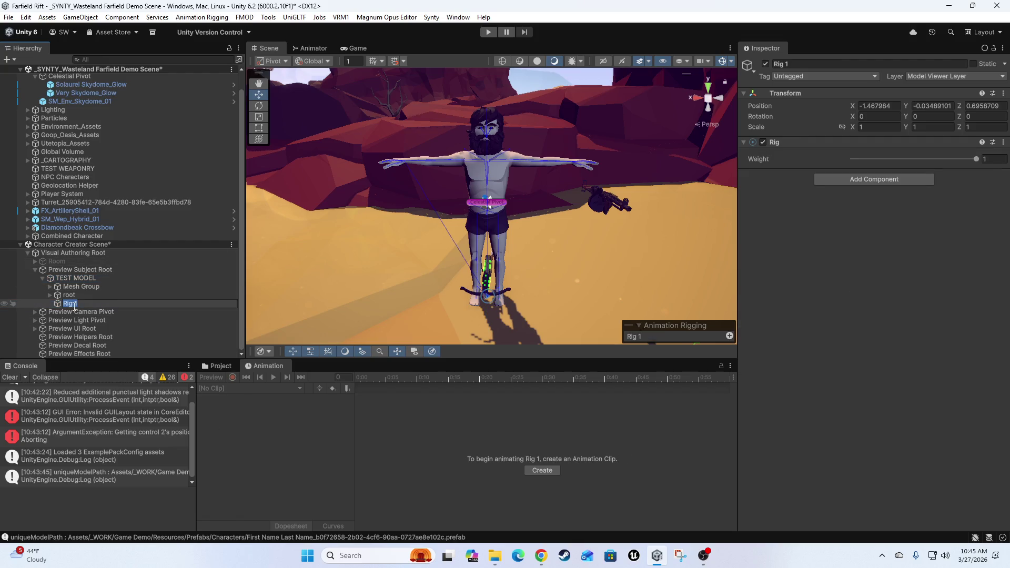
pyautogui.write('Weapon')
pyautogui.write('Pos')
pyautogui.write('e ')
pyautogui.write('Rig')
pyautogui.press('Return')
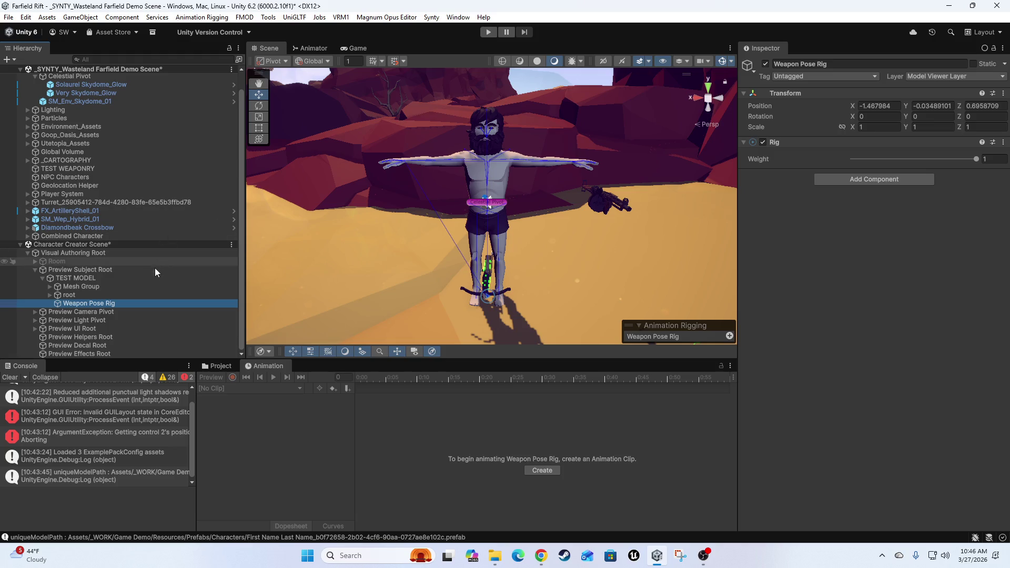
# Add an empty child 'Weapon Poser' under Weapon Pose Rig and collapse the rig's children
pyautogui.rightClick(79, 306)
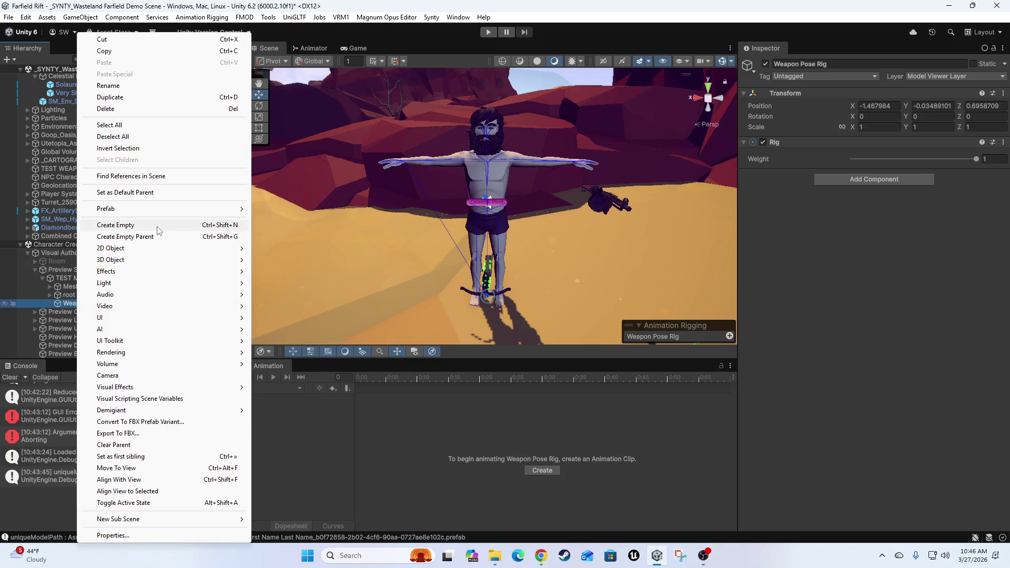
pyautogui.click(157, 227)
pyautogui.write('We')
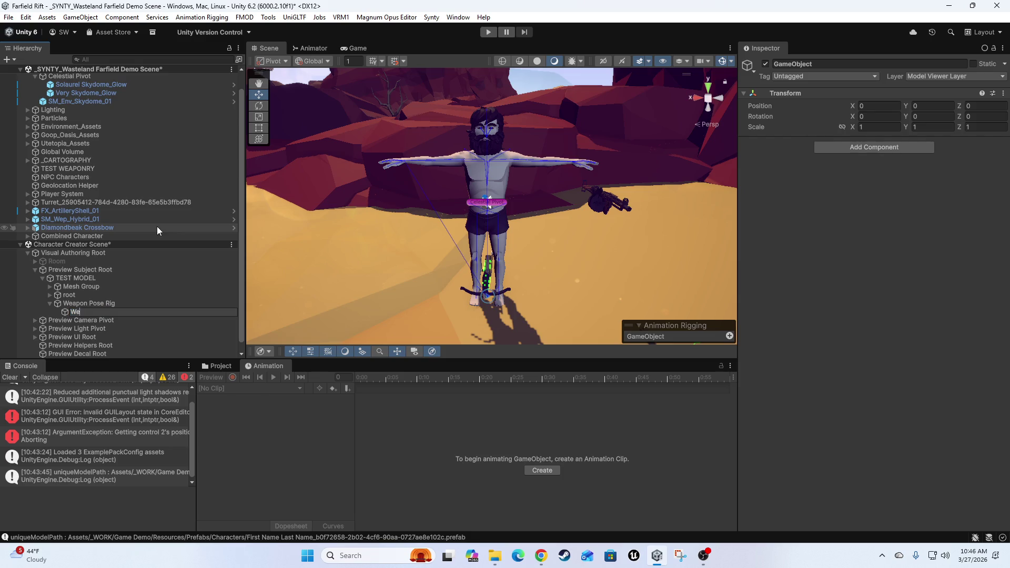
pyautogui.write('apon Poser')
pyautogui.press('Return')
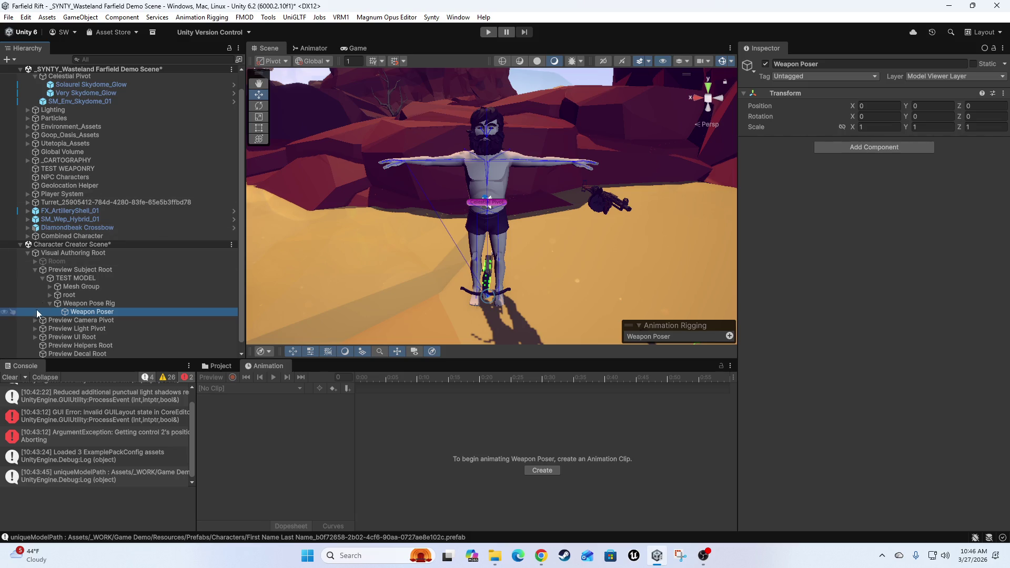
pyautogui.click(51, 302)
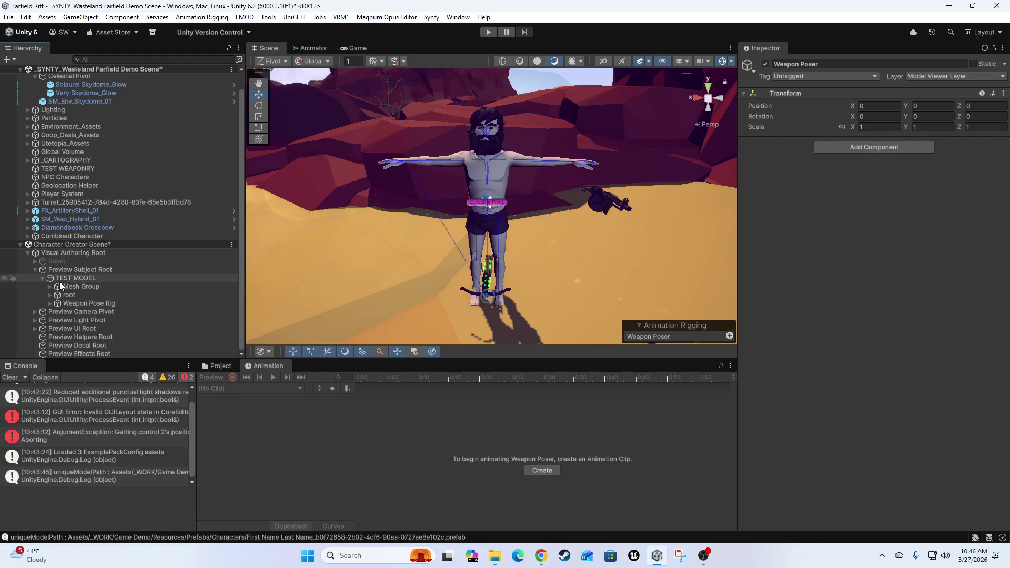
pyautogui.scroll(-2, 526, 232)
# Pan the scene, show the Project browser, and save the scene from the File menu
pyautogui.moveTo(599, 245); pyautogui.dragTo(549, 308)
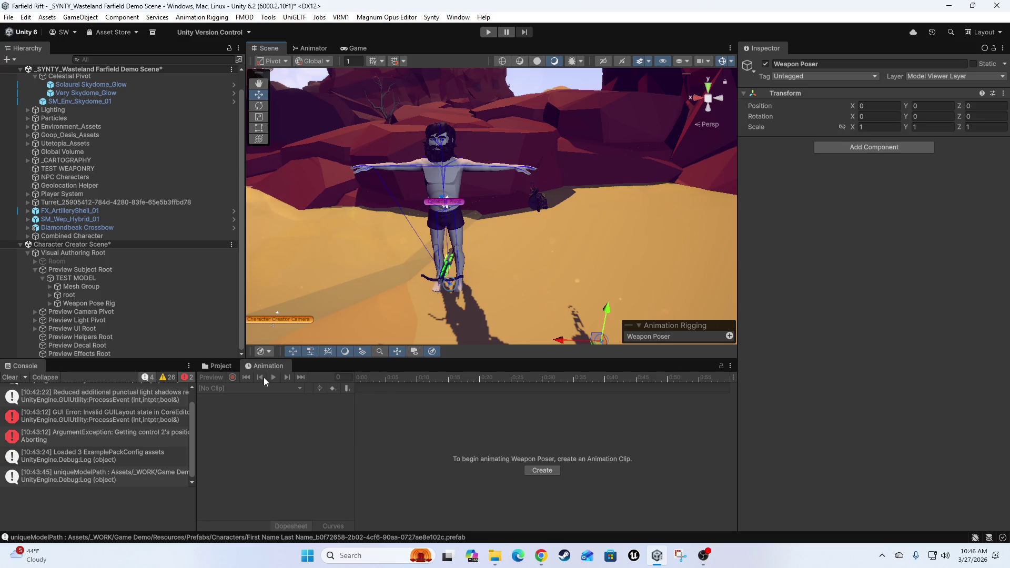
pyautogui.click(220, 365)
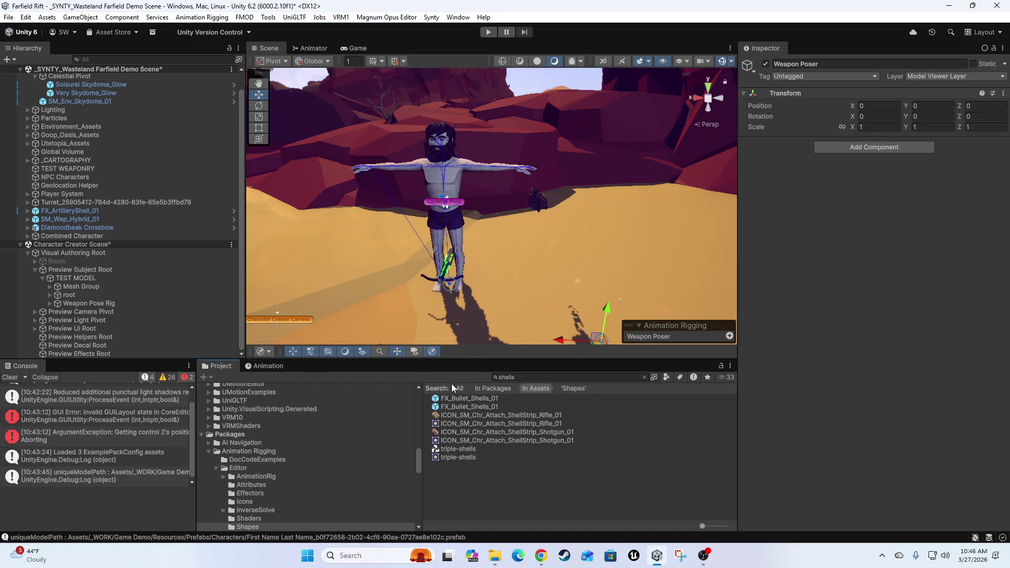
pyautogui.click(8, 17)
pyautogui.click(21, 70)
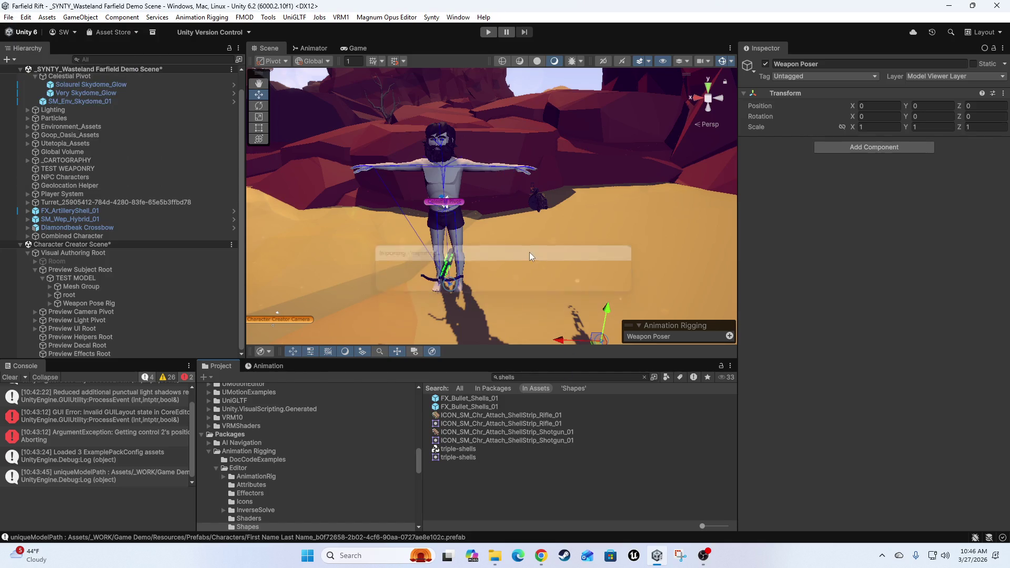
# Replace the 'shells' Project search with 'rifle' and preview the sniper rifle reticle results
pyautogui.click(542, 377)
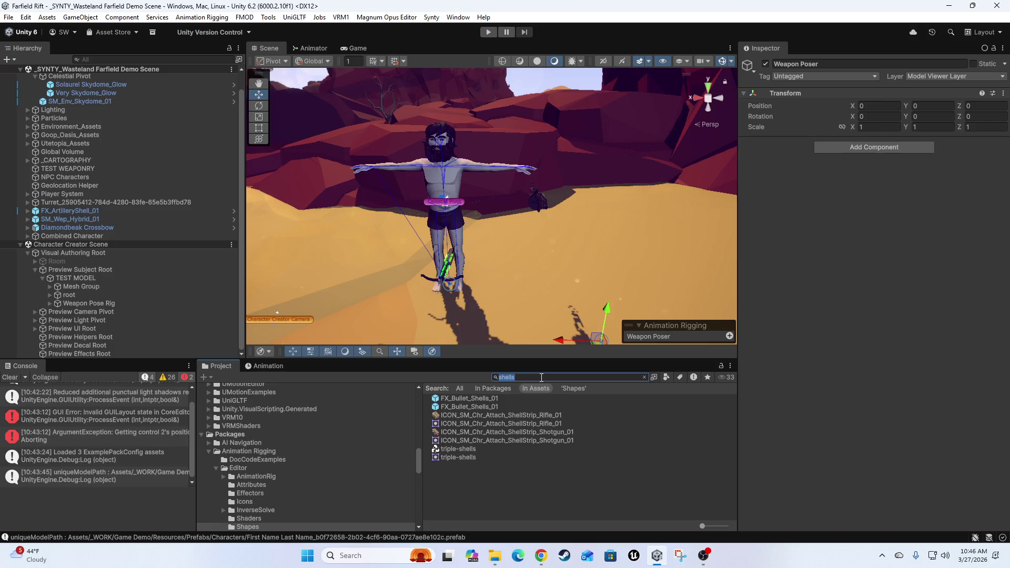
pyautogui.press('BackSpace')
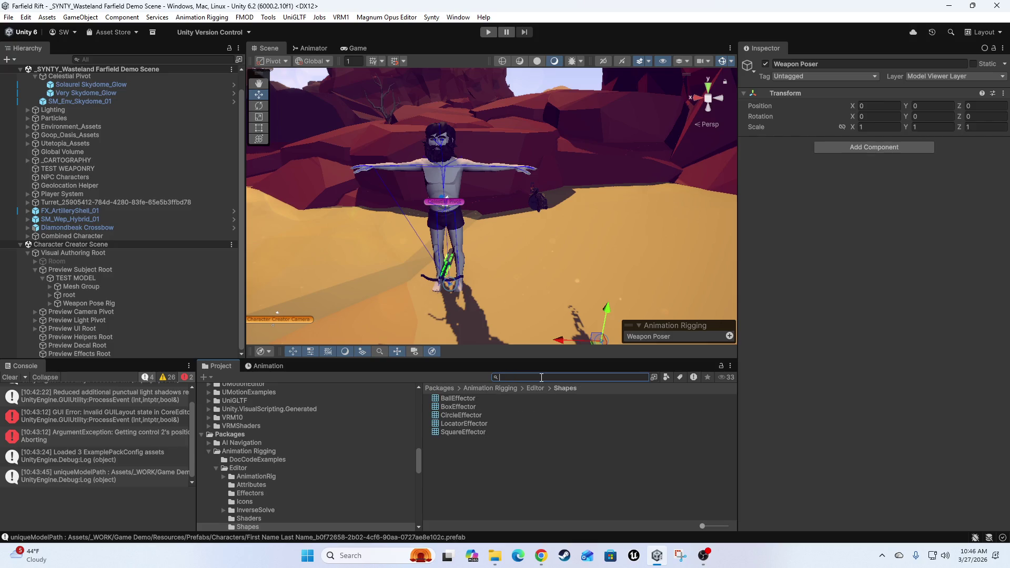
pyautogui.write('rifle')
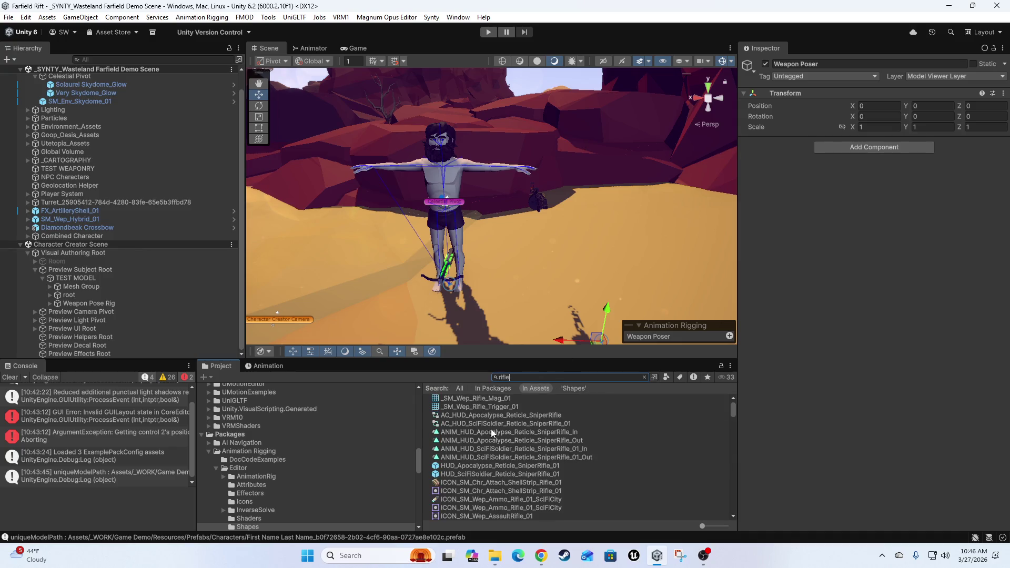
pyautogui.click(457, 466)
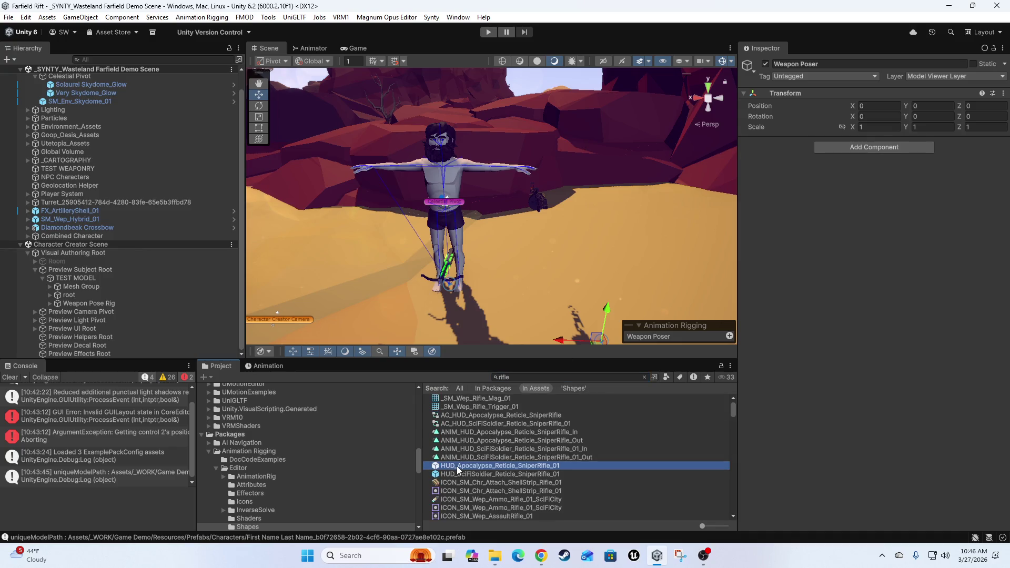
pyautogui.click(491, 475)
pyautogui.scroll(-5, 514, 486)
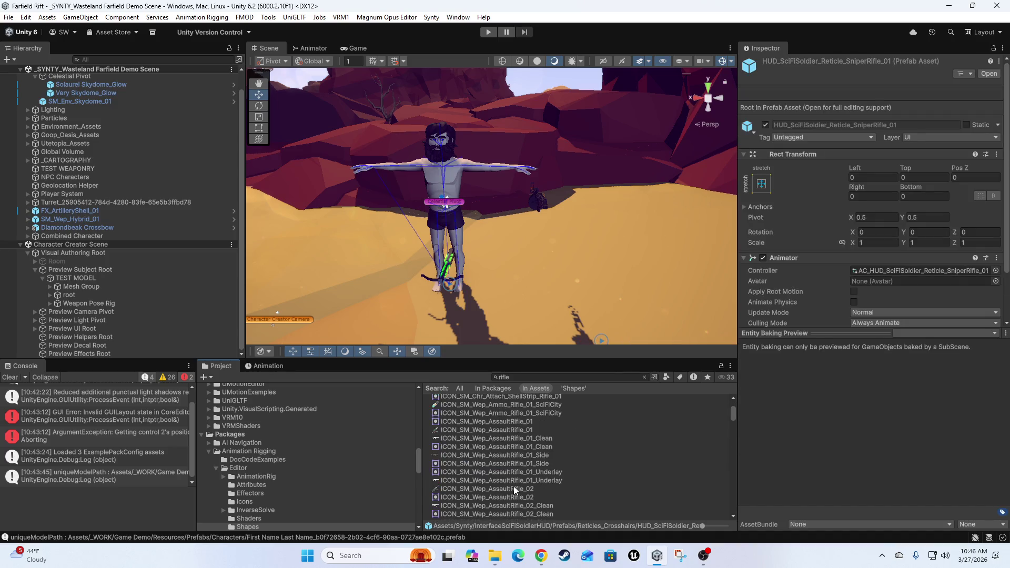
pyautogui.scroll(-15, 460, 477)
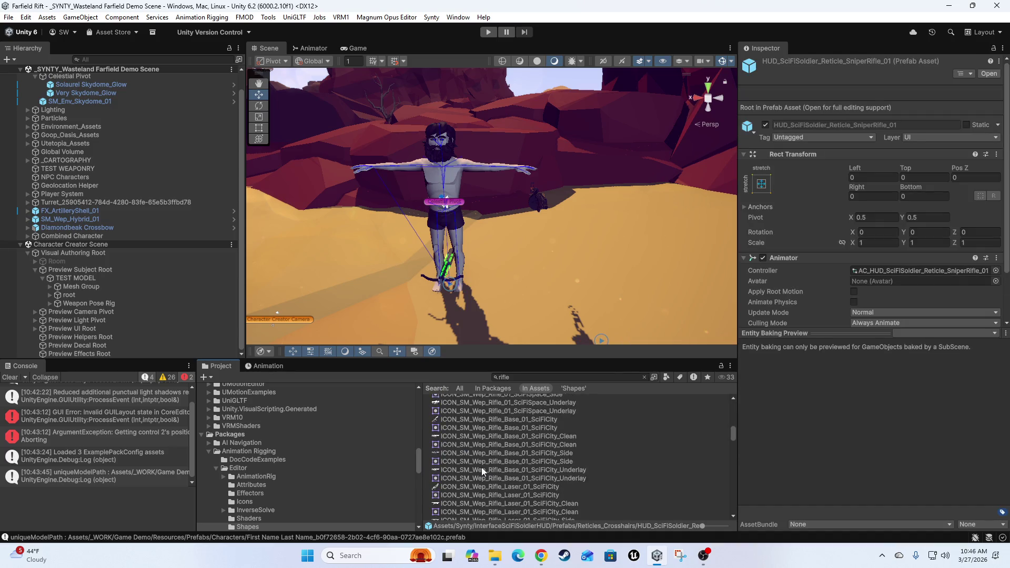
pyautogui.scroll(-5, 495, 466)
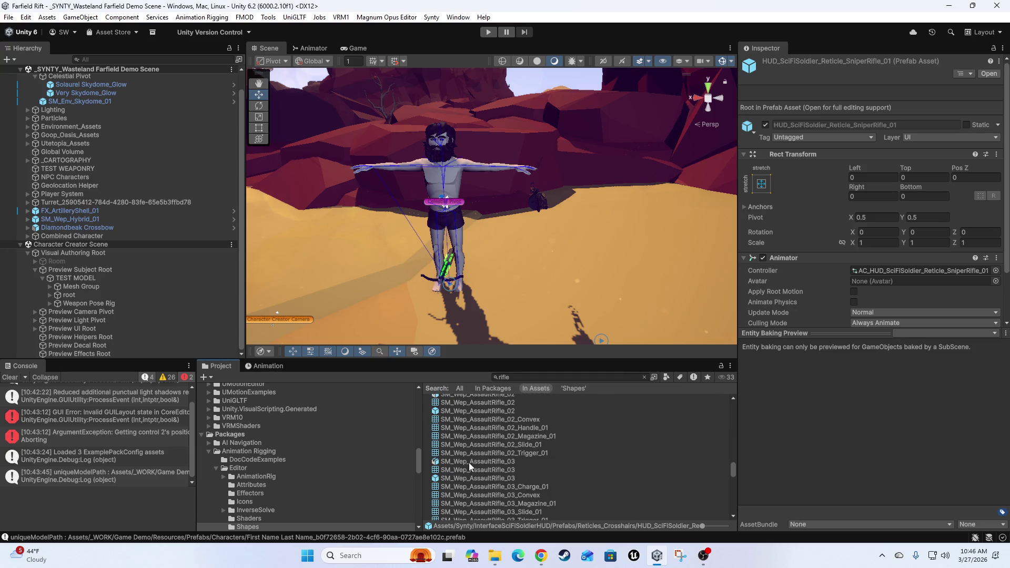
# Compare the rifle models and prefabs, settling on the SM_Wep_Rifle_02 prefab
pyautogui.click(470, 461)
pyautogui.scroll(-10, 539, 456)
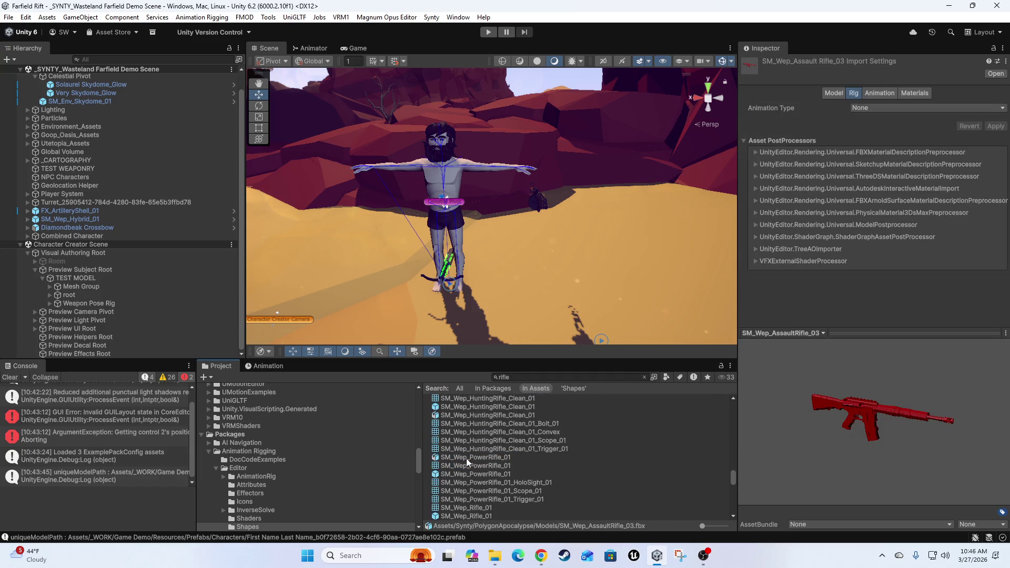
pyautogui.click(456, 475)
pyautogui.scroll(-3, 456, 476)
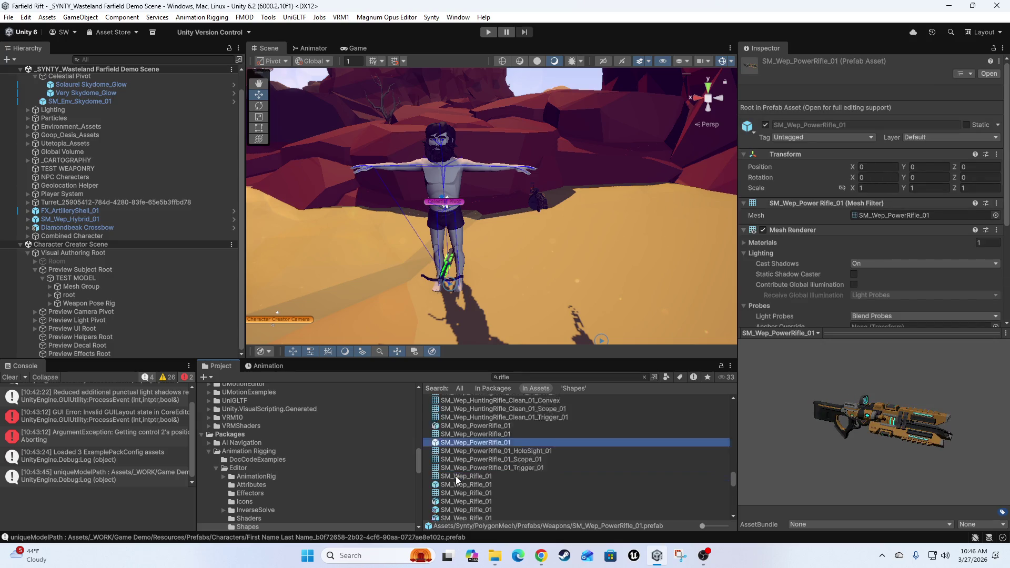
pyautogui.click(447, 480)
pyautogui.scroll(-3, 447, 485)
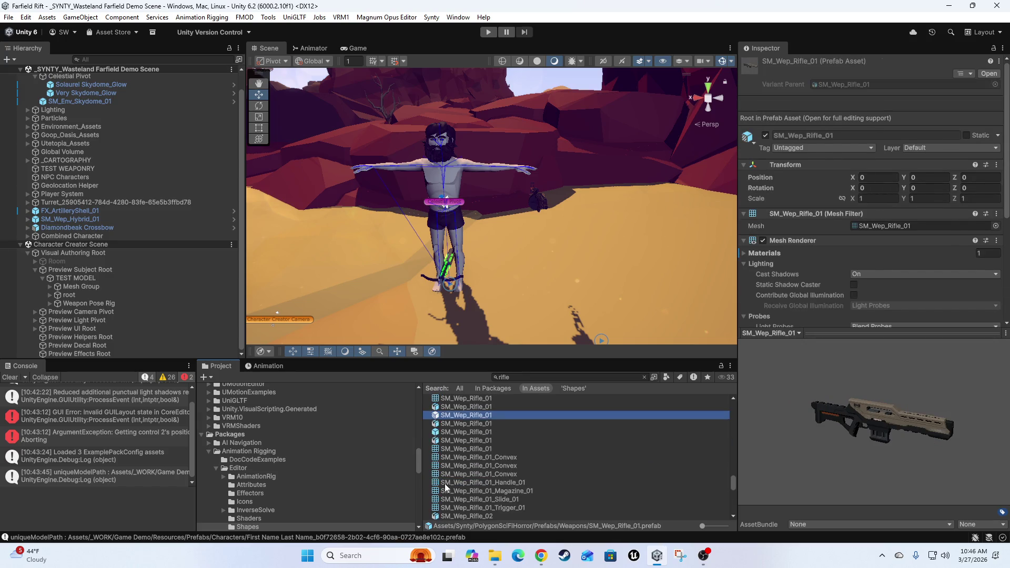
pyautogui.click(451, 433)
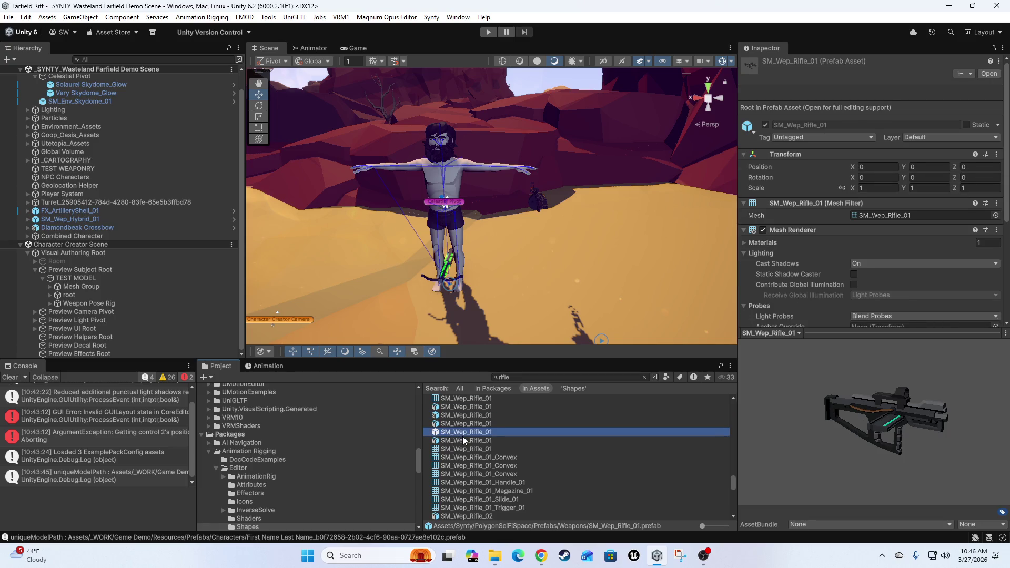
pyautogui.click(463, 438)
pyautogui.scroll(-4, 456, 456)
pyautogui.click(452, 438)
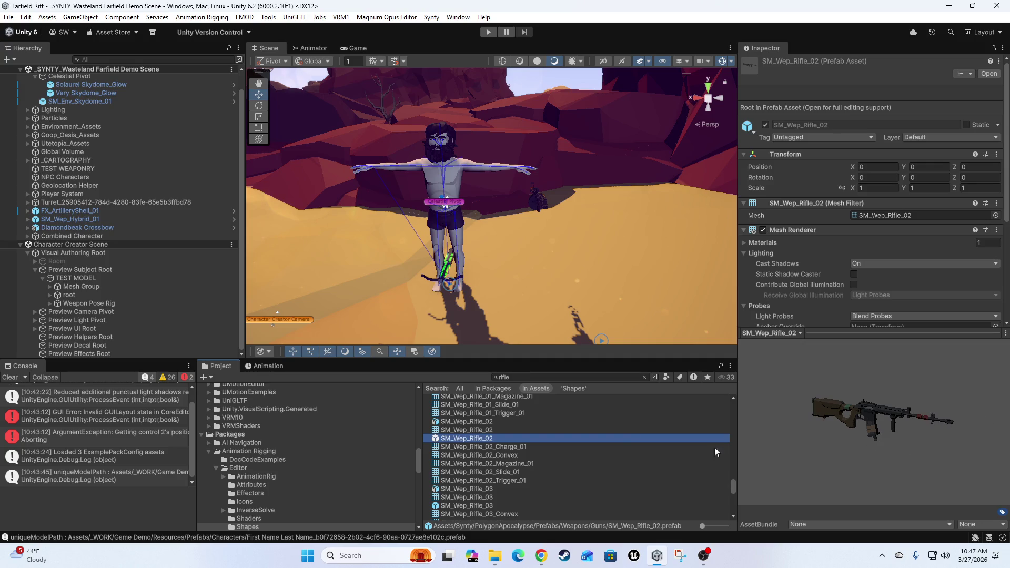
pyautogui.click(453, 507)
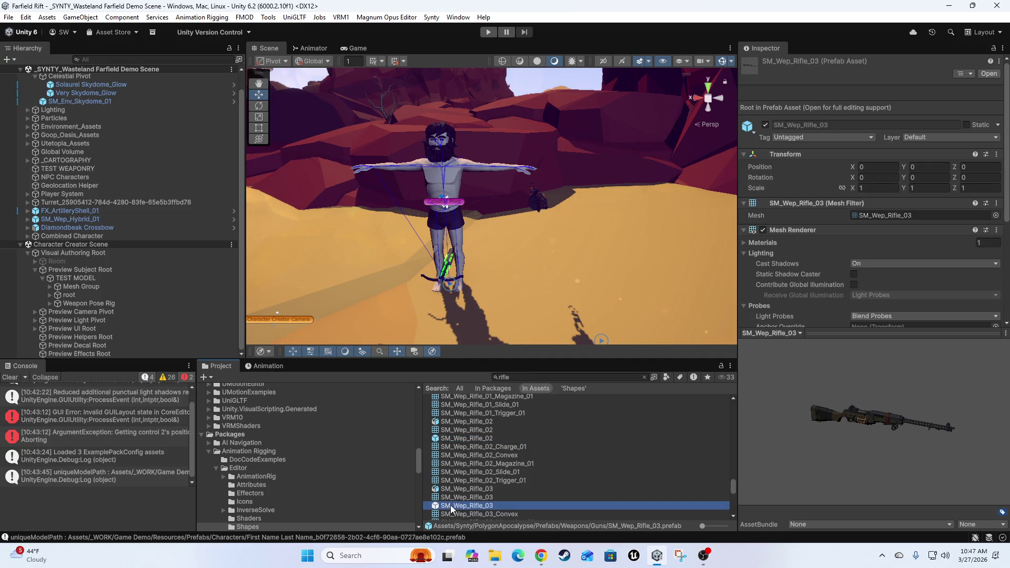
pyautogui.click(462, 439)
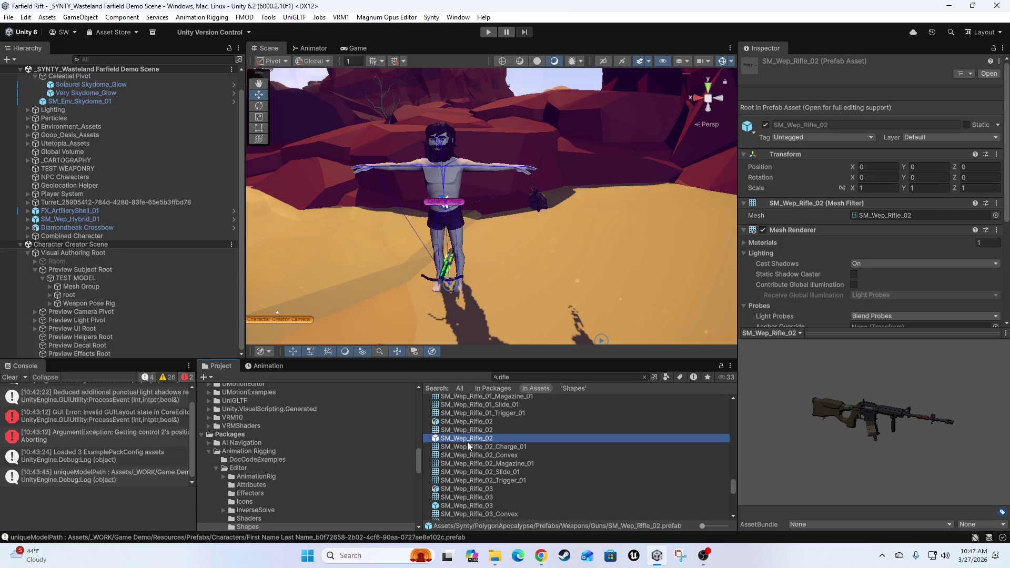
# Drop SM_Wep_Rifle_02 into the scene beside the character and frame both in view
pyautogui.moveTo(464, 442)
pyautogui.mouseDown()
pyautogui.moveTo(407, 290)
pyautogui.moveTo(376, 275)
pyautogui.moveTo(561, 229)
pyautogui.moveTo(536, 263)
pyautogui.mouseUp()
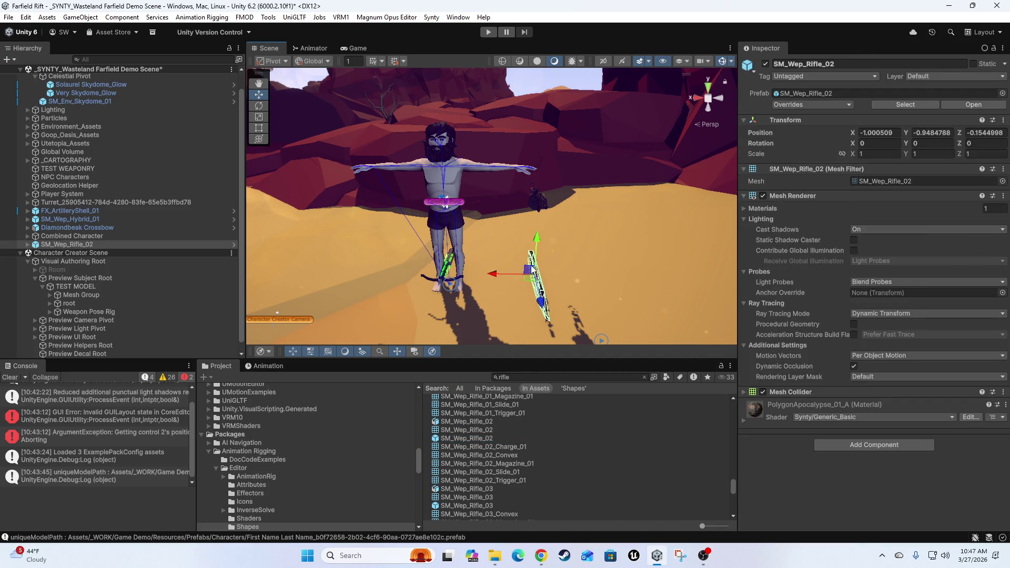
pyautogui.scroll(-5, 489, 469)
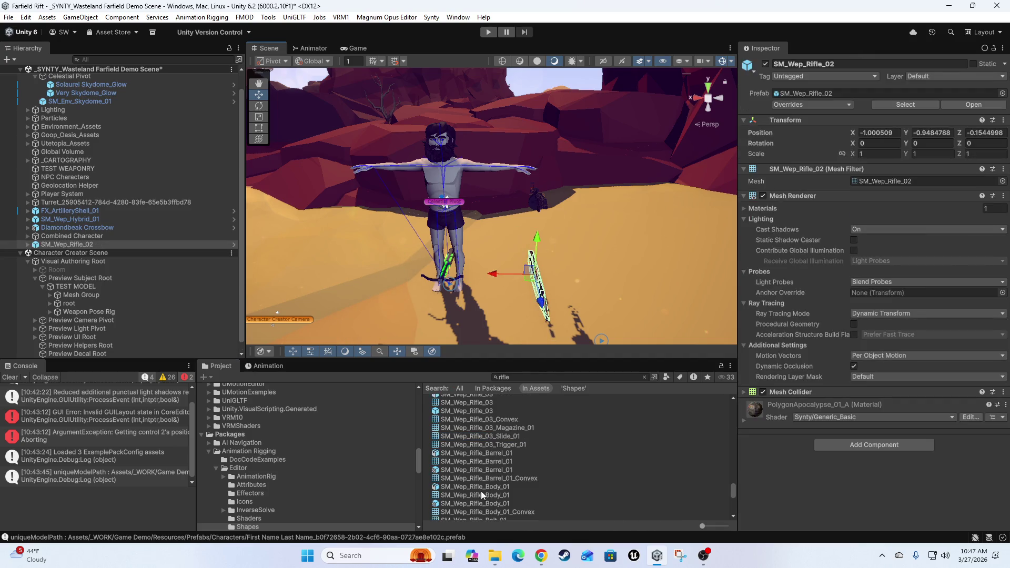
pyautogui.click(450, 505)
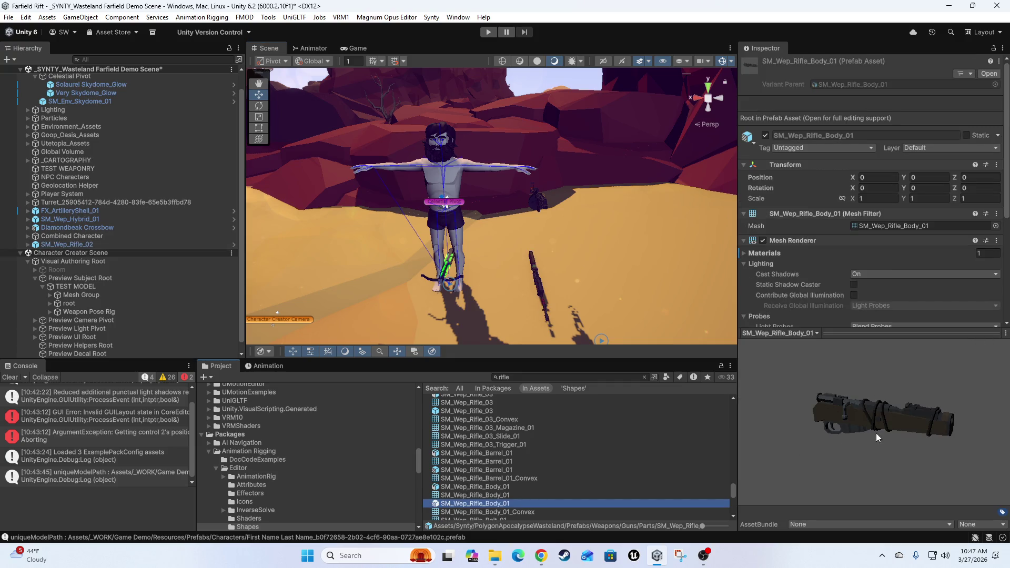
pyautogui.moveTo(630, 259); pyautogui.dragTo(547, 258)
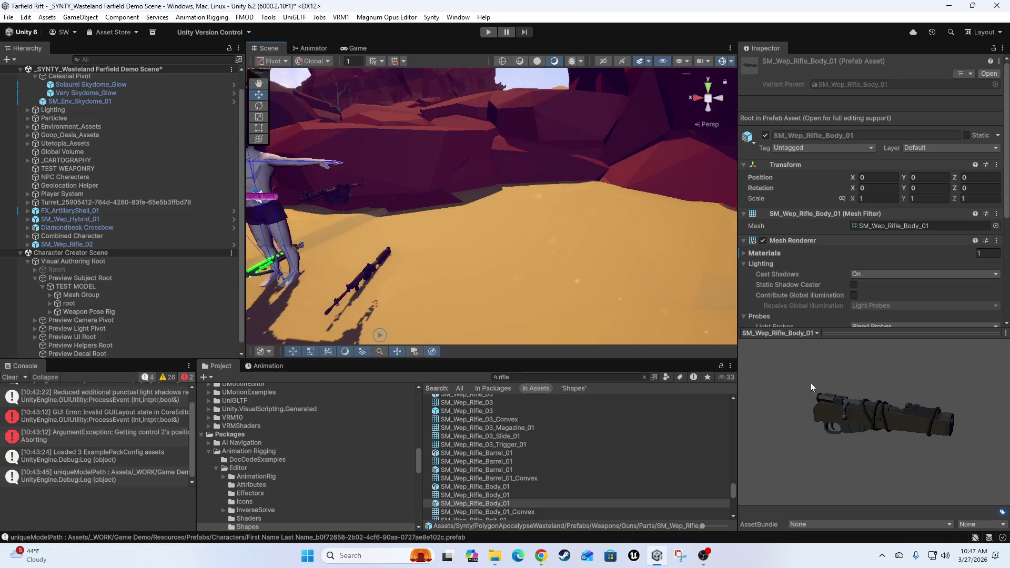
pyautogui.moveTo(484, 227)
pyautogui.mouseDown()
pyautogui.moveTo(491, 232)
pyautogui.moveTo(469, 279)
pyautogui.moveTo(523, 263)
pyautogui.moveTo(449, 275)
pyautogui.moveTo(336, 264)
pyautogui.moveTo(640, 288)
pyautogui.moveTo(620, 279)
pyautogui.mouseUp()
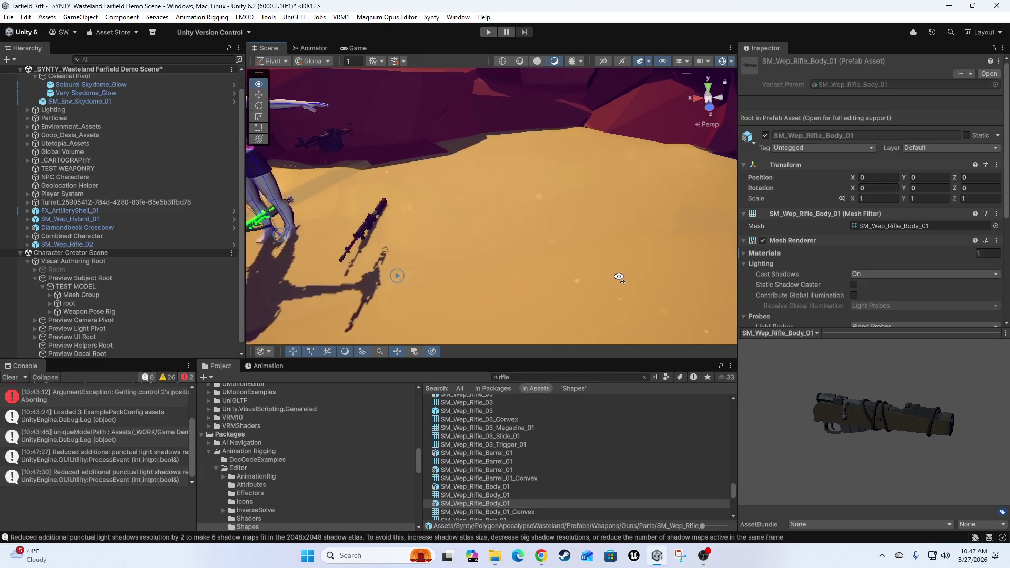
pyautogui.moveTo(501, 239)
pyautogui.mouseDown()
pyautogui.moveTo(529, 210)
pyautogui.moveTo(405, 282)
pyautogui.mouseUp()
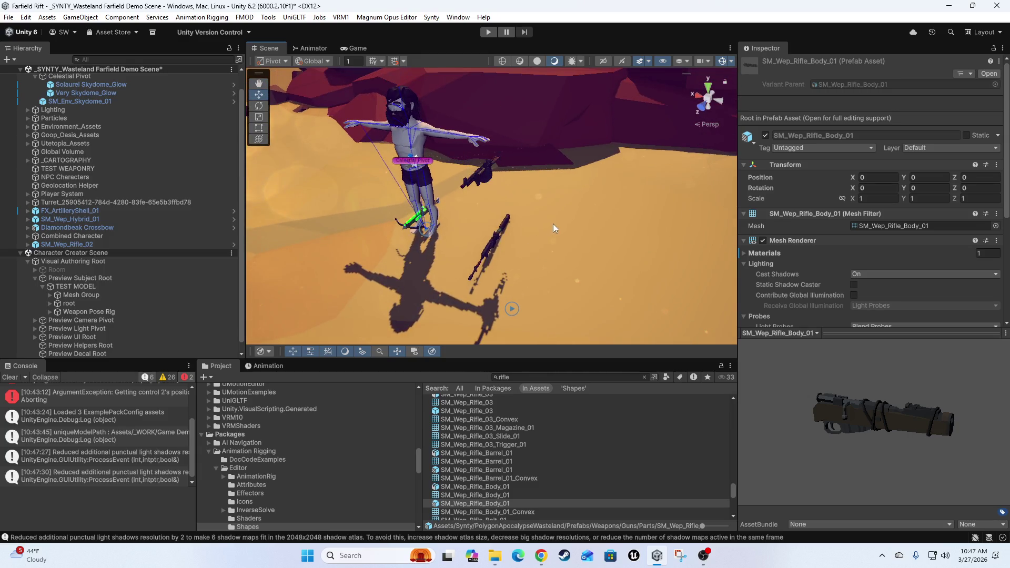
# Inspect the placed rifle from another angle, then parent SM_Wep_Rifle_02 under TEST MODEL
pyautogui.click(493, 248)
pyautogui.moveTo(437, 257); pyautogui.dragTo(368, 253)
pyautogui.scroll(-1, 77, 275)
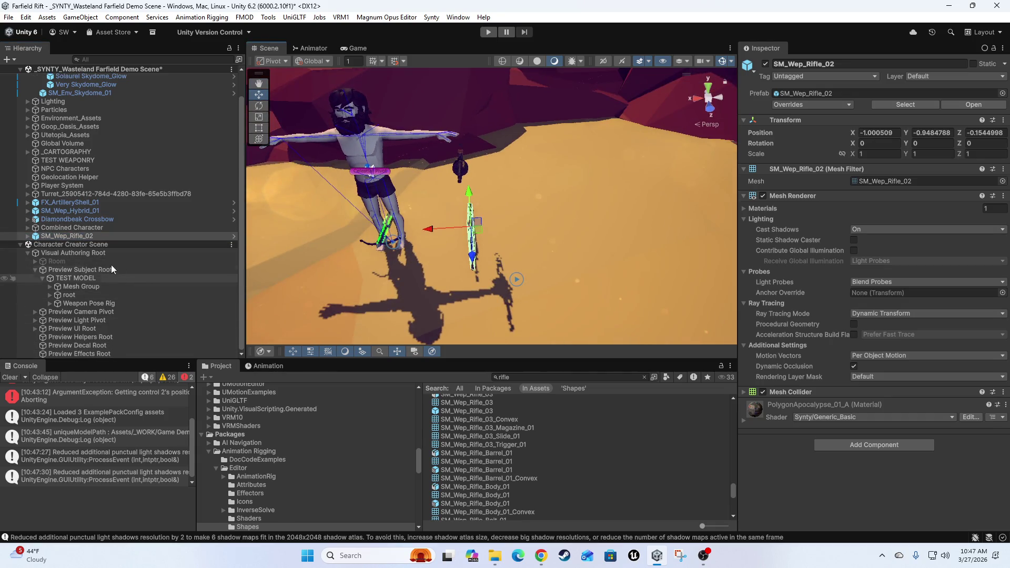
pyautogui.moveTo(582, 254); pyautogui.dragTo(613, 280)
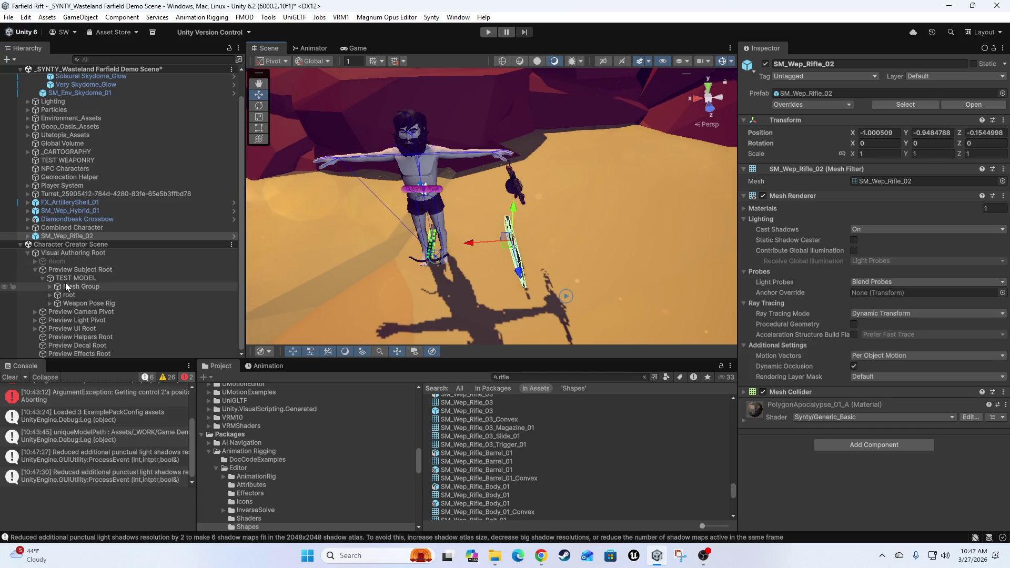
pyautogui.click(47, 239)
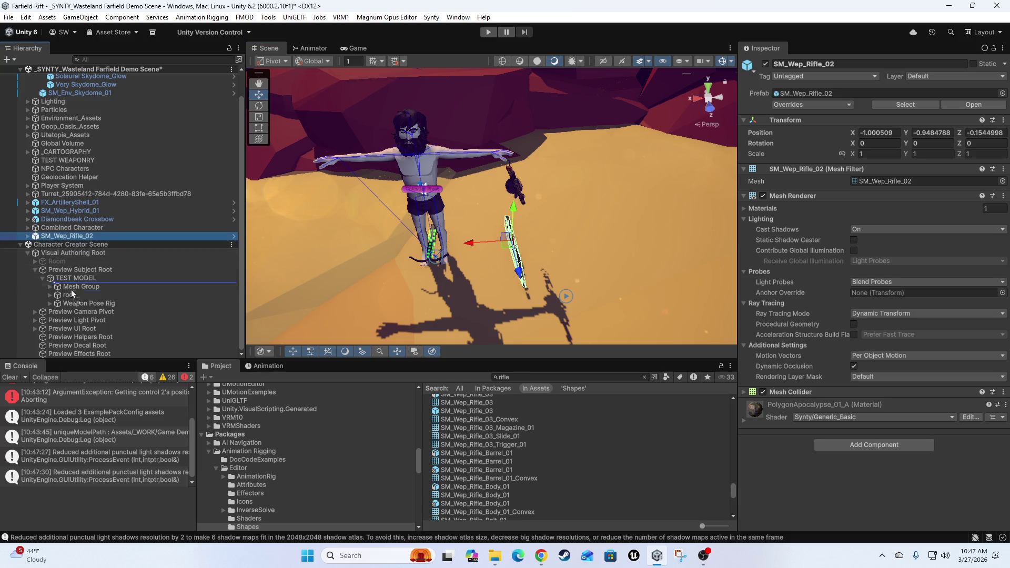
pyautogui.moveTo(60, 306); pyautogui.dragTo(59, 310)
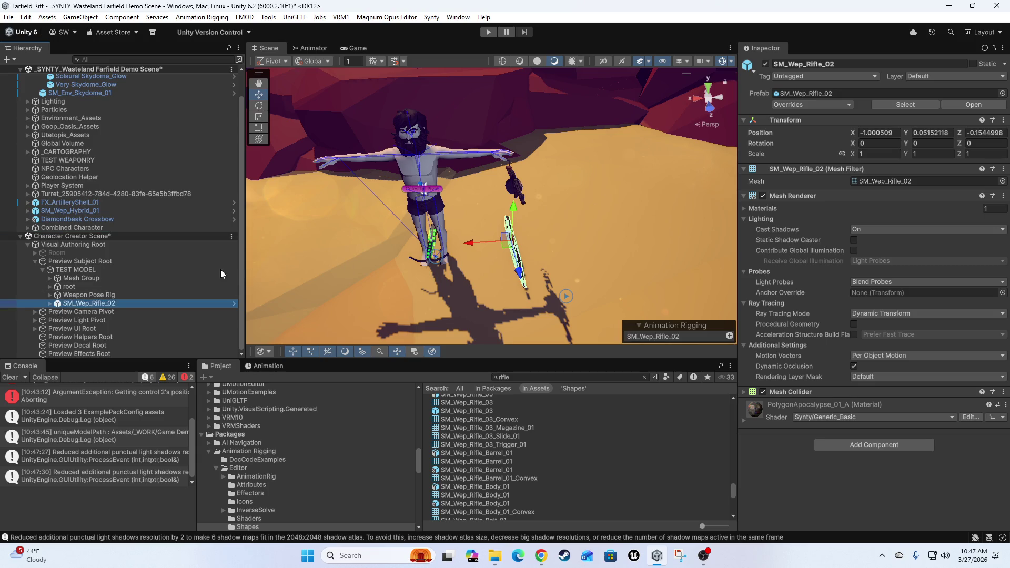
# Create an empty 'EQUIPMENT ROOT' child under TEST MODEL and move SM_Wep_Rifle_02 into it
pyautogui.click(72, 270)
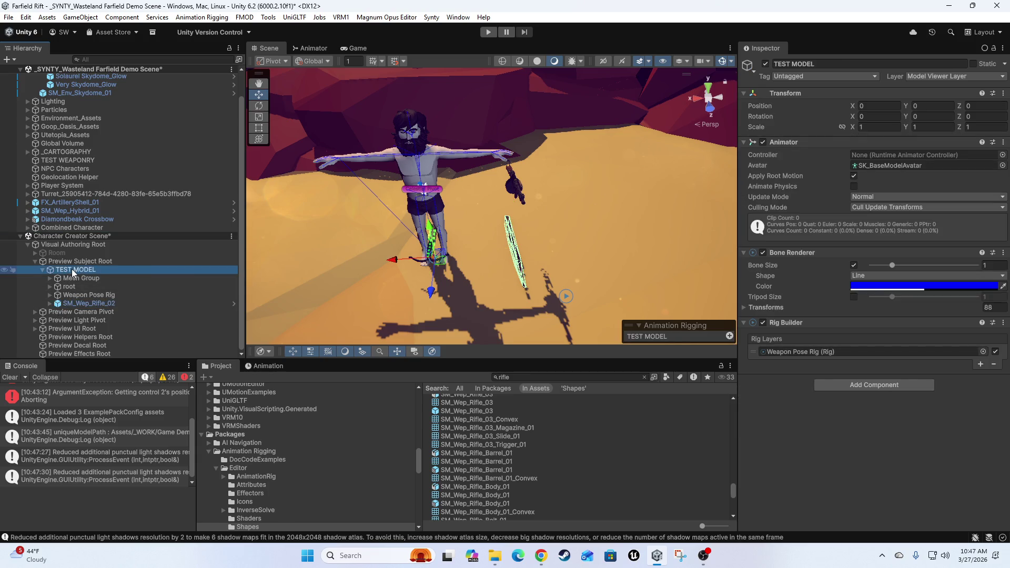
pyautogui.rightClick(72, 271)
pyautogui.click(132, 240)
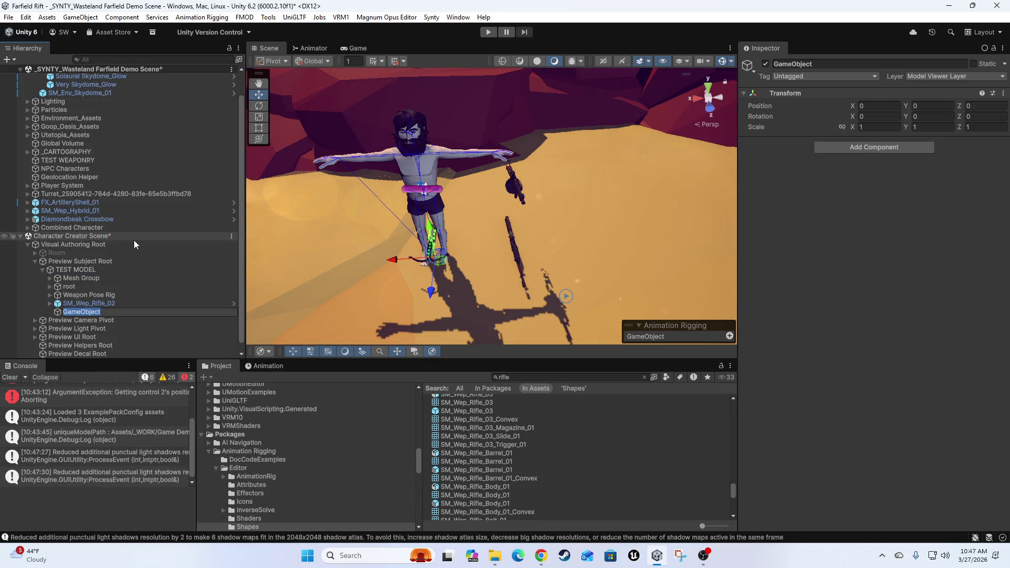
pyautogui.write('EQUIPMENT')
pyautogui.write(' ROOT')
pyautogui.press('Return')
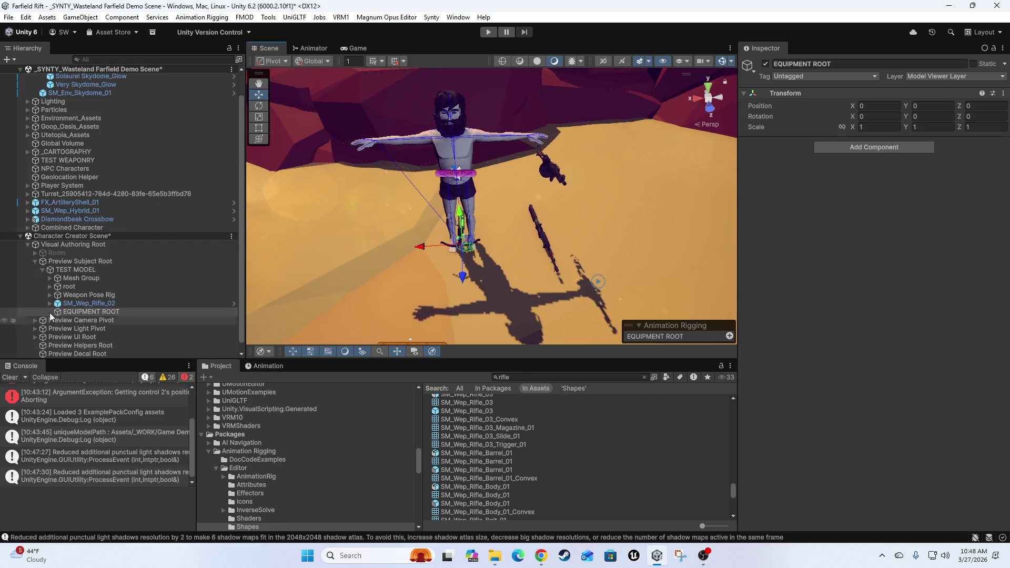
pyautogui.moveTo(37, 315)
pyautogui.mouseDown()
pyautogui.moveTo(74, 297)
pyautogui.moveTo(84, 312)
pyautogui.mouseUp()
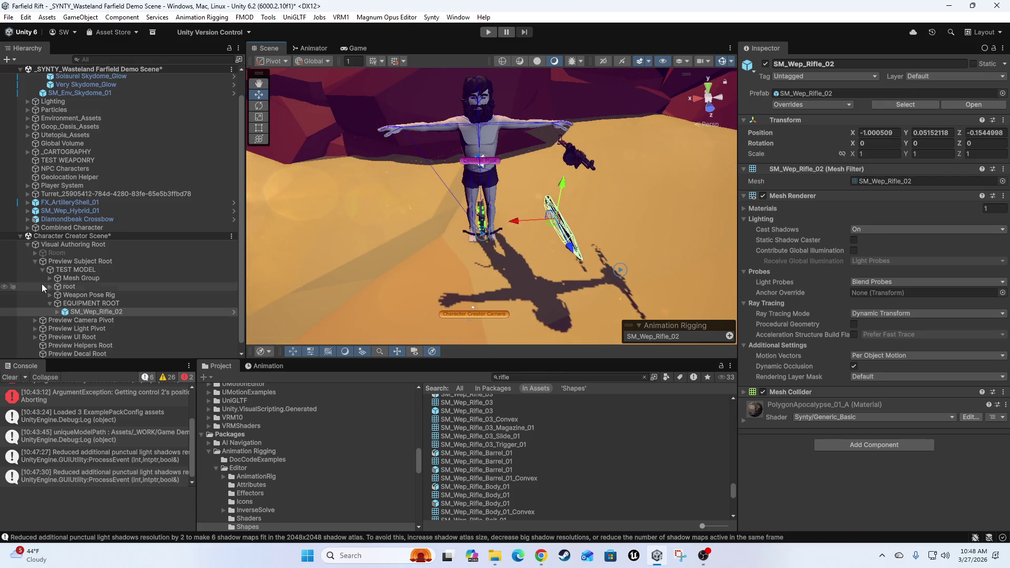
# Create an empty Weapon Pivot under EQUIPMENT ROOT and rename it 'Weapon Pivot_SM_Wep_Rifle_02'
pyautogui.rightClick(81, 303)
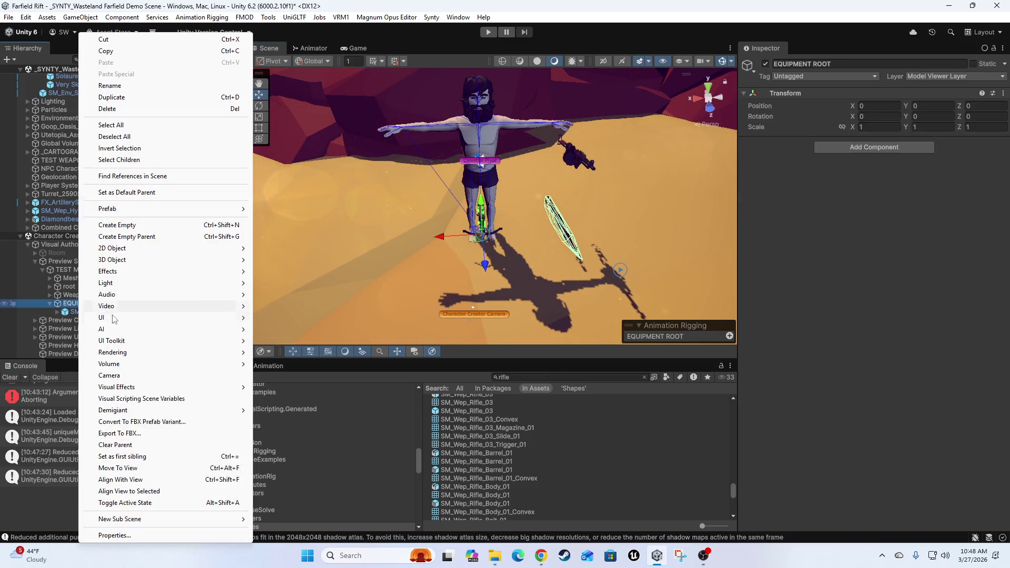
pyautogui.click(125, 226)
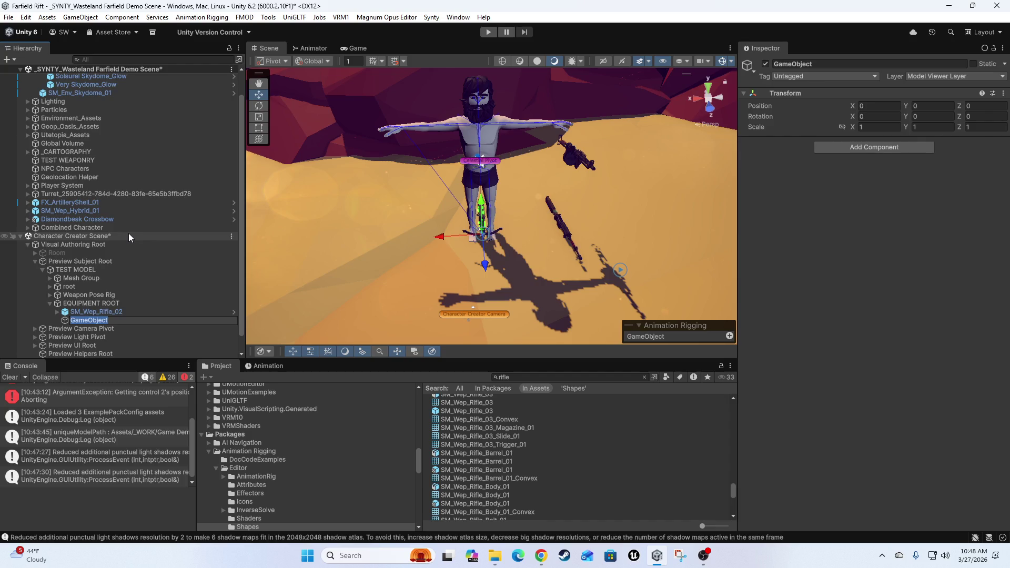
pyautogui.write('Weapon P')
pyautogui.write('ivot')
pyautogui.write('Weapon')
pyautogui.press('Return')
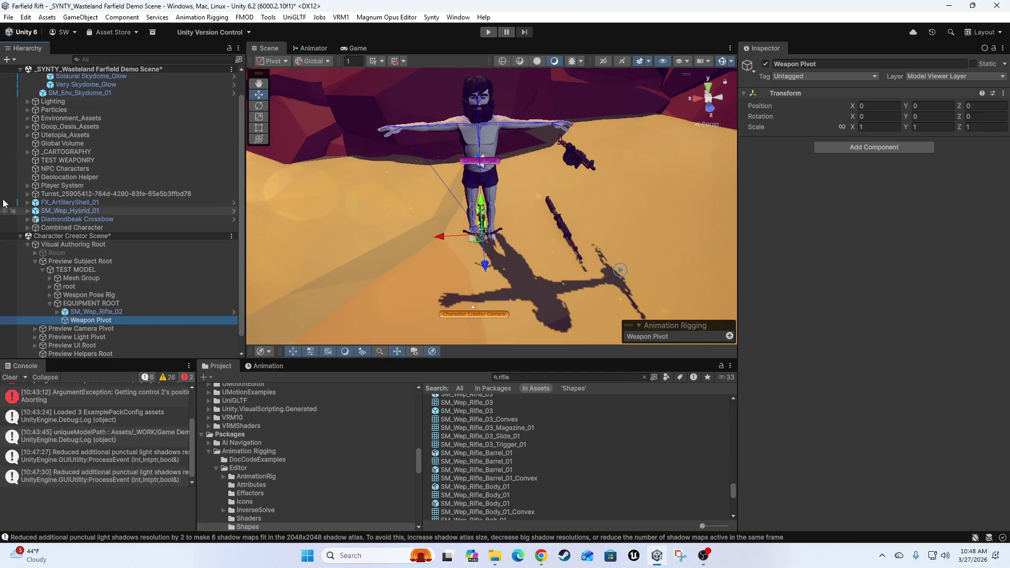
pyautogui.scroll(-2, 97, 330)
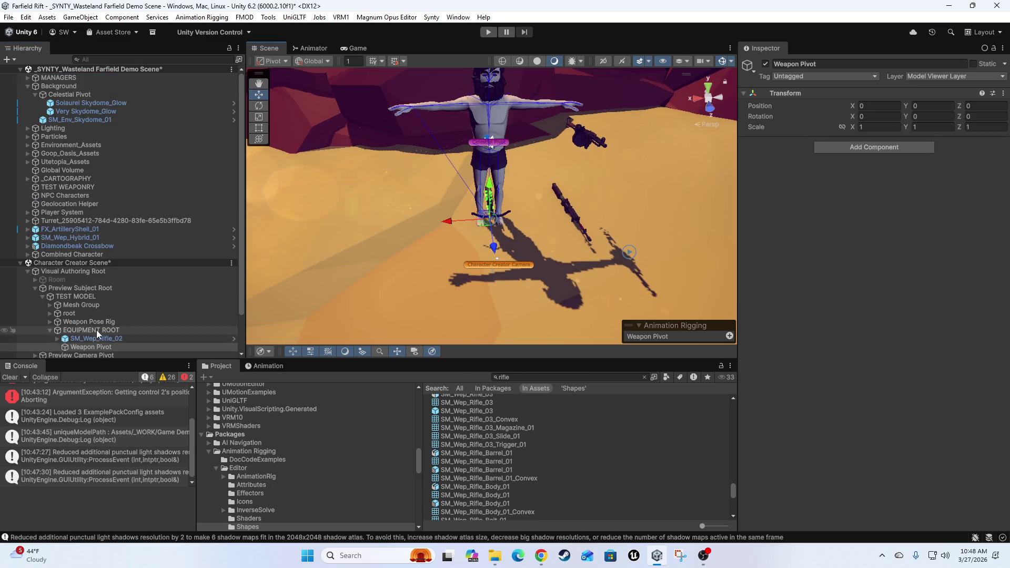
pyautogui.click(79, 295)
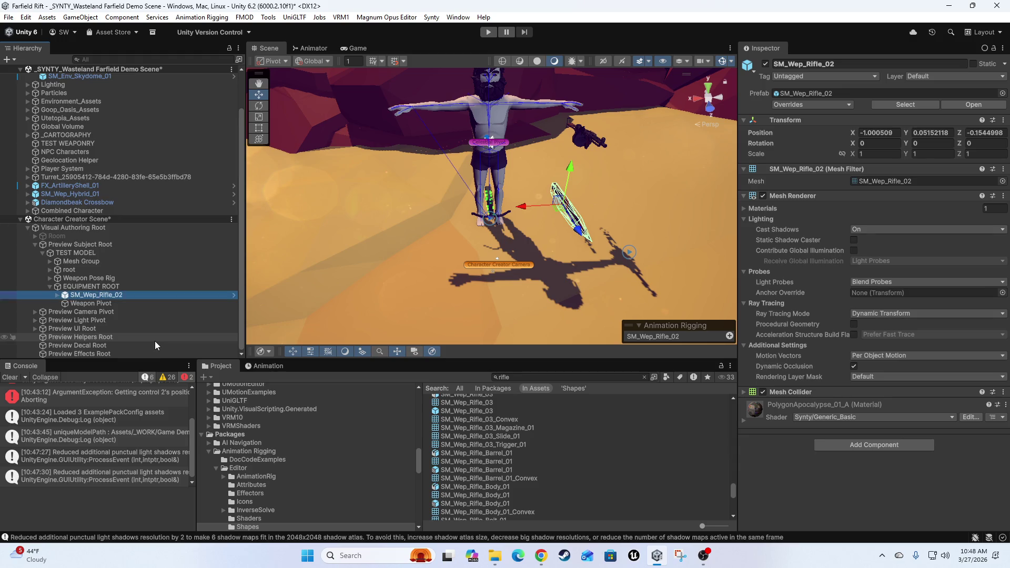
pyautogui.press('Down')
pyautogui.press('End')
pyautogui.write('_SM_Wep_Rifle_02')
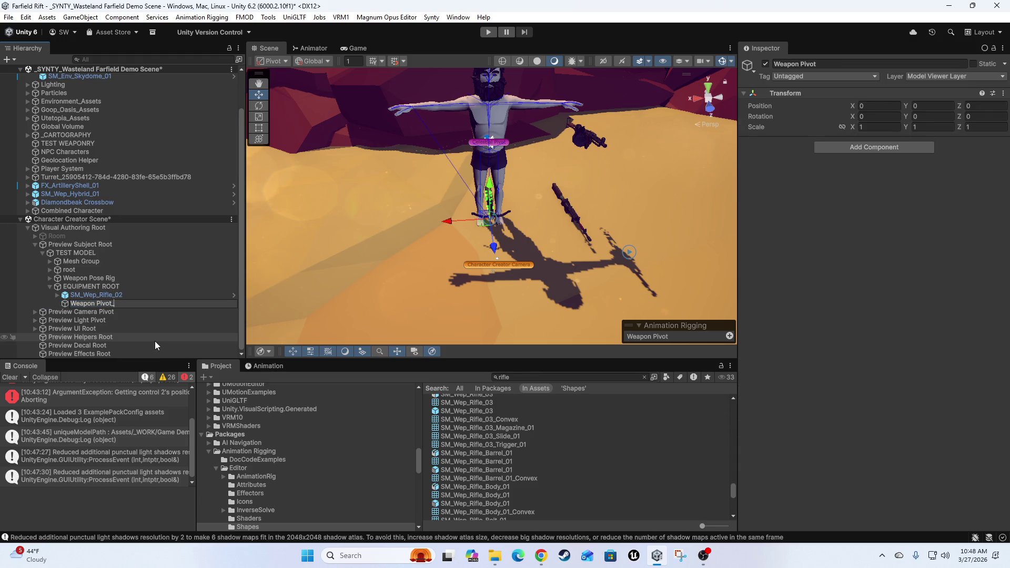
pyautogui.press('Return')
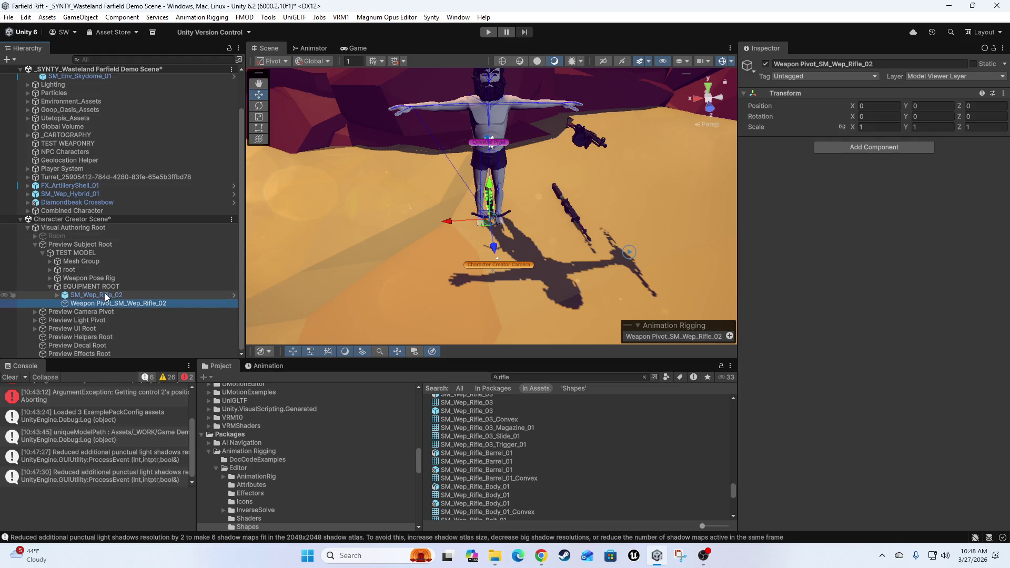
# Rearrange the hierarchy so the weapon pivot sits inside SM_Wep_Rifle_02
pyautogui.click(83, 295)
pyautogui.click(84, 305)
pyautogui.moveTo(93, 302)
pyautogui.mouseDown()
pyautogui.moveTo(84, 294)
pyautogui.moveTo(107, 305)
pyautogui.mouseUp()
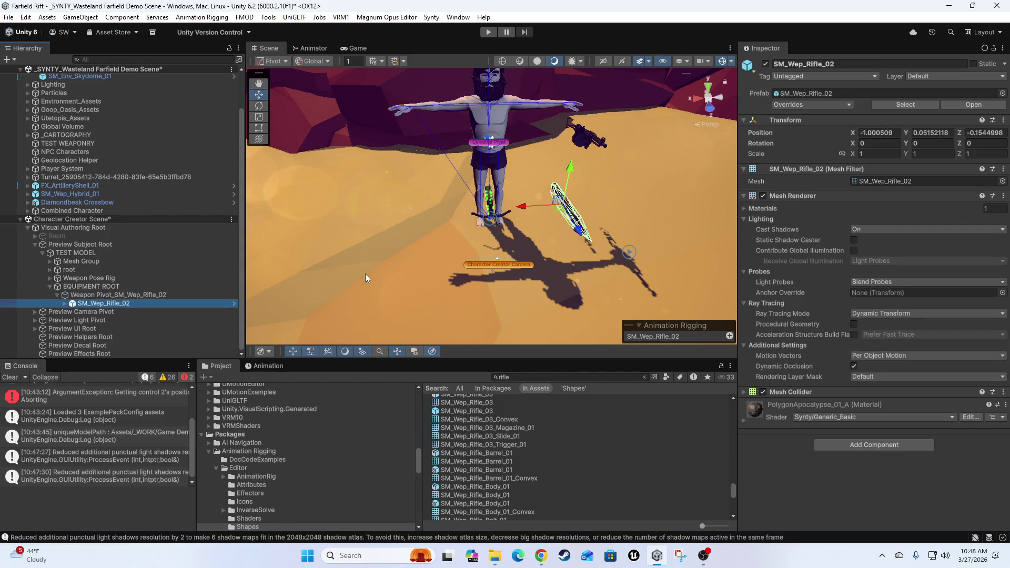
pyautogui.moveTo(105, 306); pyautogui.dragTo(104, 295)
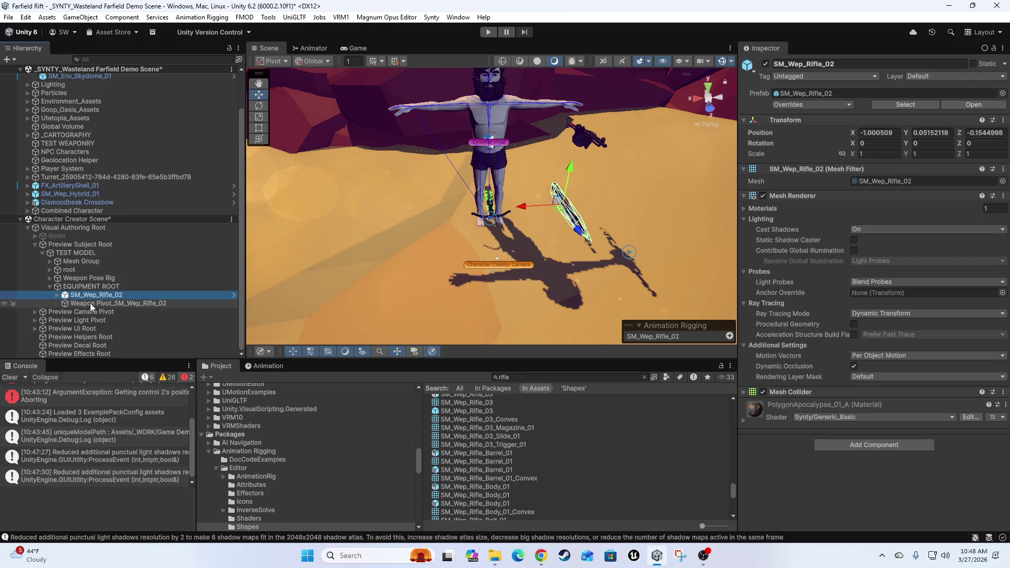
pyautogui.click(59, 295)
pyautogui.moveTo(108, 338); pyautogui.dragTo(104, 300)
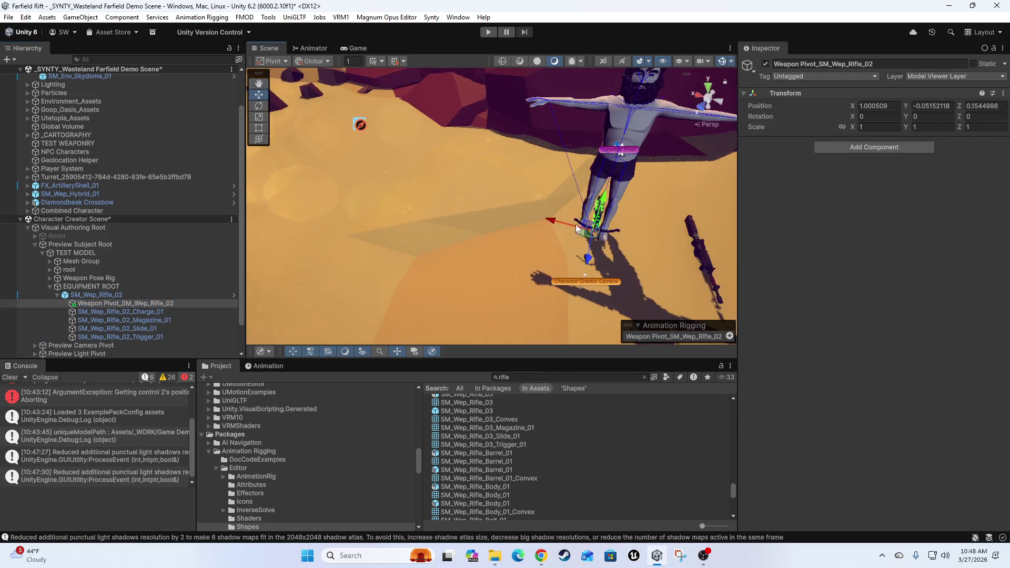
# Zero the pivot's position to 0, 0, 0
pyautogui.click(900, 106)
pyautogui.write('0')
pyautogui.press('Tab')
pyautogui.write('0')
pyautogui.press('Tab')
pyautogui.write('0')
pyautogui.press('Return')
# Switch to a flat side view of the rifle and slide the pivot along its length
pyautogui.scroll(3, 614, 237)
pyautogui.moveTo(615, 236)
pyautogui.mouseDown()
pyautogui.moveTo(453, 267)
pyautogui.moveTo(502, 233)
pyautogui.moveTo(498, 222)
pyautogui.moveTo(523, 216)
pyautogui.moveTo(455, 212)
pyautogui.moveTo(449, 232)
pyautogui.moveTo(471, 225)
pyautogui.moveTo(394, 239)
pyautogui.moveTo(405, 231)
pyautogui.mouseUp()
pyautogui.scroll(3, 467, 239)
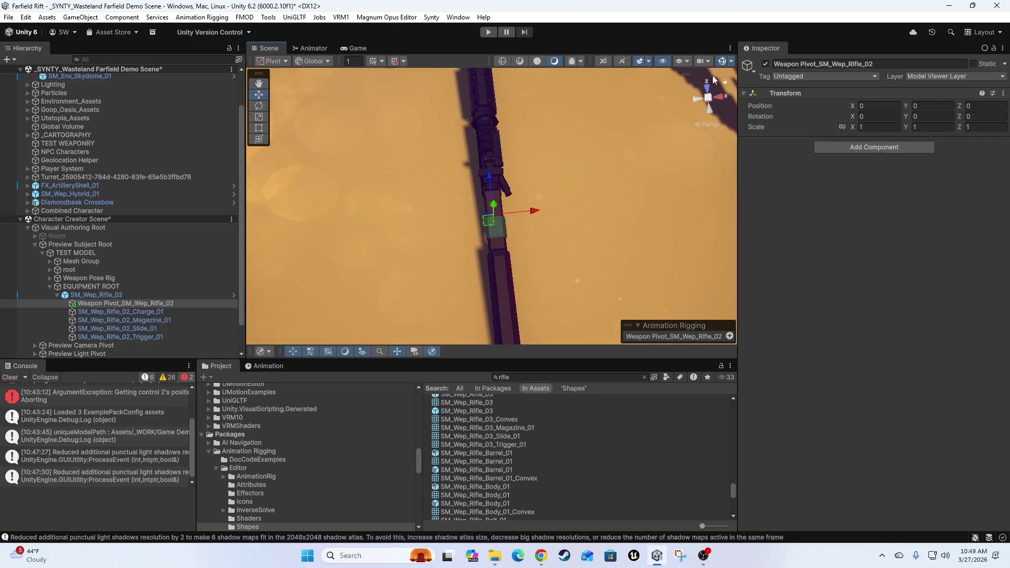
pyautogui.click(701, 107)
pyautogui.click(696, 122)
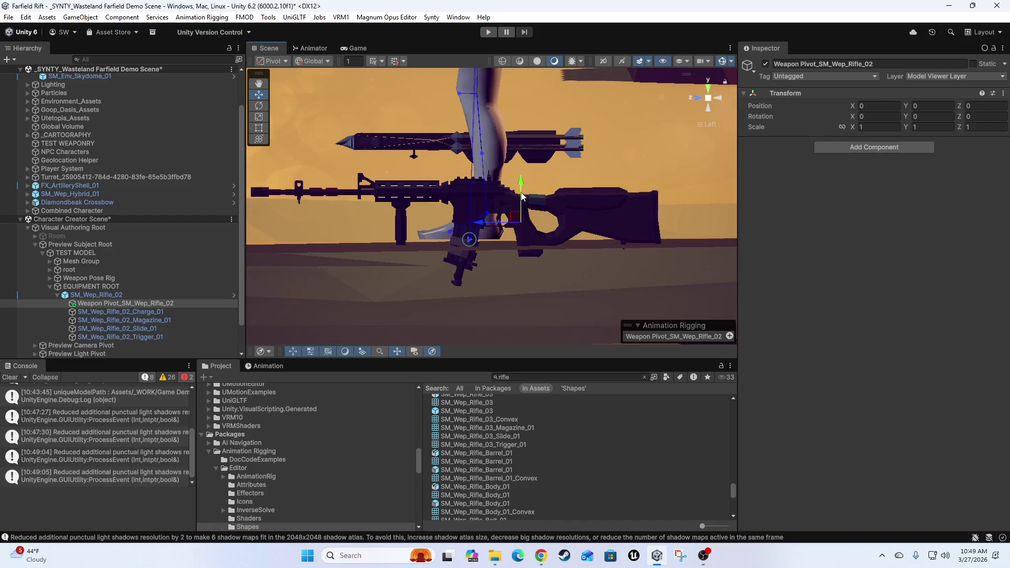
pyautogui.moveTo(481, 222); pyautogui.dragTo(616, 235)
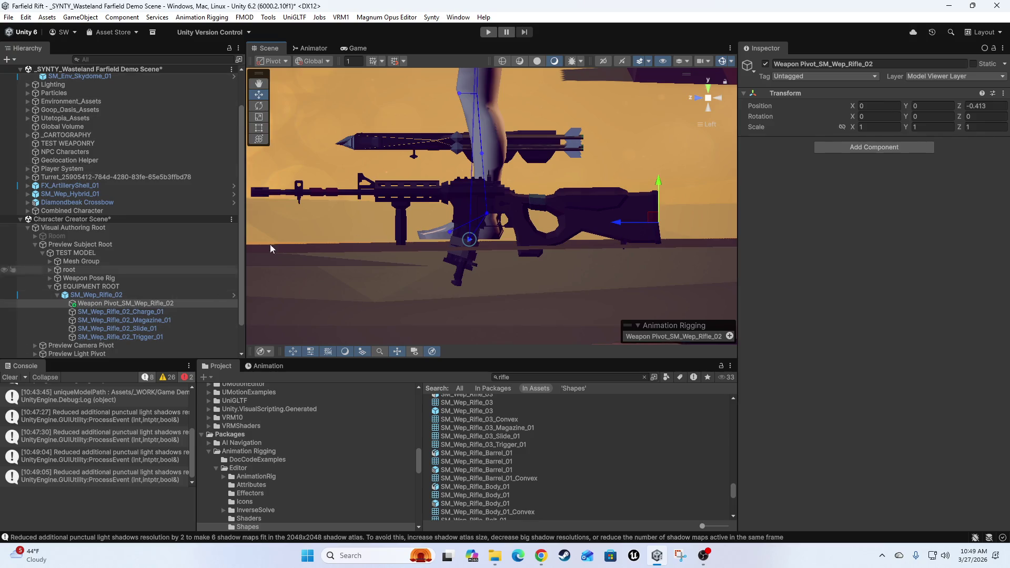
# Set the pivot's Z position to -0.4 and move it out under EQUIPMENT ROOT above the rifle
pyautogui.click(1001, 106)
pyautogui.press('BackSpace')
pyautogui.press('BackSpace')
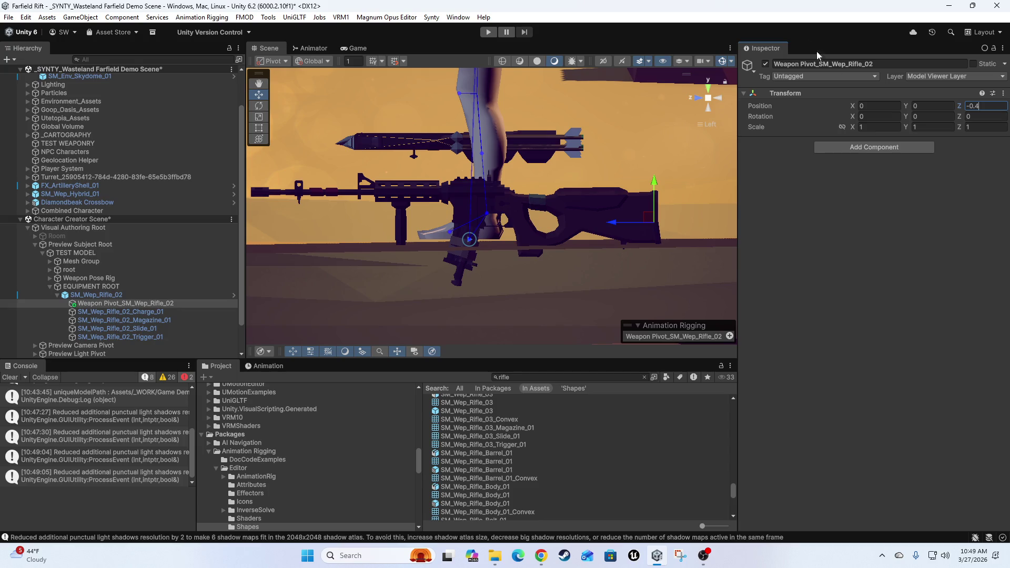
pyautogui.press('Tab')
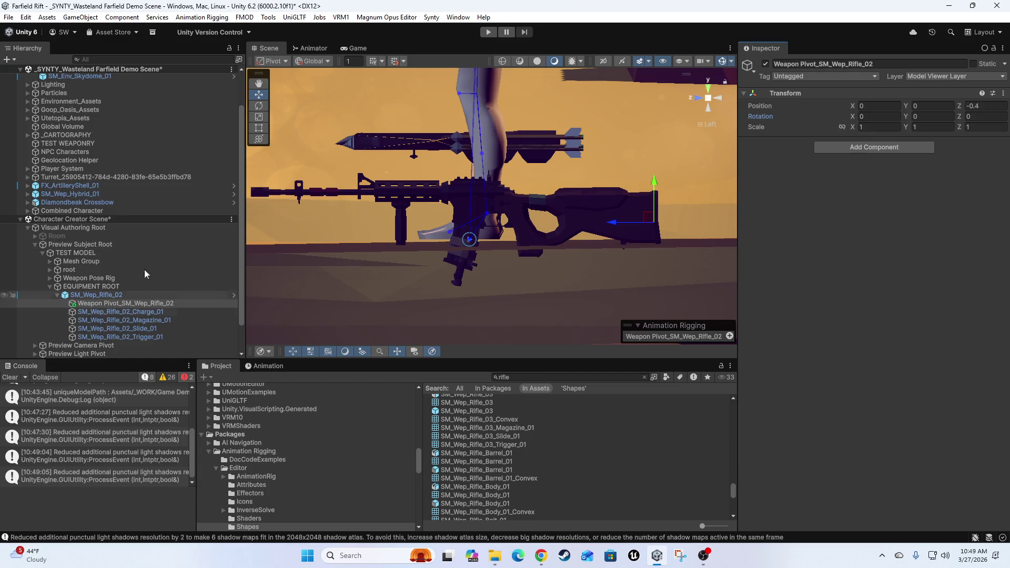
pyautogui.click(999, 110)
pyautogui.write('25')
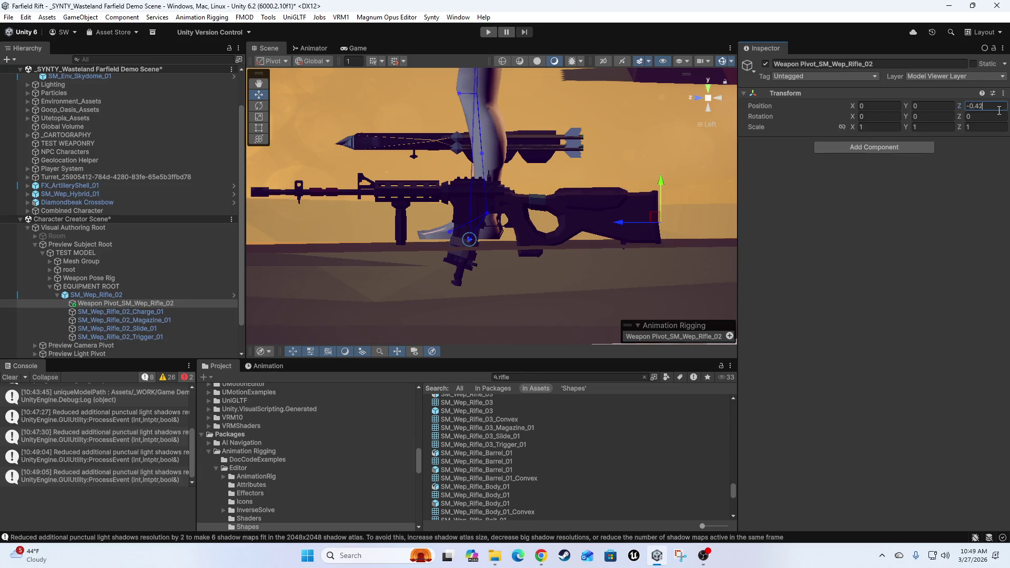
pyautogui.press('BackSpace')
pyautogui.press('BackSpace')
pyautogui.press('Return')
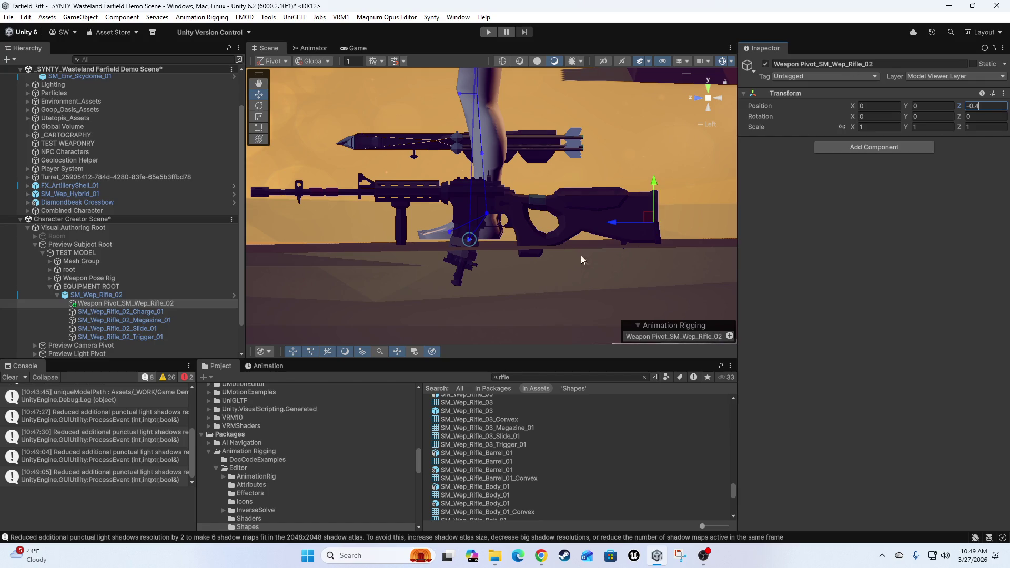
pyautogui.moveTo(89, 305); pyautogui.dragTo(97, 295)
pyautogui.click(80, 304)
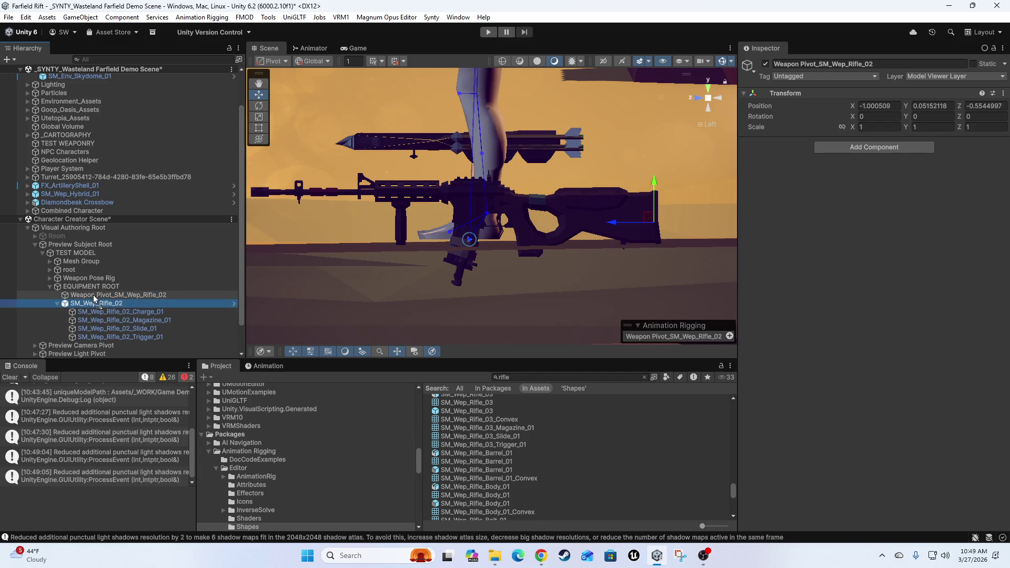
pyautogui.moveTo(537, 195); pyautogui.dragTo(538, 215)
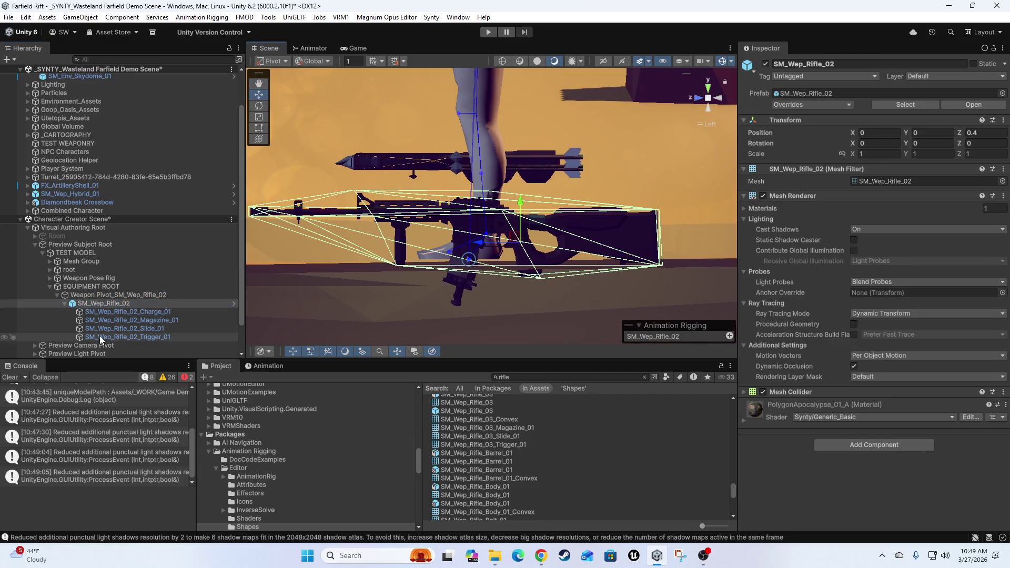
pyautogui.click(92, 296)
pyautogui.moveTo(635, 185)
pyautogui.mouseDown()
pyautogui.moveTo(616, 192)
pyautogui.moveTo(648, 225)
pyautogui.moveTo(640, 254)
pyautogui.mouseUp()
pyautogui.press('e')
pyautogui.hotkey('ctrl', 'z')
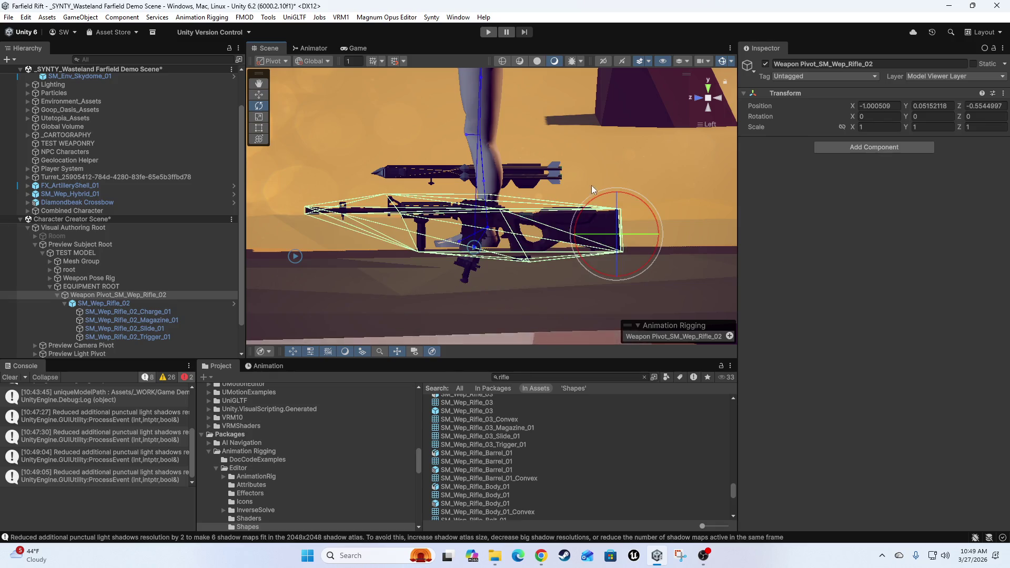
pyautogui.click(65, 304)
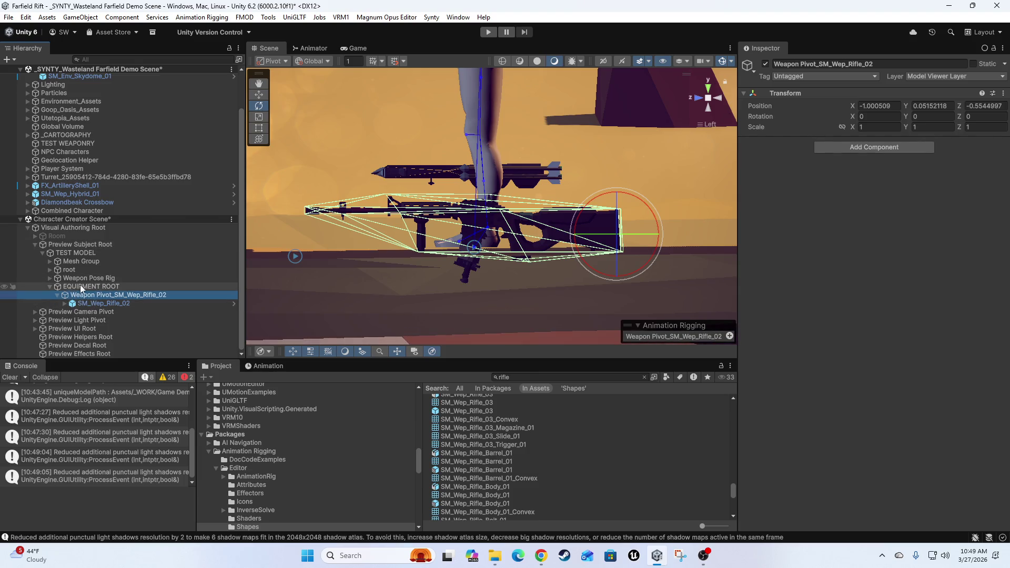
pyautogui.scroll(-3, 471, 169)
pyautogui.scroll(-5, 471, 169)
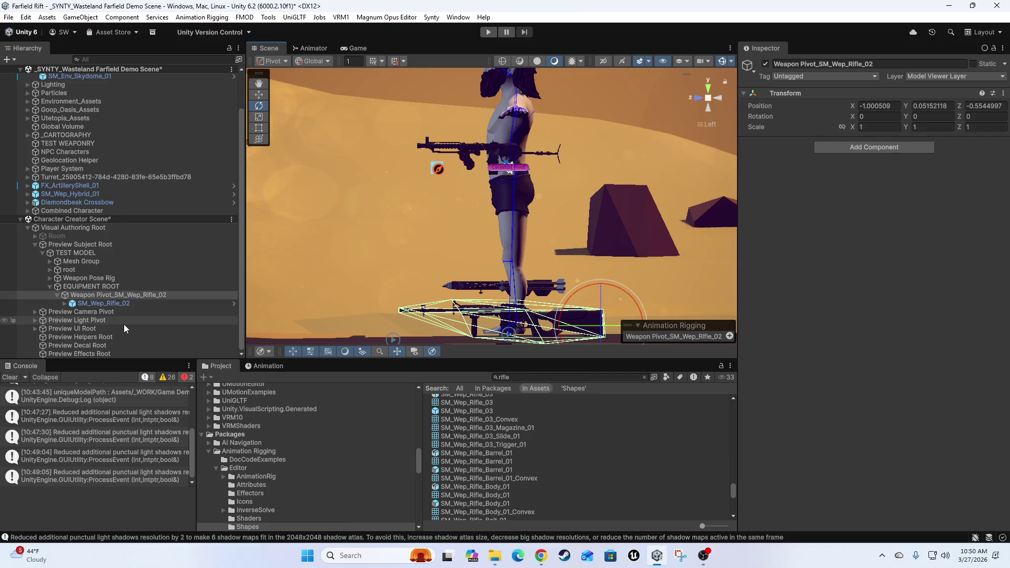
# Pan, zoom and orbit the scene view around the character and rifle with the Move tool active
pyautogui.moveTo(534, 241); pyautogui.dragTo(501, 222)
pyautogui.press('w')
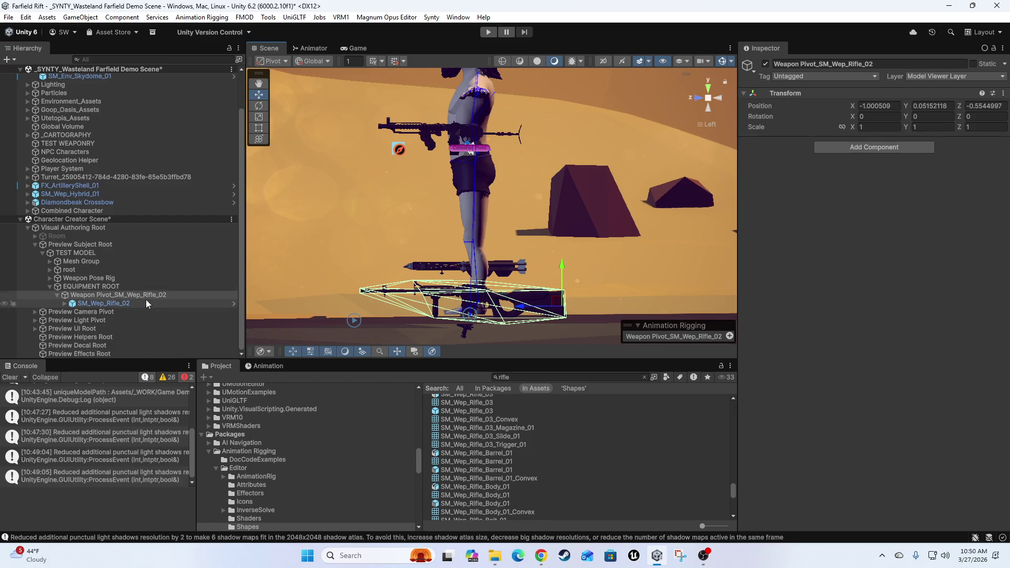
pyautogui.moveTo(577, 242)
pyautogui.mouseDown()
pyautogui.moveTo(576, 264)
pyautogui.moveTo(579, 215)
pyautogui.moveTo(529, 192)
pyautogui.mouseUp()
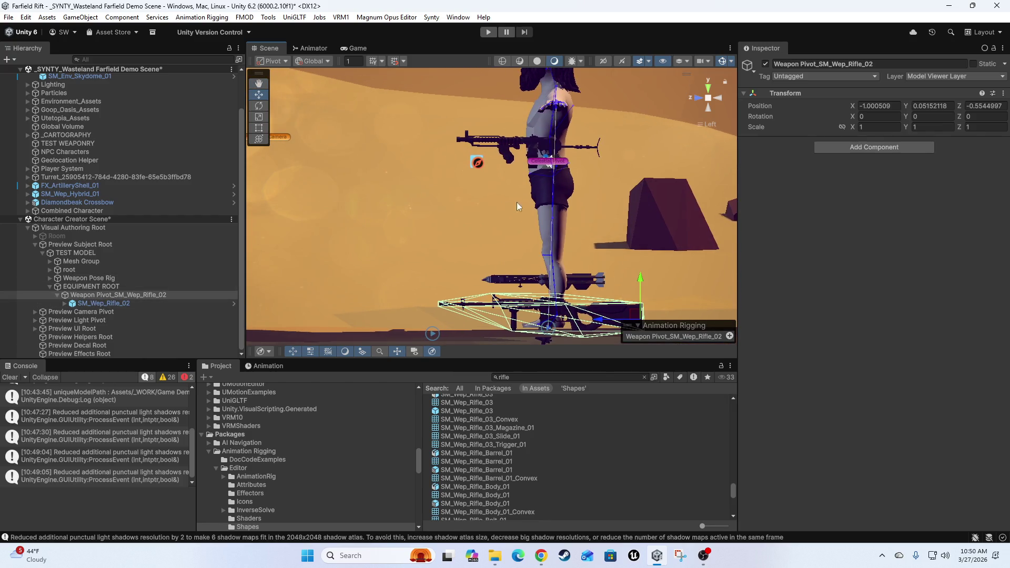
pyautogui.click(698, 98)
pyautogui.scroll(-3, 577, 205)
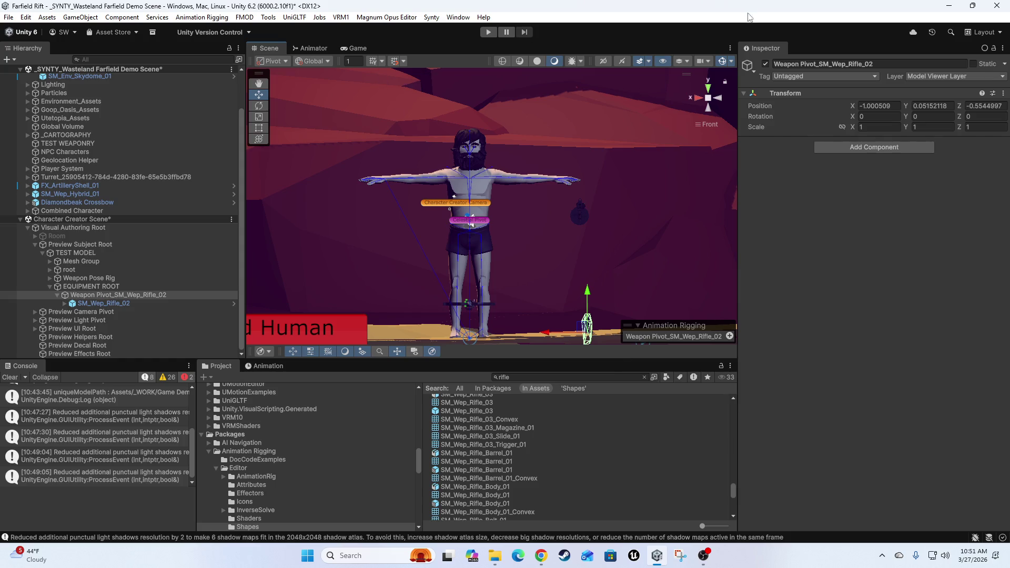
pyautogui.scroll(-3, 546, 149)
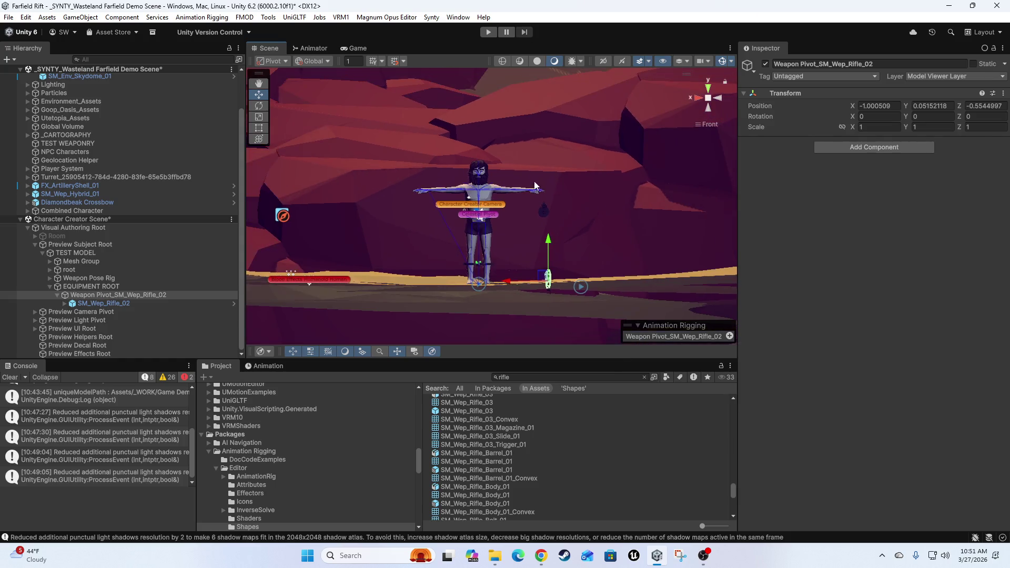
pyautogui.moveTo(555, 138)
pyautogui.mouseDown()
pyautogui.moveTo(585, 226)
pyautogui.moveTo(506, 209)
pyautogui.moveTo(580, 189)
pyautogui.mouseUp()
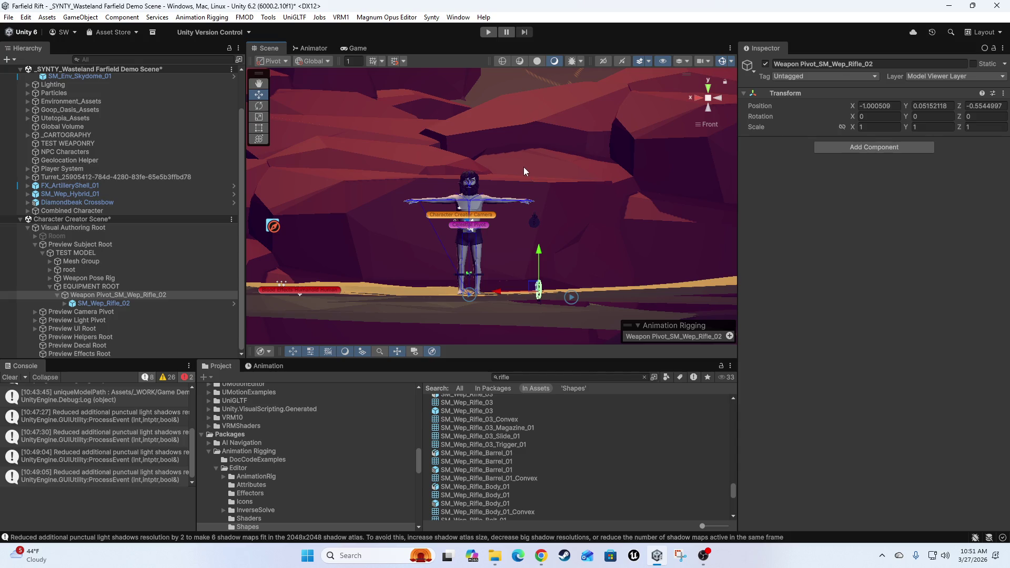
pyautogui.moveTo(523, 167)
pyautogui.mouseDown()
pyautogui.moveTo(534, 207)
pyautogui.moveTo(526, 222)
pyautogui.mouseUp()
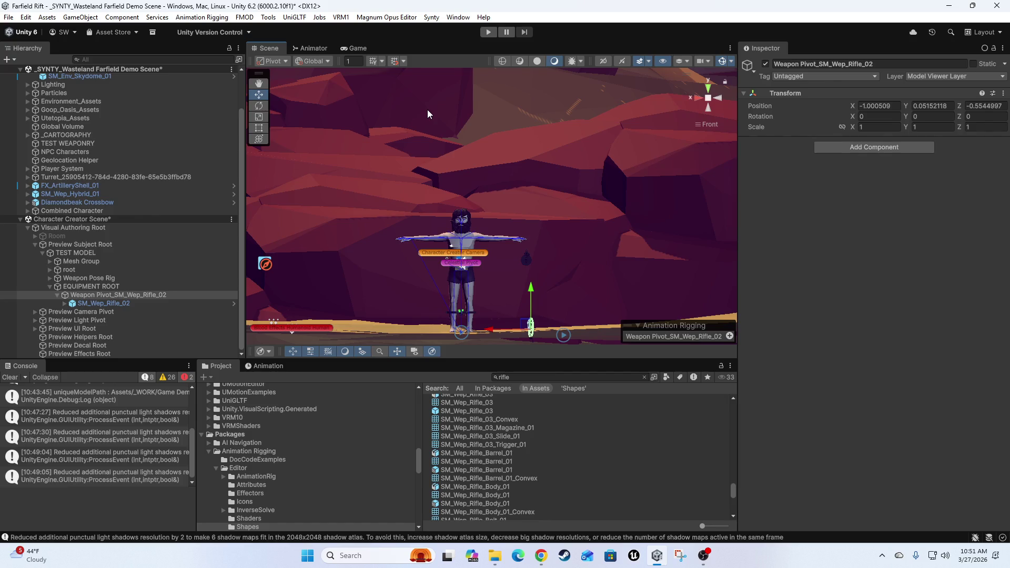
pyautogui.moveTo(542, 150)
pyautogui.mouseDown()
pyautogui.moveTo(528, 175)
pyautogui.moveTo(497, 160)
pyautogui.moveTo(615, 257)
pyautogui.moveTo(616, 135)
pyautogui.mouseUp()
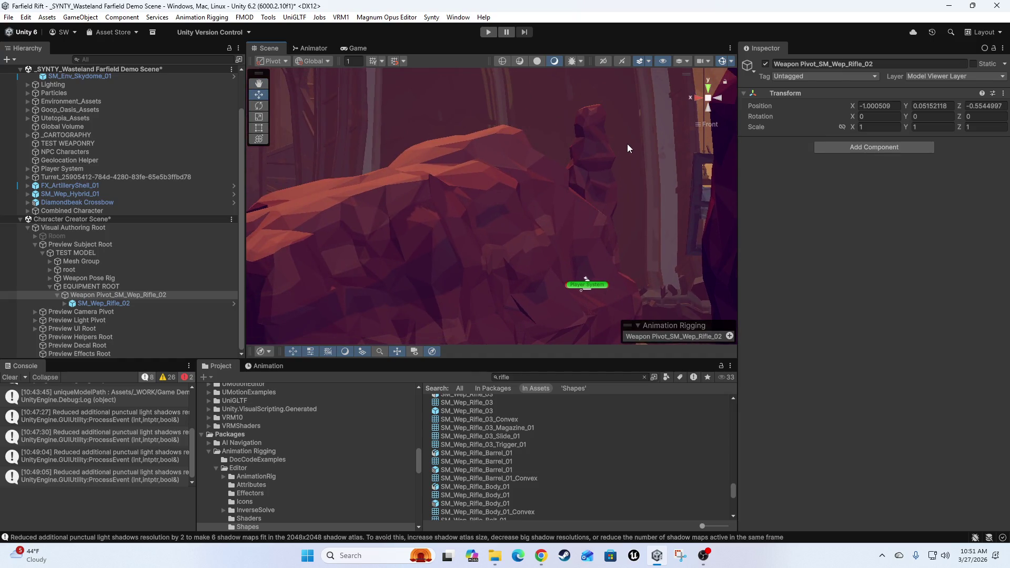
pyautogui.moveTo(615, 187)
pyautogui.mouseDown()
pyautogui.moveTo(541, 64)
pyautogui.moveTo(509, 181)
pyautogui.moveTo(570, 193)
pyautogui.moveTo(508, 225)
pyautogui.moveTo(500, 220)
pyautogui.moveTo(516, 159)
pyautogui.moveTo(483, 198)
pyautogui.moveTo(507, 143)
pyautogui.mouseUp()
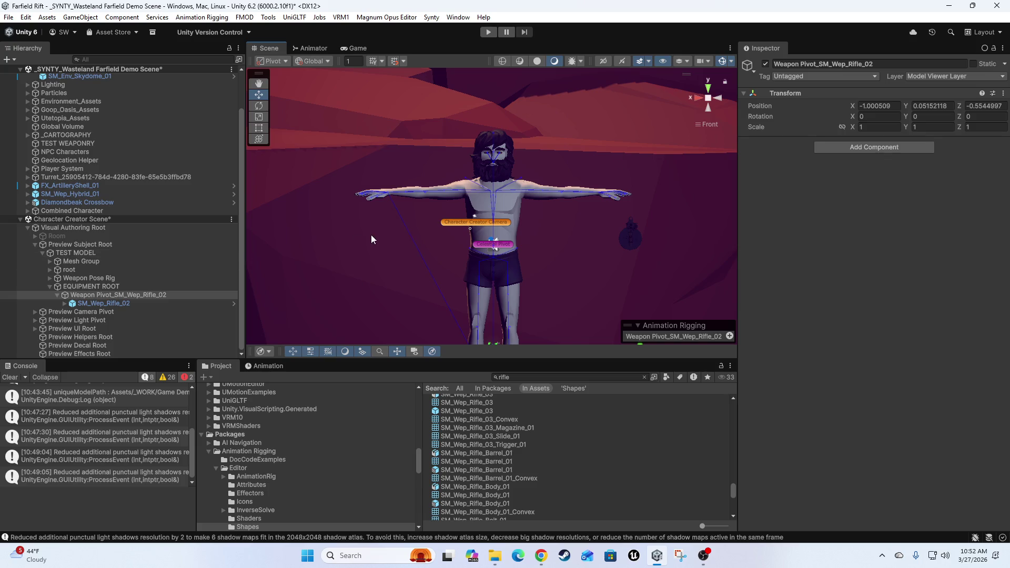
pyautogui.moveTo(424, 213)
pyautogui.mouseDown()
pyautogui.moveTo(418, 233)
pyautogui.moveTo(437, 183)
pyautogui.moveTo(505, 311)
pyautogui.moveTo(403, 177)
pyautogui.mouseUp()
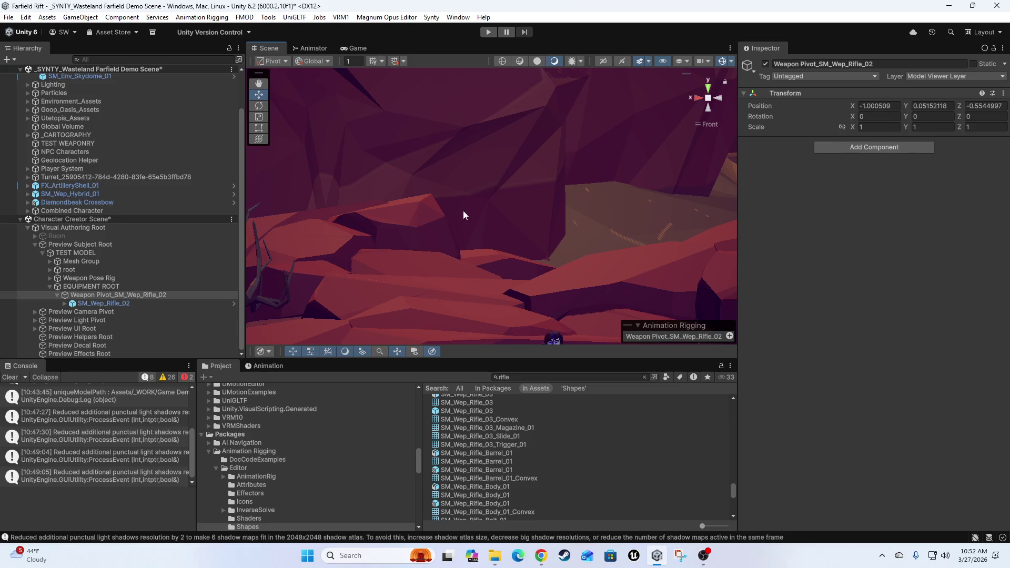
pyautogui.moveTo(536, 236)
pyautogui.mouseDown()
pyautogui.moveTo(598, 234)
pyautogui.moveTo(576, 251)
pyautogui.moveTo(596, 244)
pyautogui.moveTo(494, 238)
pyautogui.mouseUp()
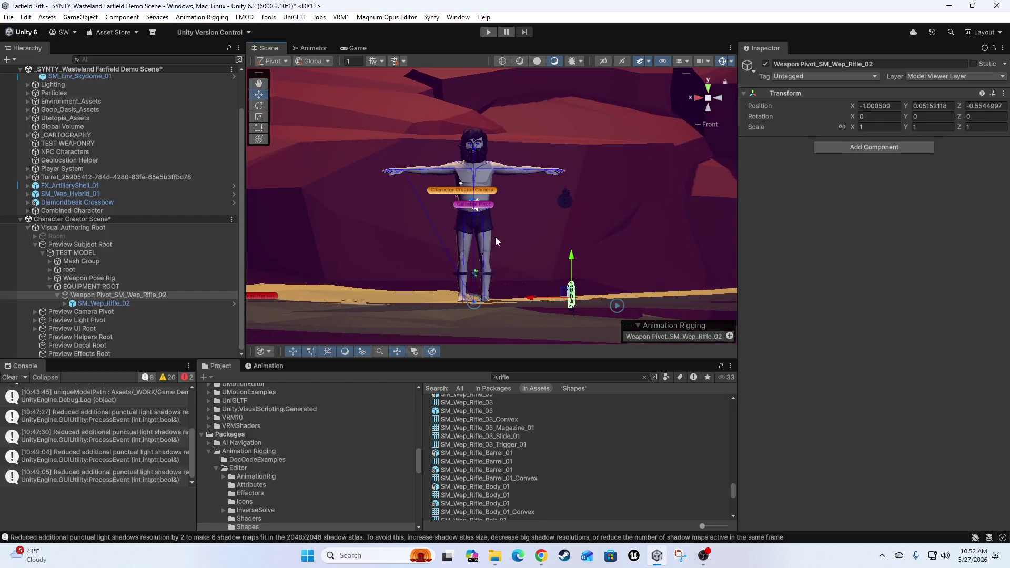
pyautogui.scroll(5, 518, 258)
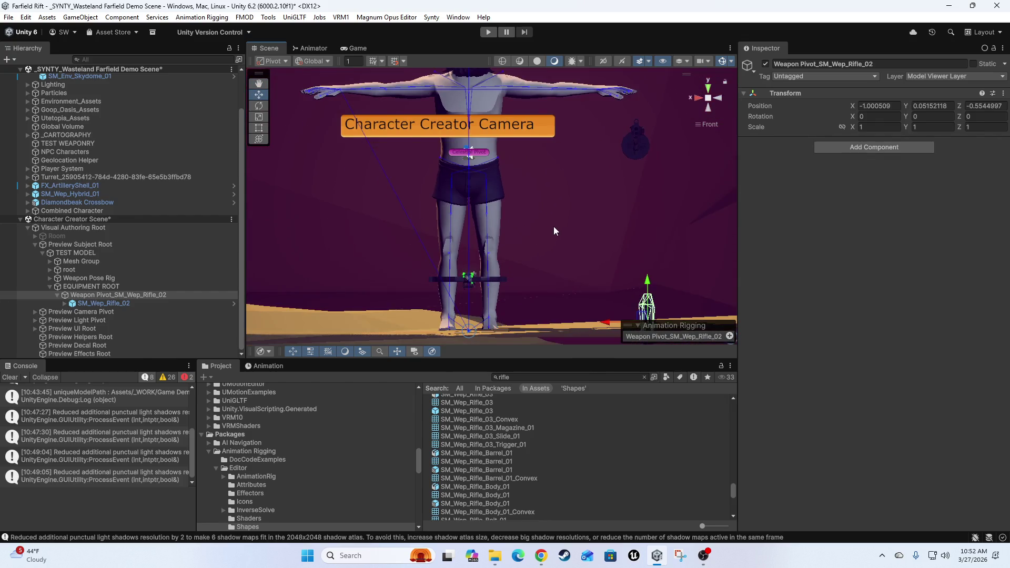
pyautogui.scroll(-5, 541, 238)
pyautogui.moveTo(529, 253); pyautogui.dragTo(537, 266)
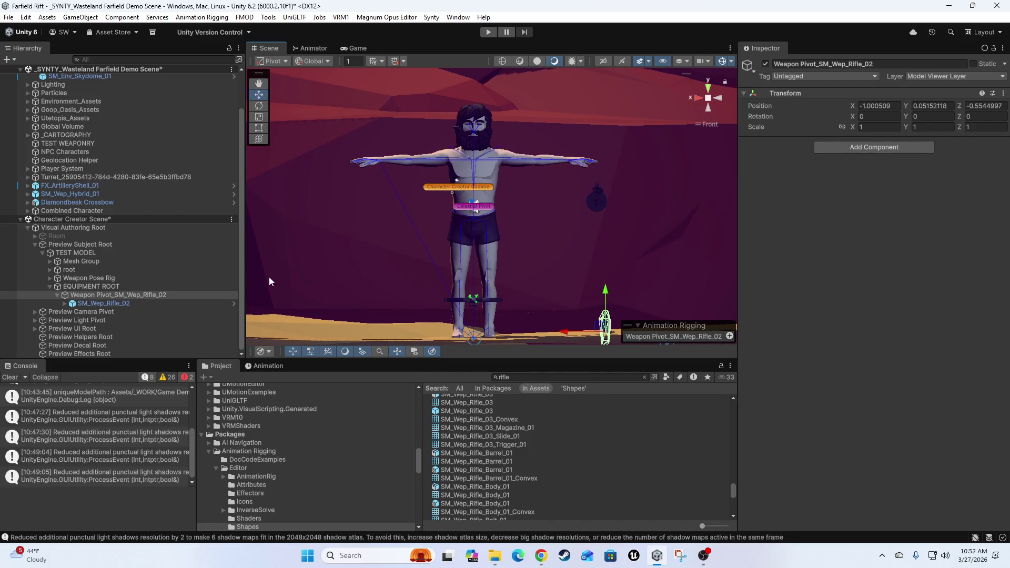
pyautogui.moveTo(270, 281); pyautogui.dragTo(277, 266)
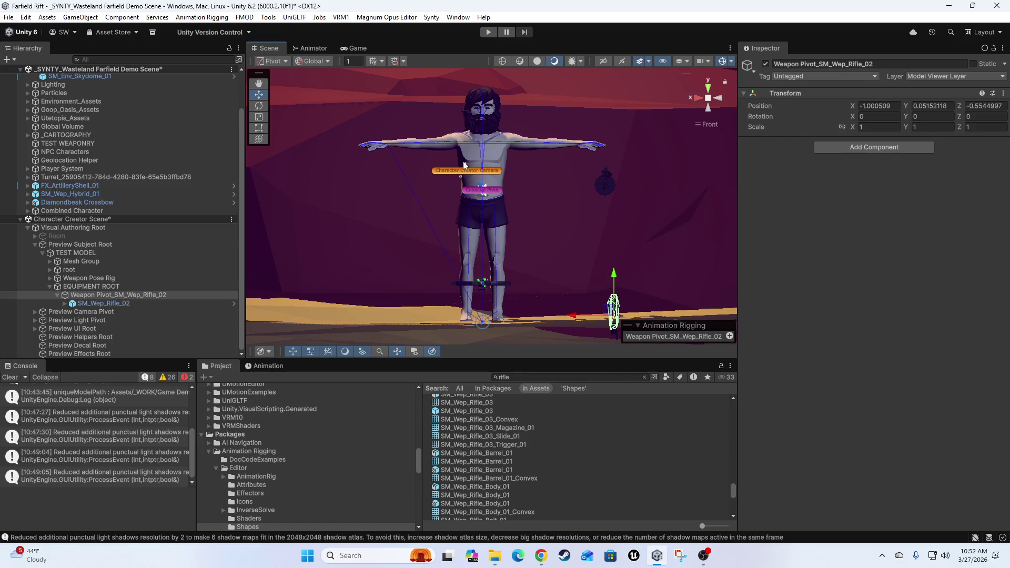
pyautogui.moveTo(573, 223)
pyautogui.mouseDown()
pyautogui.moveTo(536, 284)
pyautogui.moveTo(541, 371)
pyautogui.moveTo(530, 420)
pyautogui.moveTo(560, 371)
pyautogui.moveTo(529, 213)
pyautogui.mouseUp()
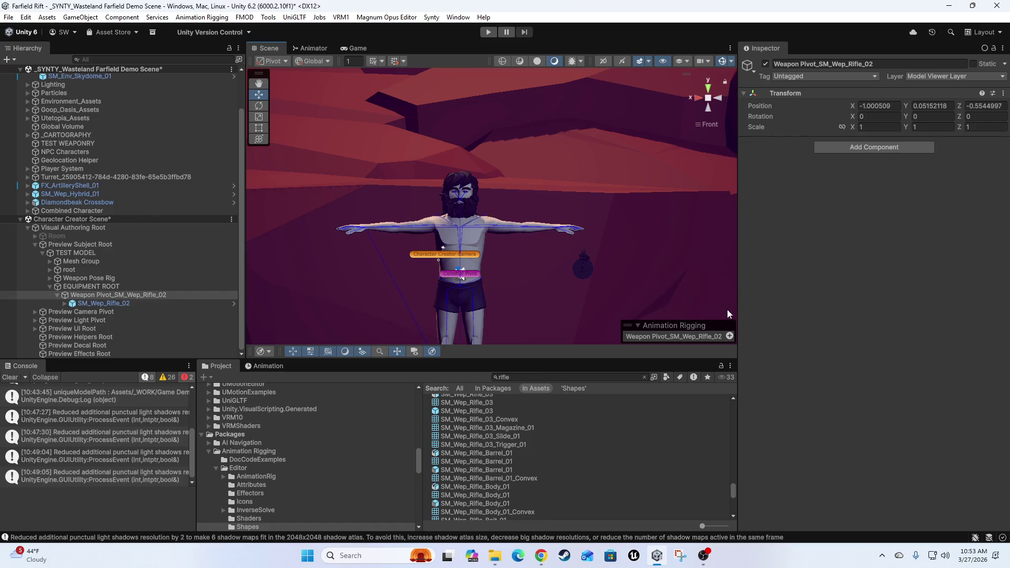
pyautogui.moveTo(636, 251); pyautogui.dragTo(582, 199)
pyautogui.scroll(-3, 562, 211)
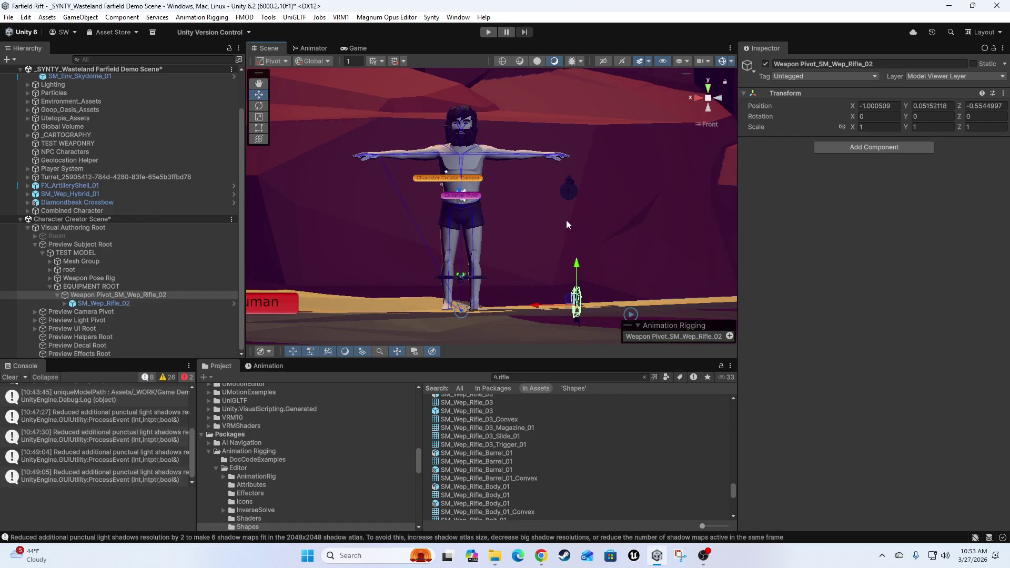
pyautogui.scroll(5, 564, 268)
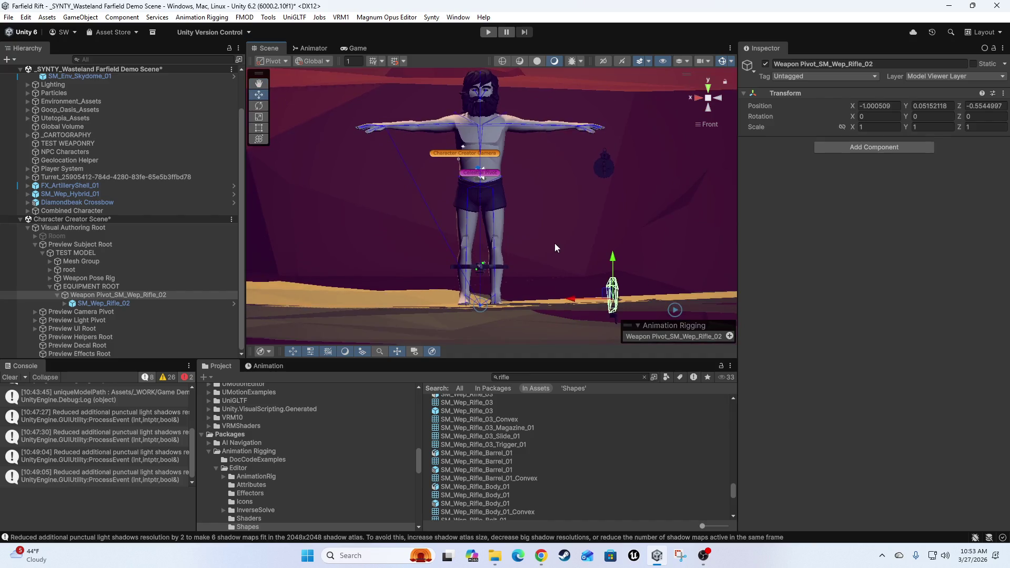
pyautogui.moveTo(551, 248); pyautogui.dragTo(550, 256)
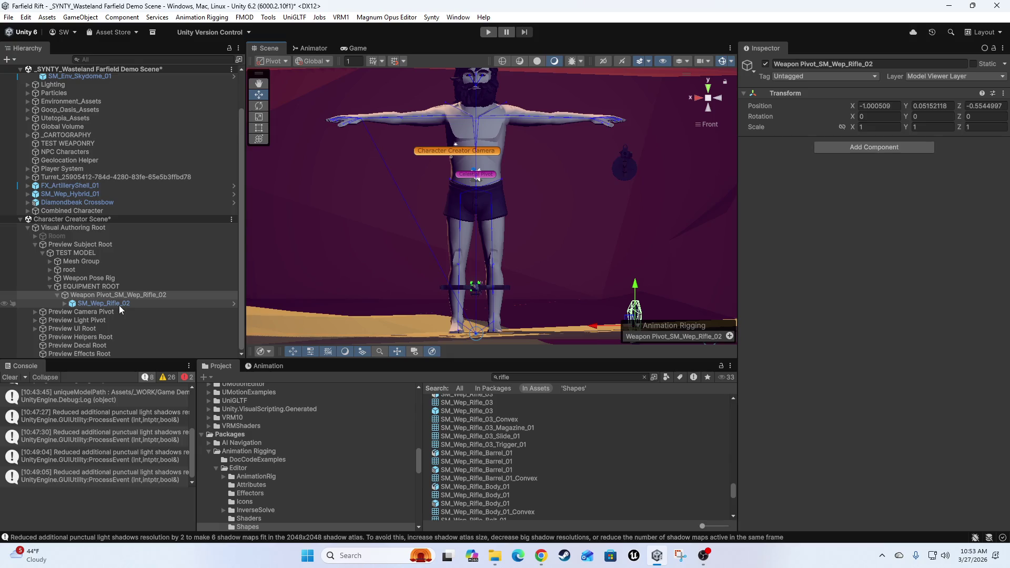
# Select SM_Wep_Rifle_02 and expand it to list its Charge, Magazine, Slide and Trigger parts
pyautogui.click(68, 307)
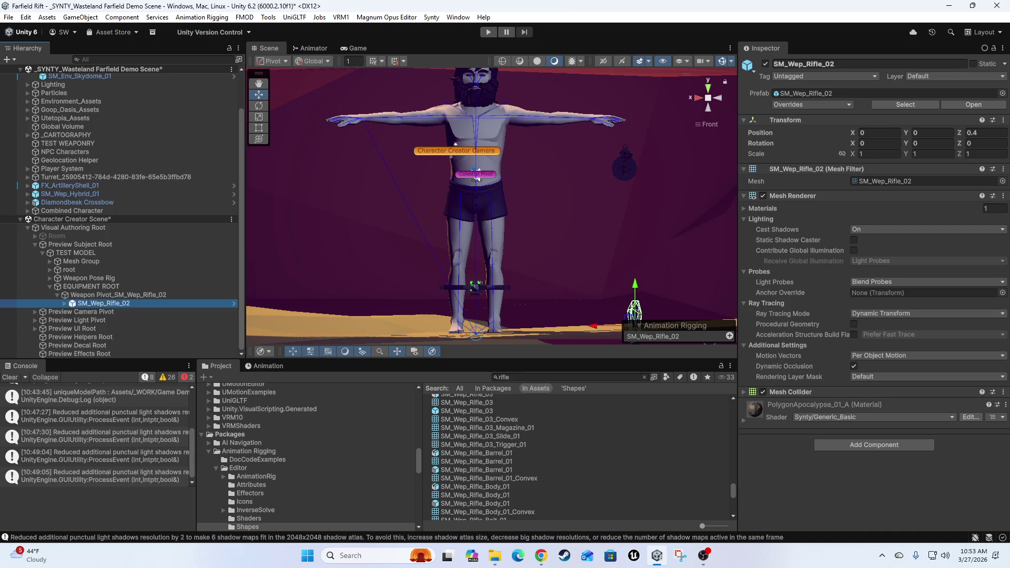
pyautogui.click(89, 296)
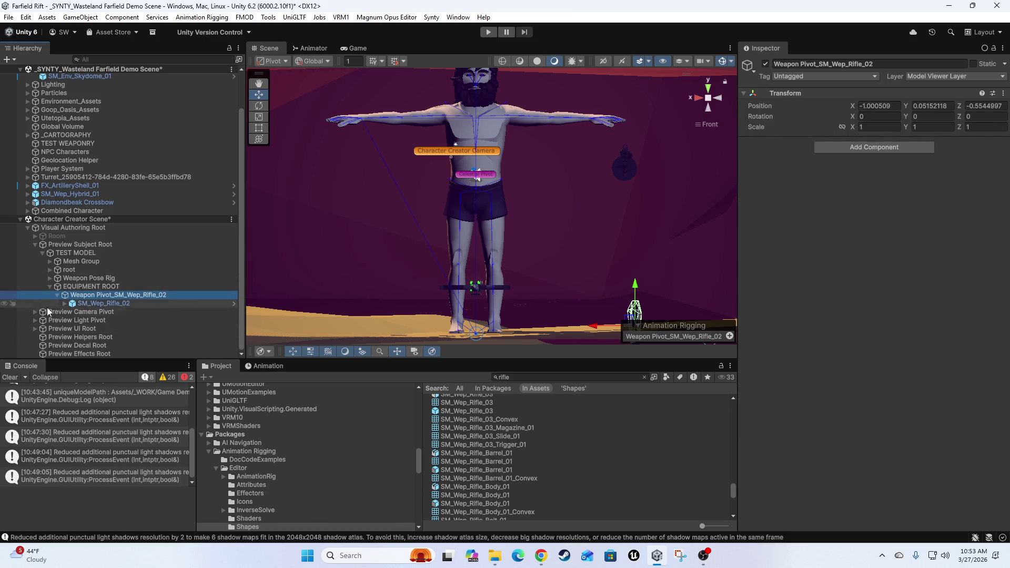
pyautogui.click(106, 304)
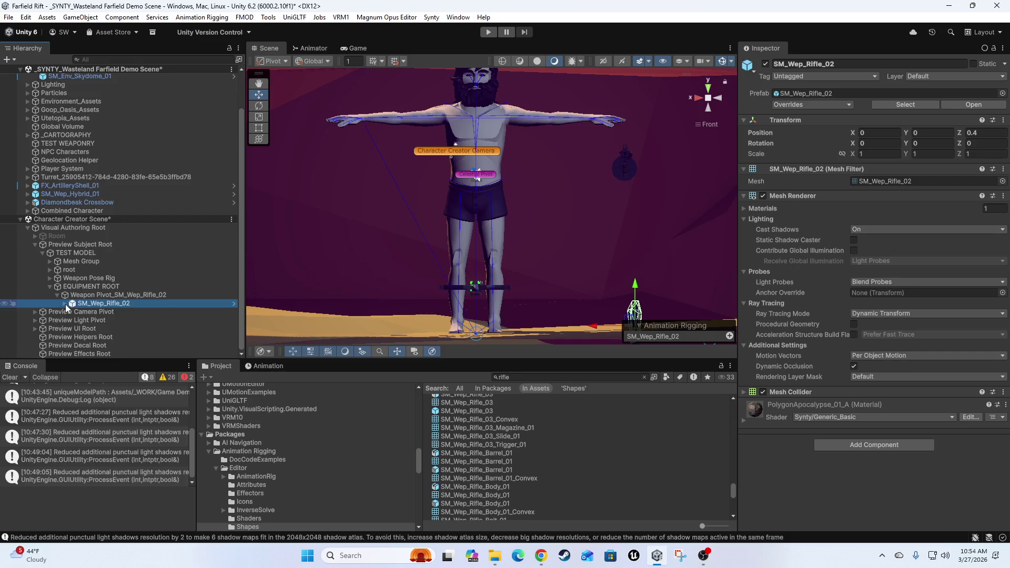
pyautogui.click(66, 304)
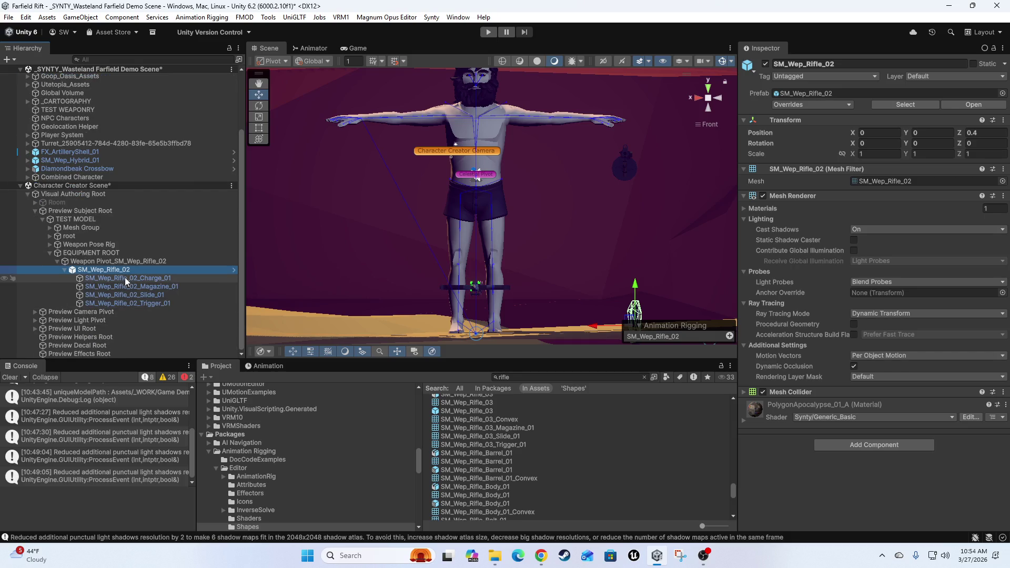
pyautogui.moveTo(521, 279); pyautogui.dragTo(457, 260)
# Lift Weapon Pivot_SM_Wep_Rifle_02 to Y 2.092 and frame it from the left side
pyautogui.moveTo(665, 236)
pyautogui.mouseDown()
pyautogui.moveTo(624, 203)
pyautogui.moveTo(567, 252)
pyautogui.mouseUp()
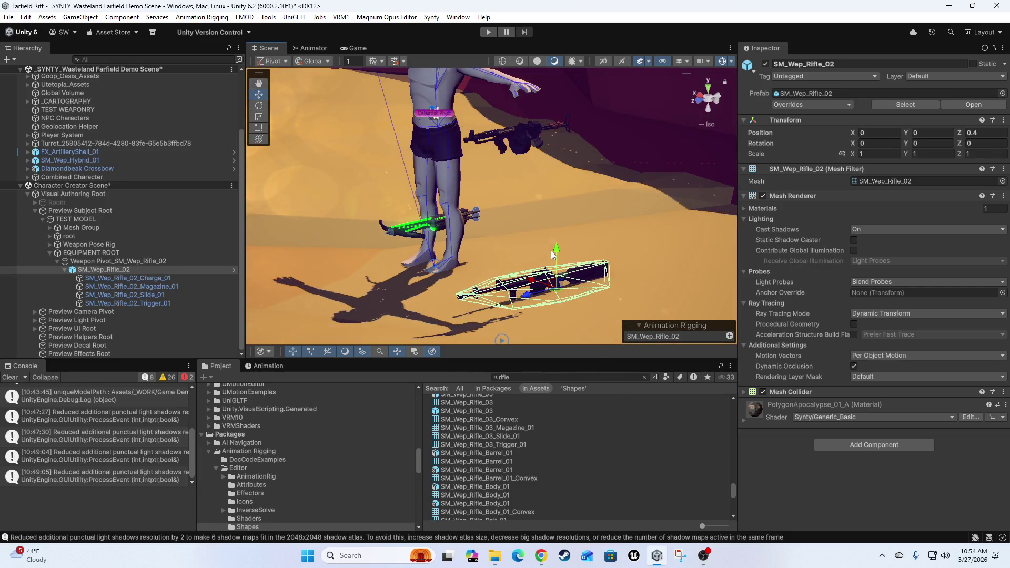
pyautogui.click(108, 262)
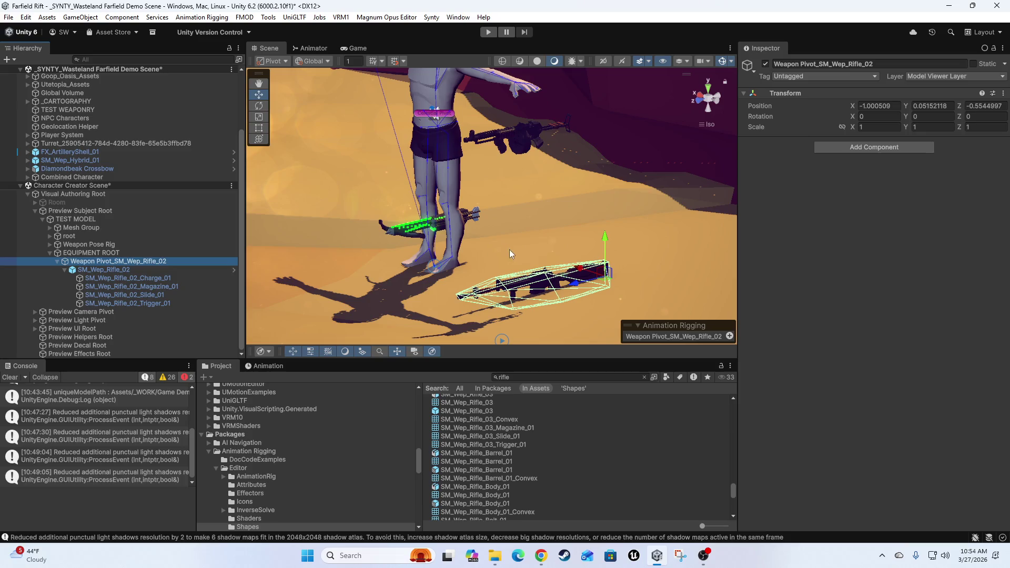
pyautogui.moveTo(605, 237); pyautogui.dragTo(591, 156)
pyautogui.press('f')
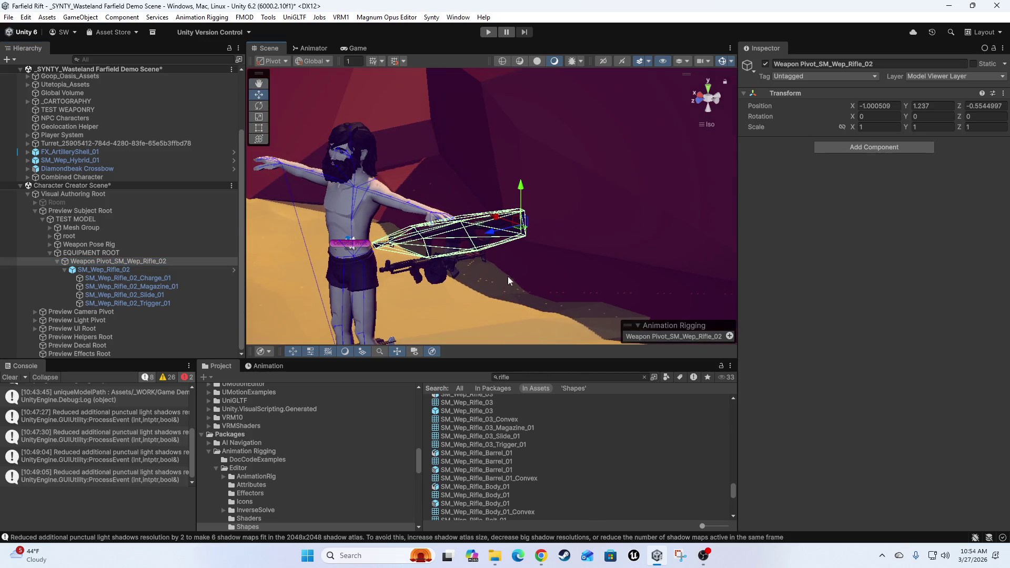
pyautogui.moveTo(516, 192)
pyautogui.mouseDown()
pyautogui.moveTo(584, 166)
pyautogui.moveTo(563, 174)
pyautogui.mouseUp()
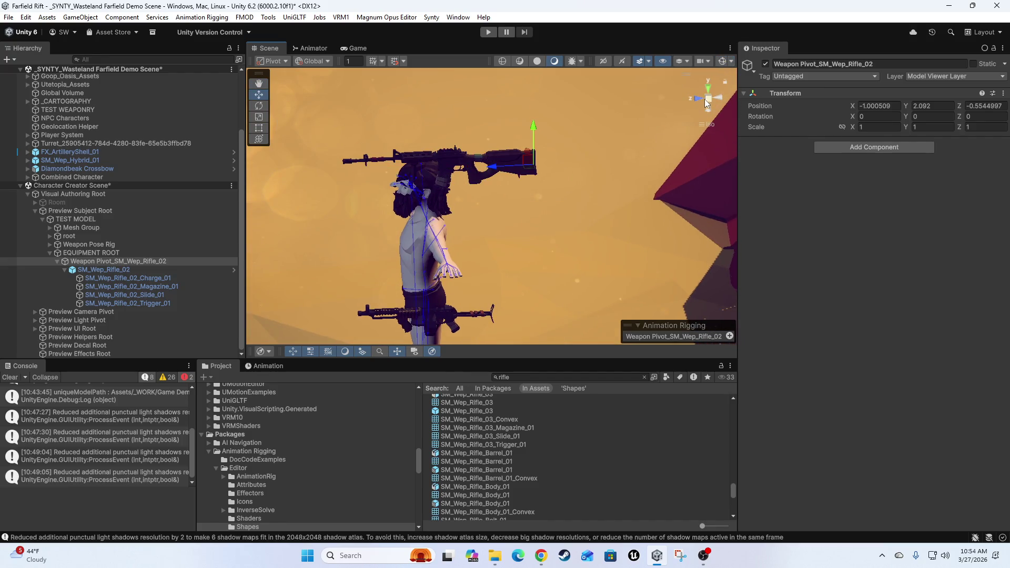
pyautogui.click(699, 99)
pyautogui.press('f')
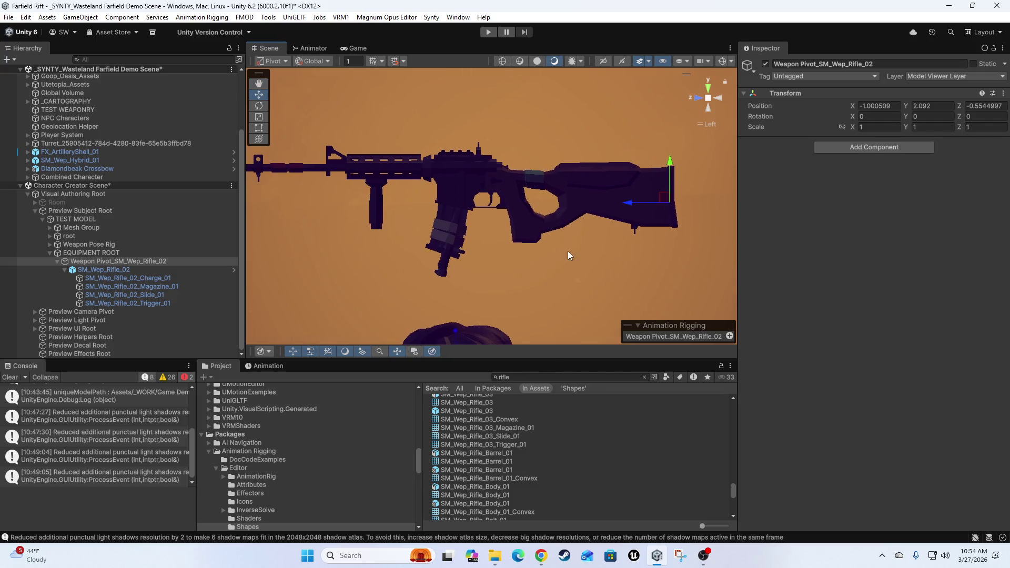
pyautogui.click(92, 271)
pyautogui.rightClick(91, 271)
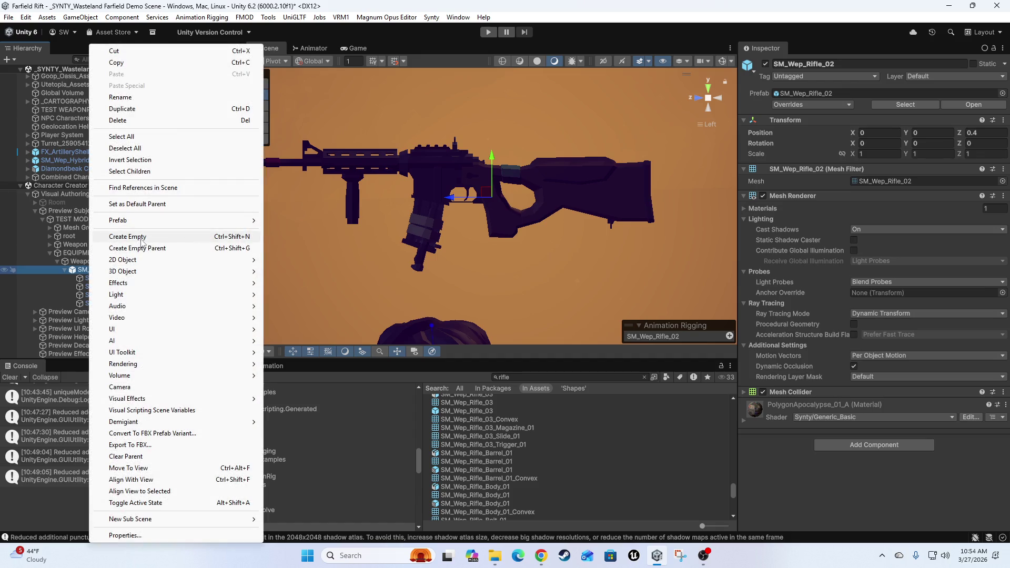
# Create an empty child under SM_Wep_Rifle_02 named Anim Targets, then rename it Rig Targets
pyautogui.click(139, 239)
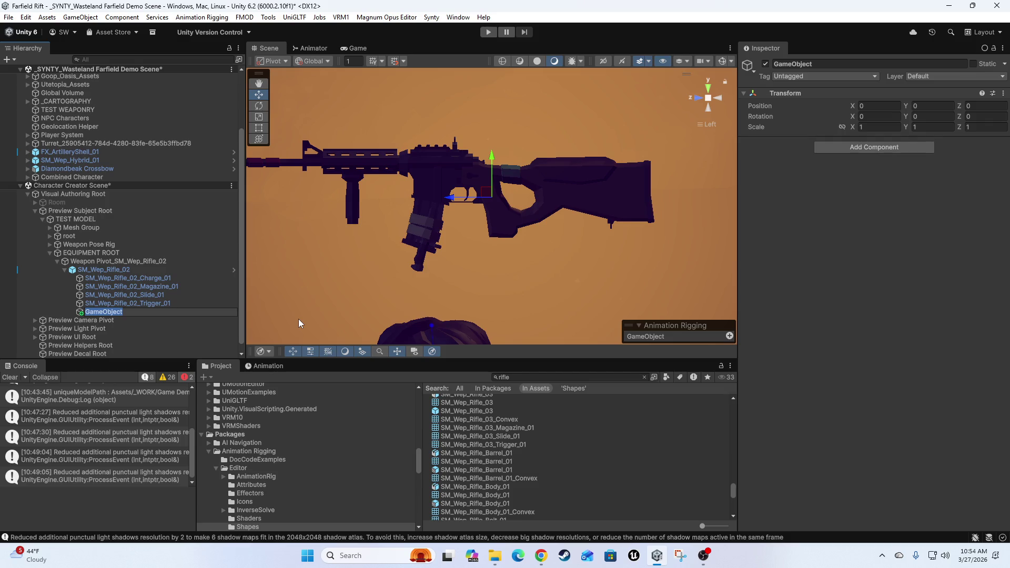
pyautogui.write('Anim Tar')
pyautogui.write('get')
pyautogui.write('s')
pyautogui.write('Anim')
pyautogui.press('Return')
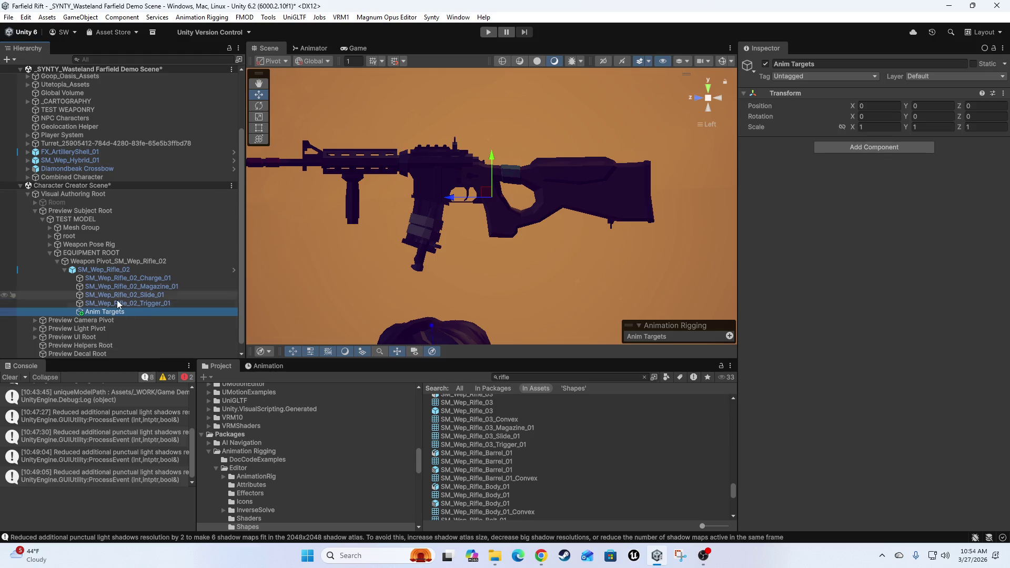
pyautogui.click(112, 315)
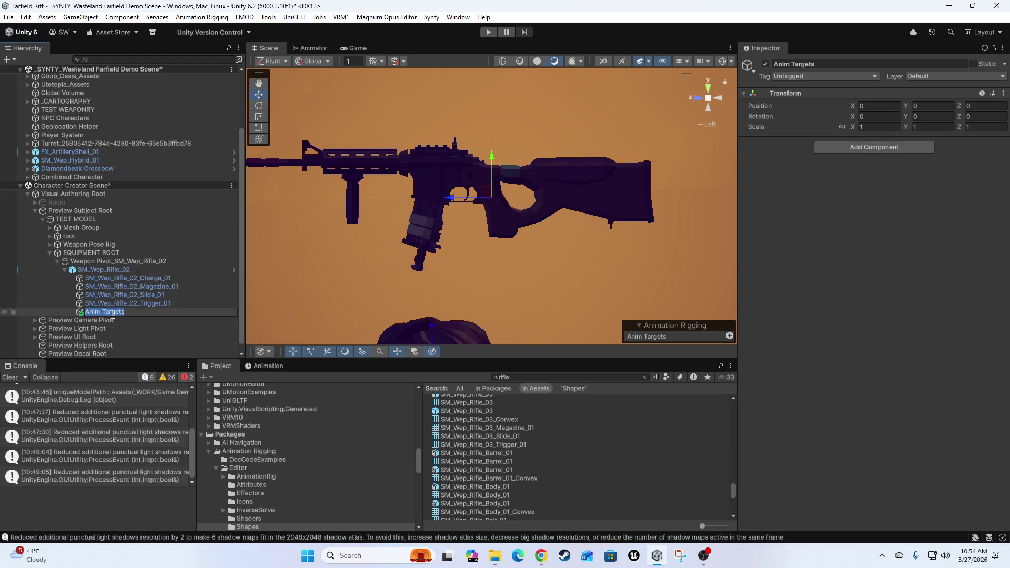
pyautogui.write('Rig')
pyautogui.press('Return')
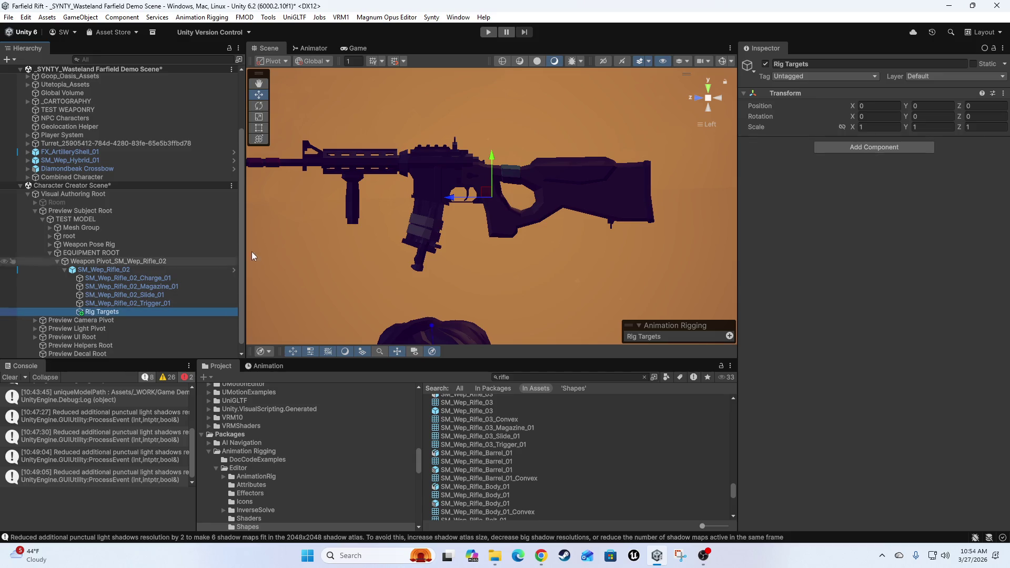
# Create an empty child of Rig Targets with a red 0.1 locator effector, named Right Hand Grip
pyautogui.rightClick(90, 316)
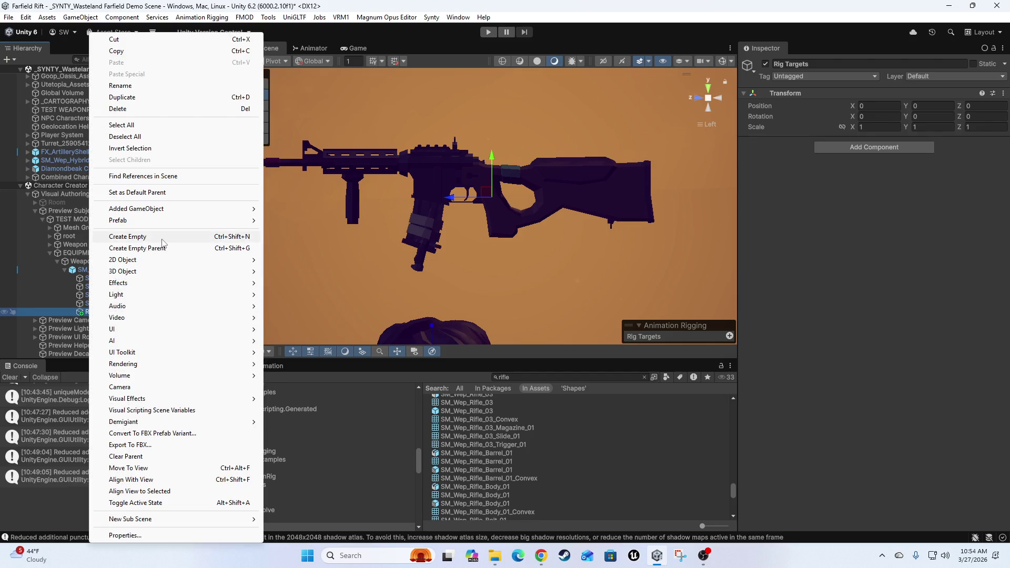
pyautogui.click(163, 243)
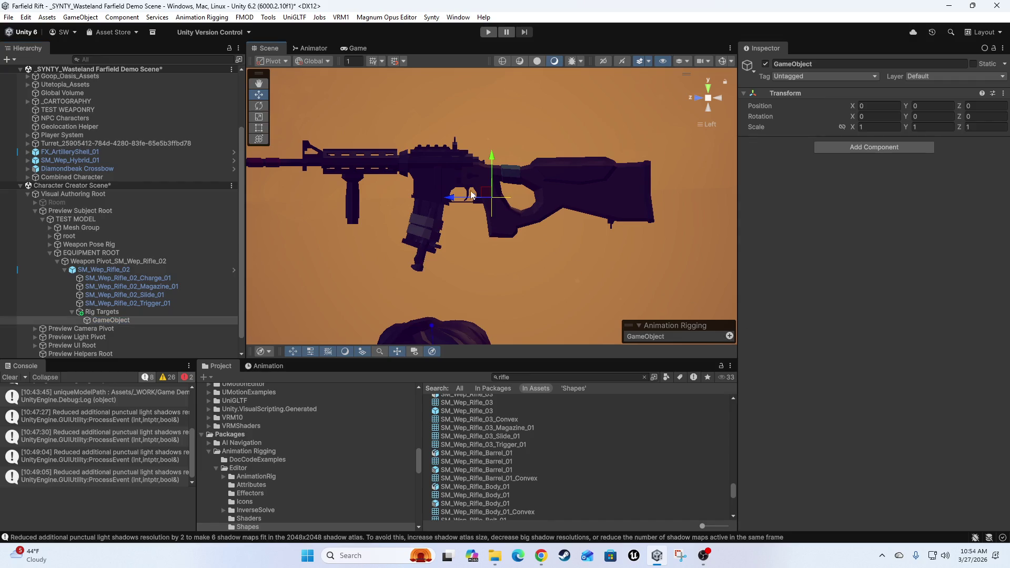
pyautogui.click(102, 314)
pyautogui.click(105, 320)
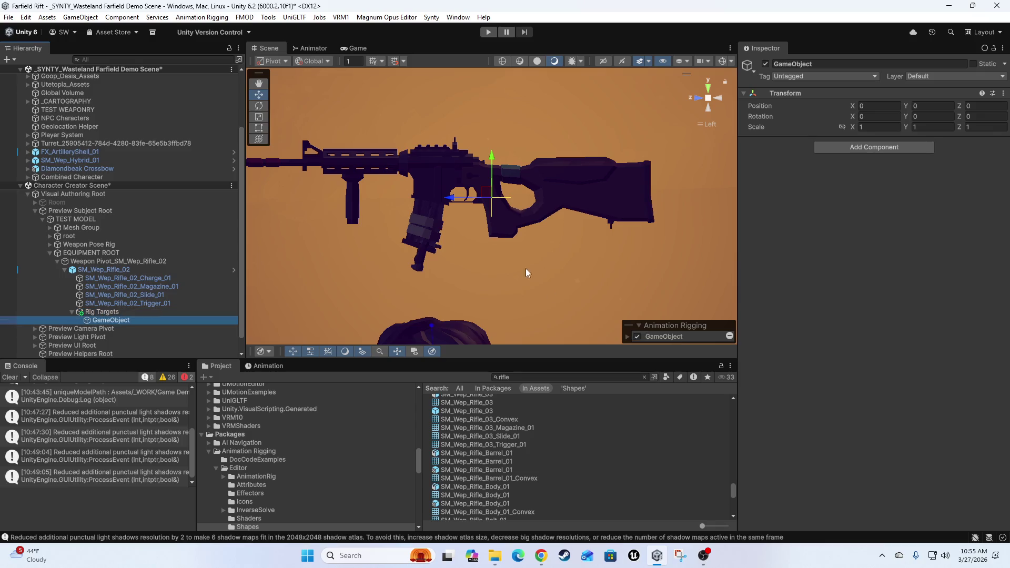
pyautogui.click(627, 336)
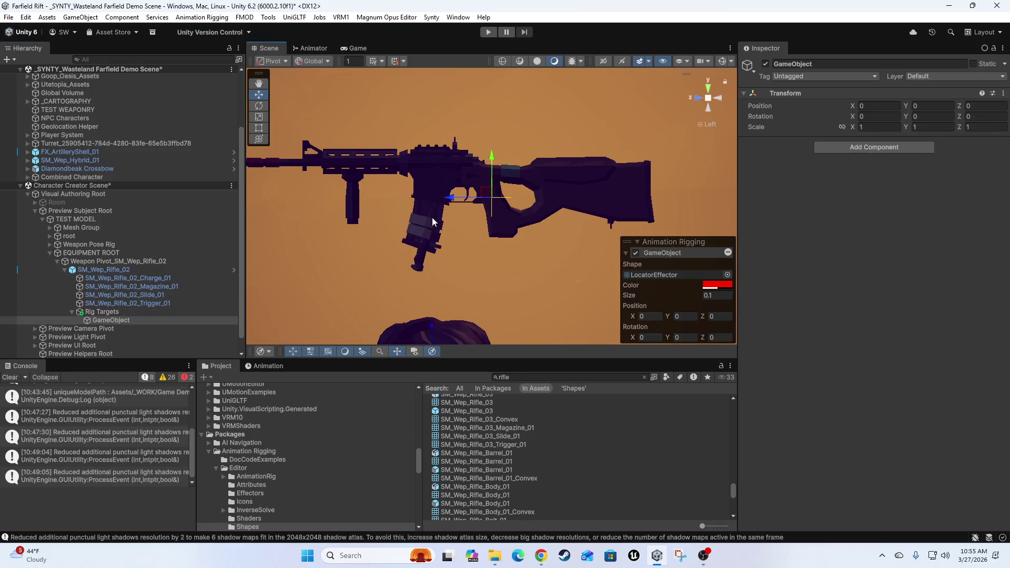
pyautogui.click(122, 320)
pyautogui.press('F2')
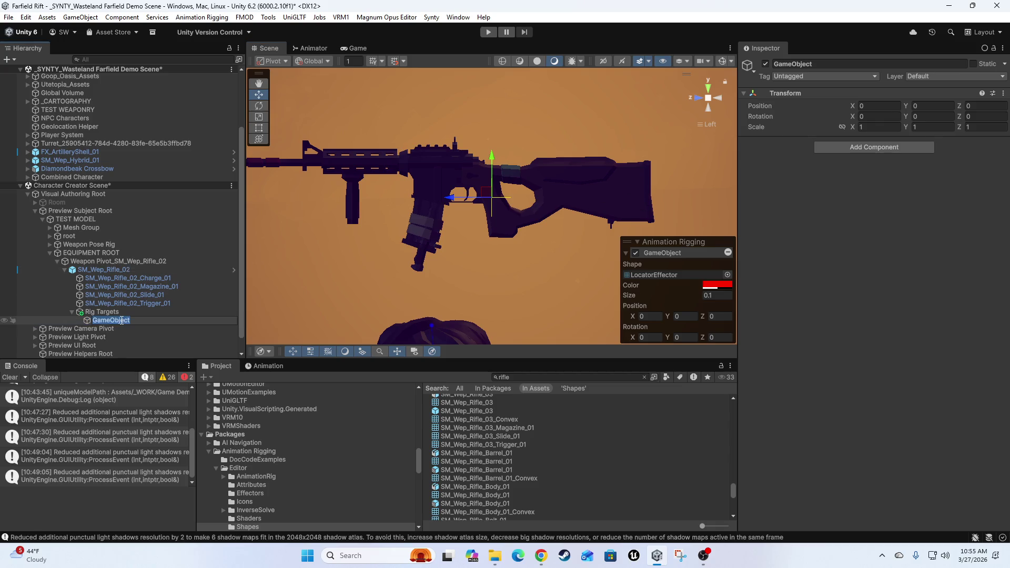
pyautogui.write('Right Hand Gri')
pyautogui.write('ip')
pyautogui.press('Return')
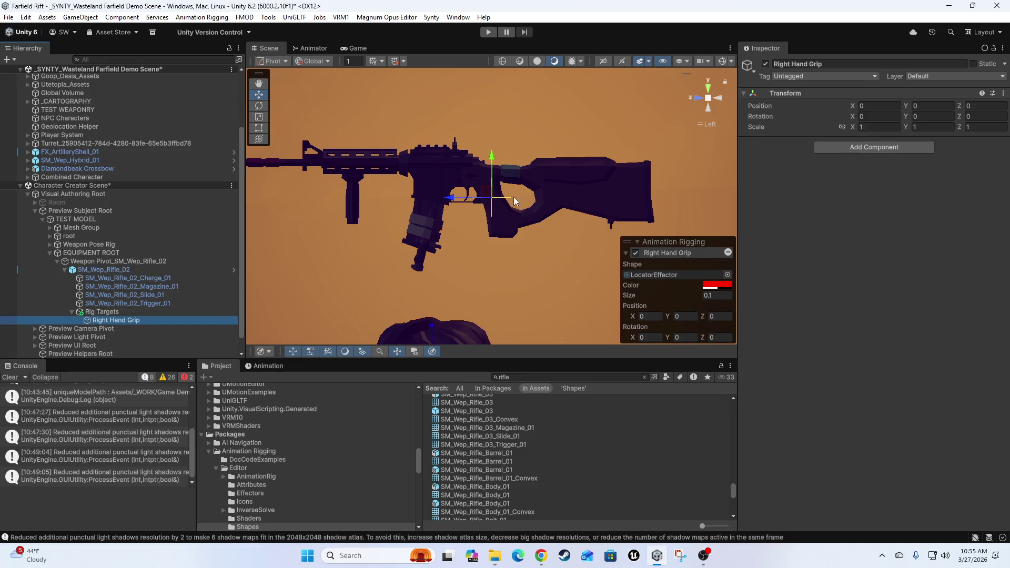
pyautogui.middleClick(519, 237)
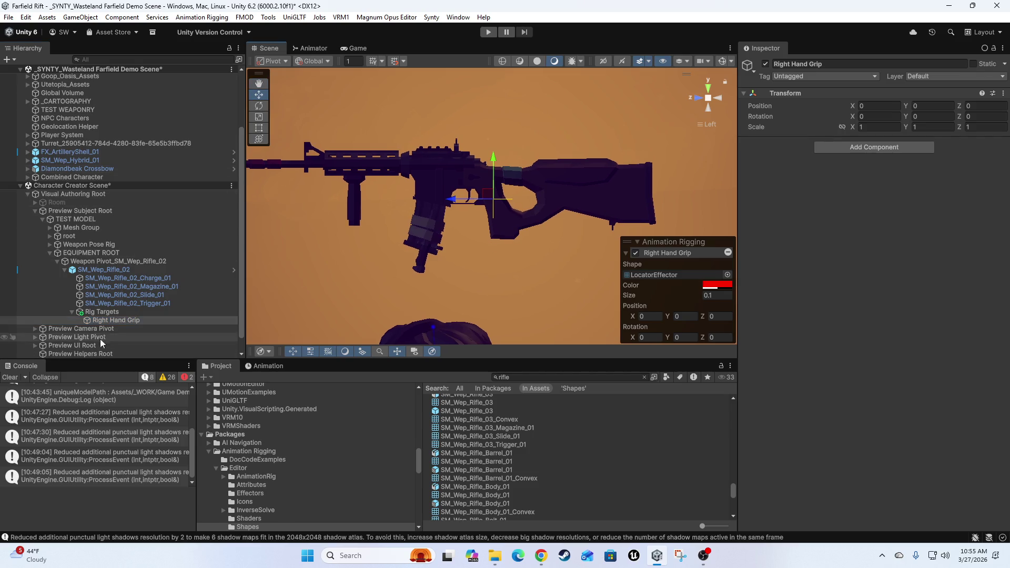
# Select SM_Wep_Rifle_02 and toggle its handle between Pivot and Center, ending on Center
pyautogui.click(103, 313)
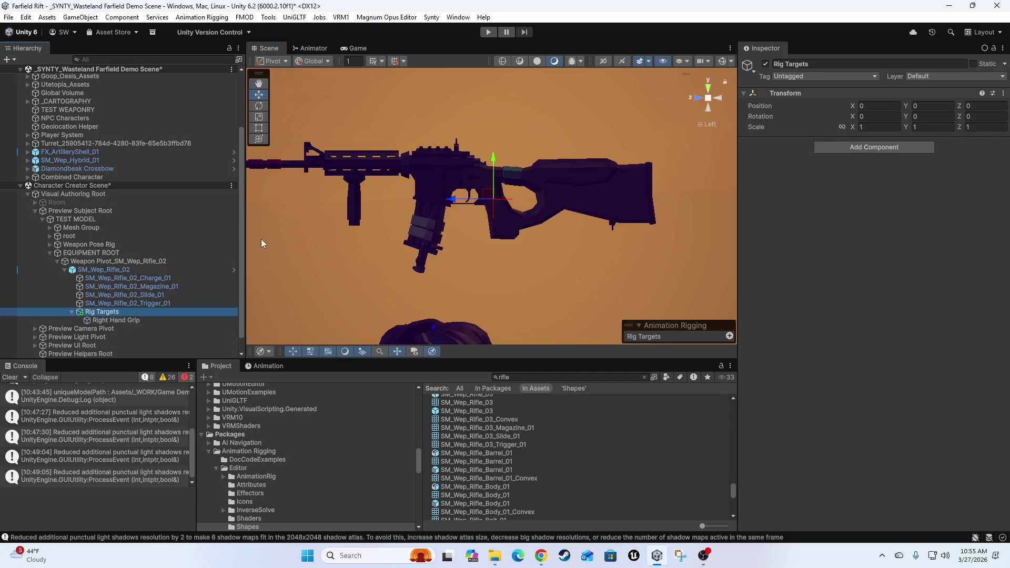
pyautogui.click(100, 270)
pyautogui.press('z')
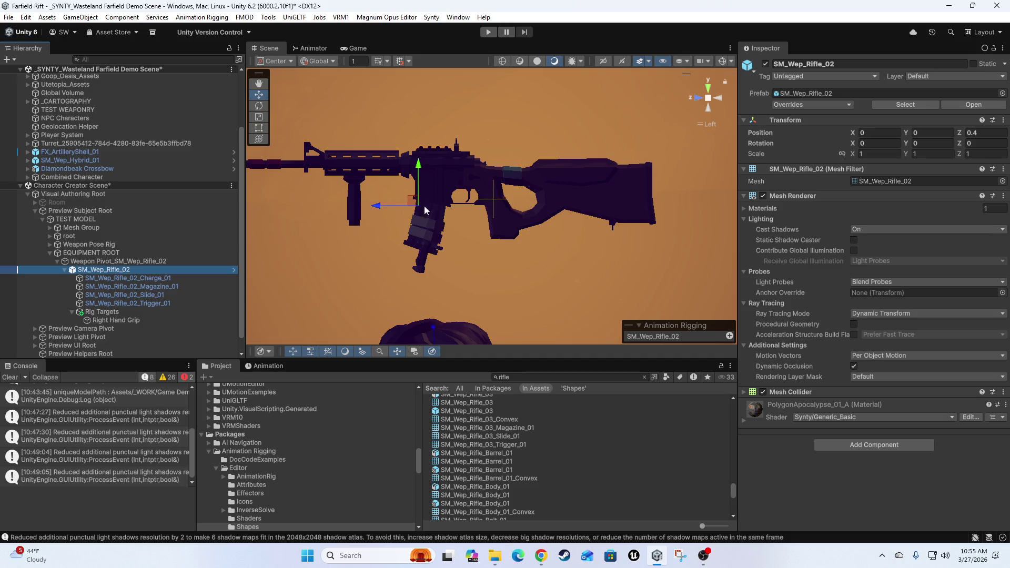
pyautogui.press('z')
pyautogui.press('z')
pyautogui.press('z')
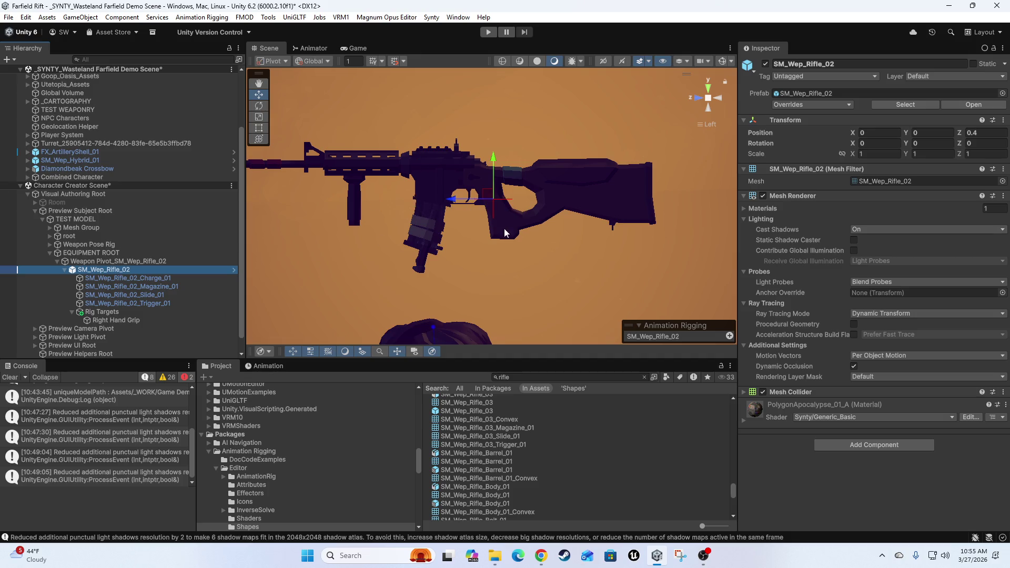
pyautogui.press('z')
pyautogui.press('z')
pyautogui.press('z')
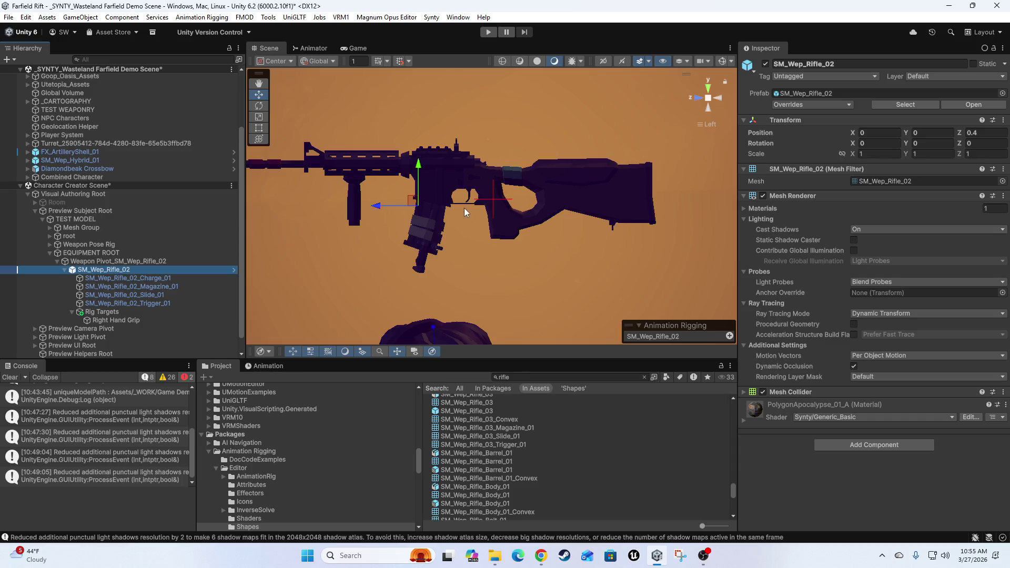
pyautogui.press('z')
pyautogui.press('z')
pyautogui.press('z')
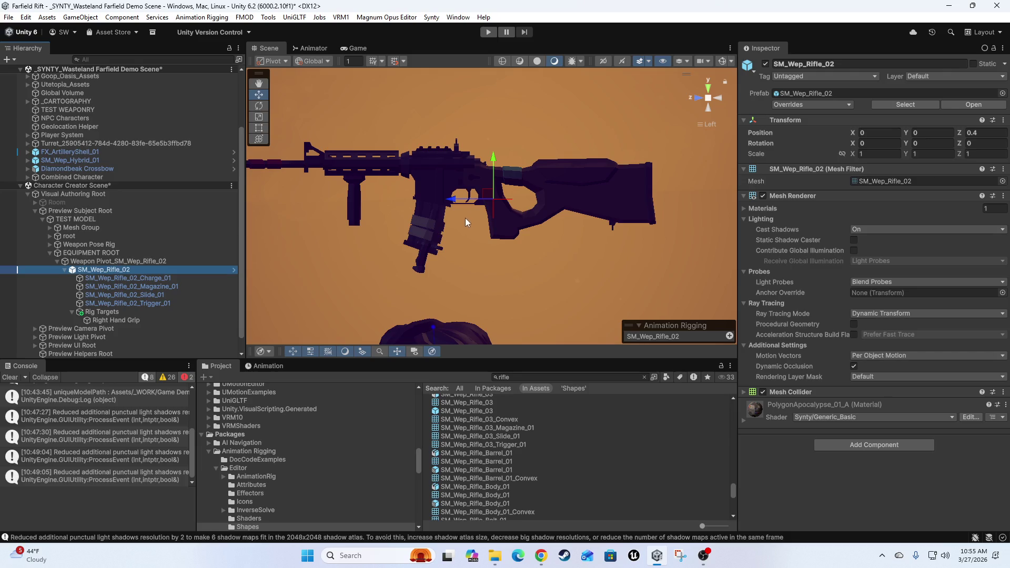
pyautogui.press('z')
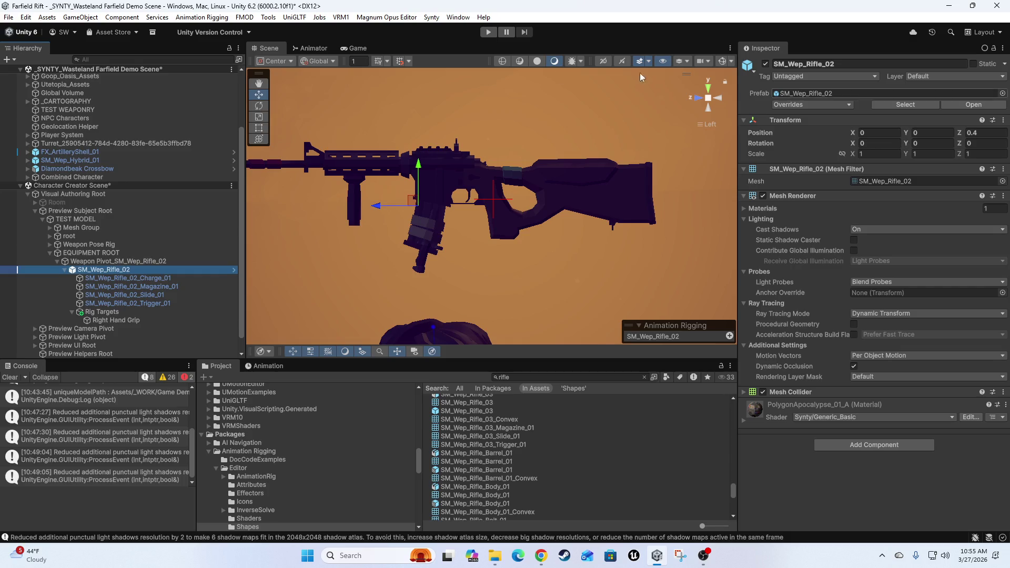
# Duplicate Right Hand Grip and rename the copy Left Hand Grip
pyautogui.click(110, 320)
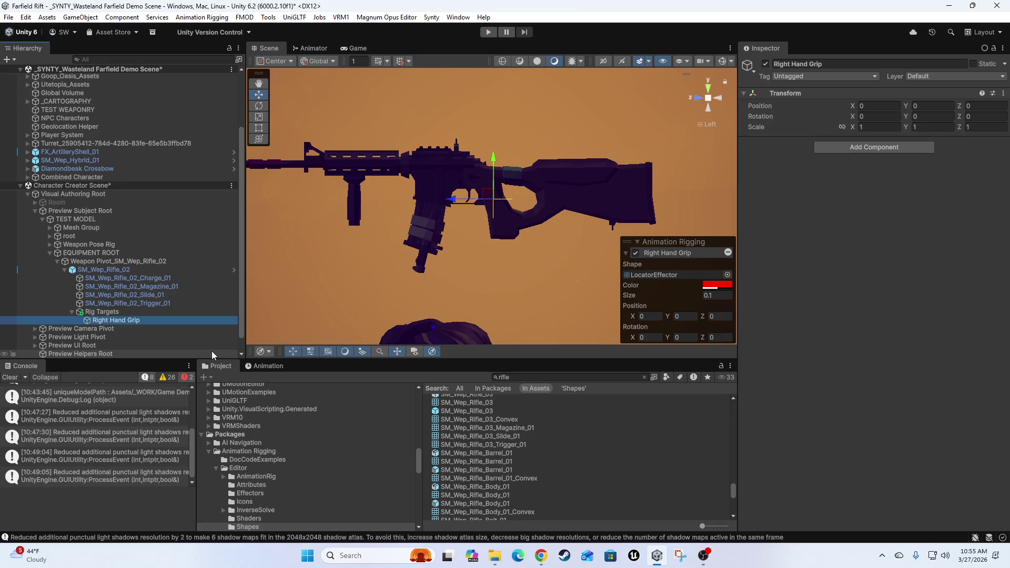
pyautogui.hotkey('ctrl', 'd')
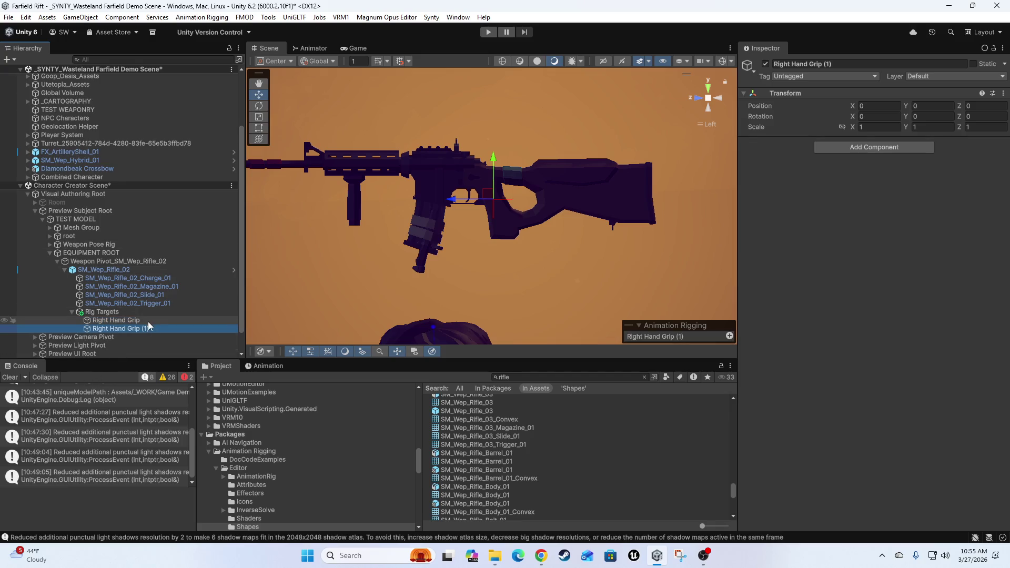
pyautogui.press('F2')
pyautogui.write('Left')
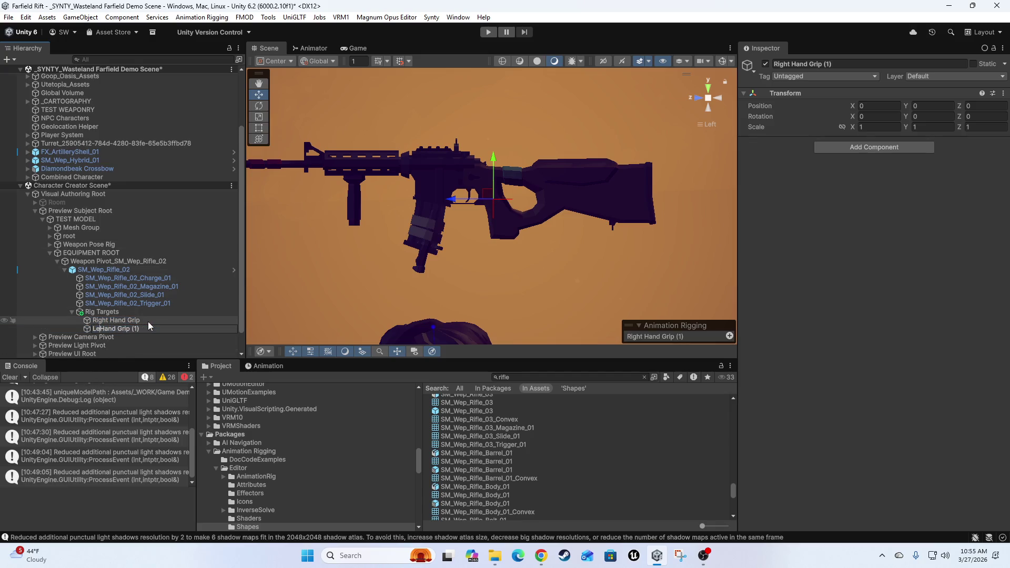
pyautogui.press('Left')
pyautogui.hotkey('shift', 'Left')
pyautogui.press('BackSpace')
pyautogui.press('Return')
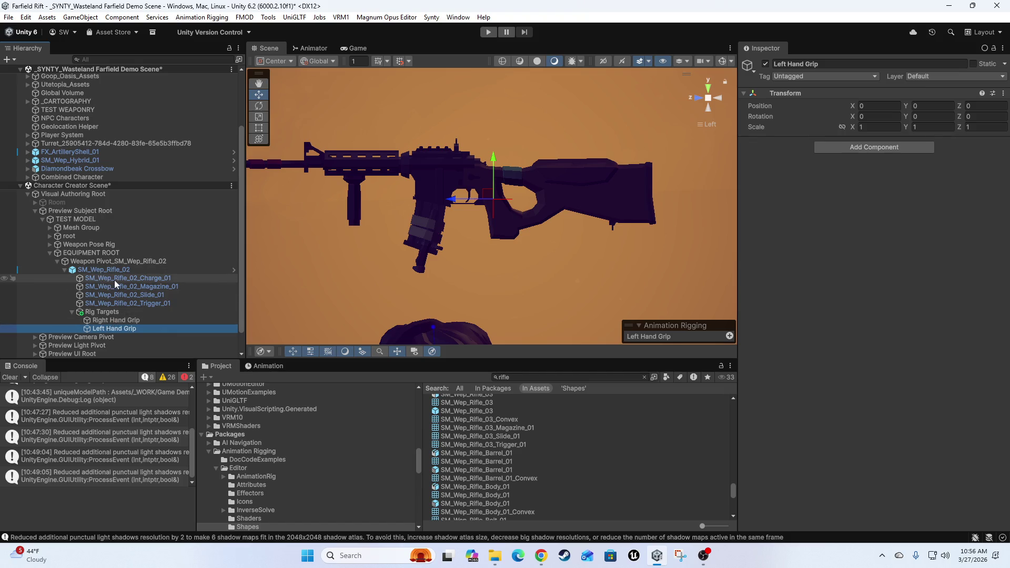
# Snap Left Hand Grip to the magazine by zeroing Y and Z, then return it under Rig Targets
pyautogui.moveTo(115, 329)
pyautogui.mouseDown()
pyautogui.moveTo(135, 327)
pyautogui.moveTo(149, 287)
pyautogui.mouseUp()
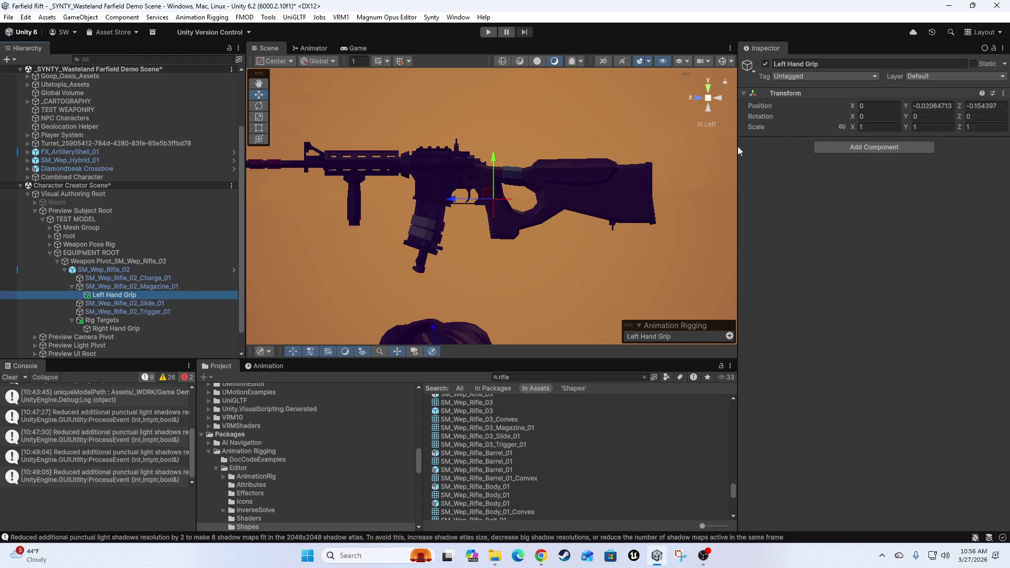
pyautogui.click(940, 107)
pyautogui.write('0')
pyautogui.press('Tab')
pyautogui.write('0')
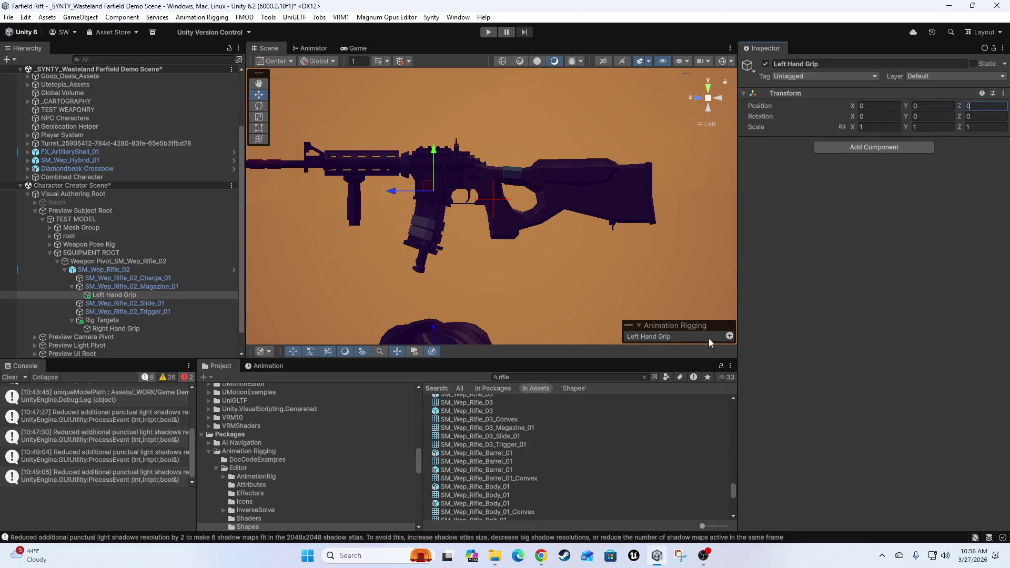
pyautogui.click(705, 336)
pyautogui.click(108, 296)
pyautogui.moveTo(109, 342); pyautogui.dragTo(111, 334)
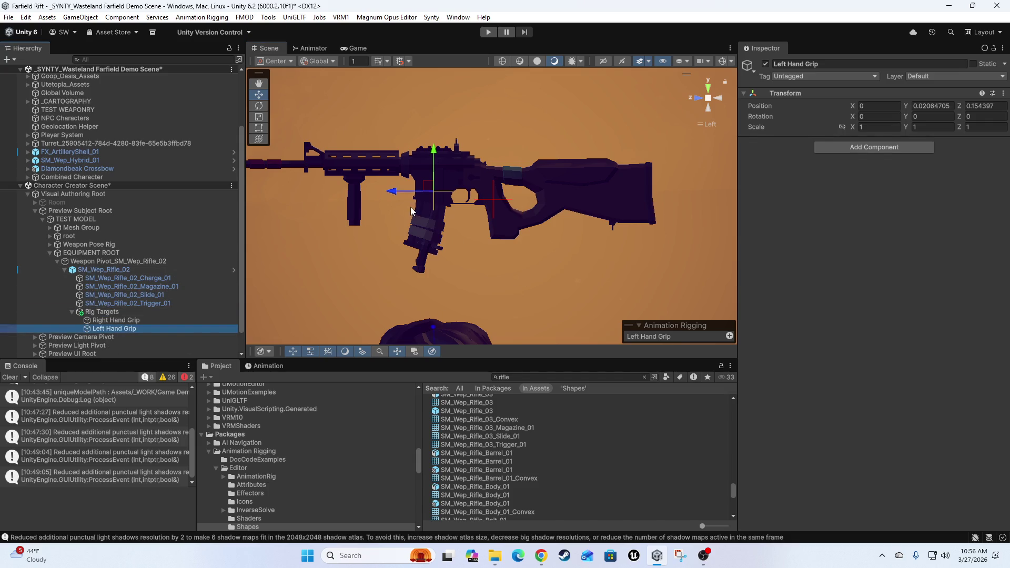
pyautogui.click(640, 326)
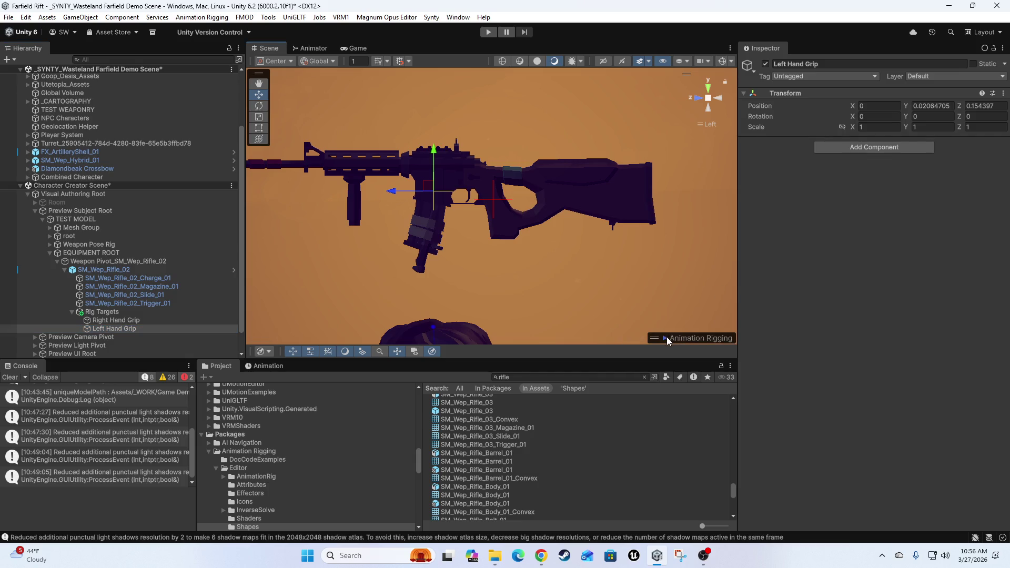
pyautogui.click(667, 339)
pyautogui.click(118, 320)
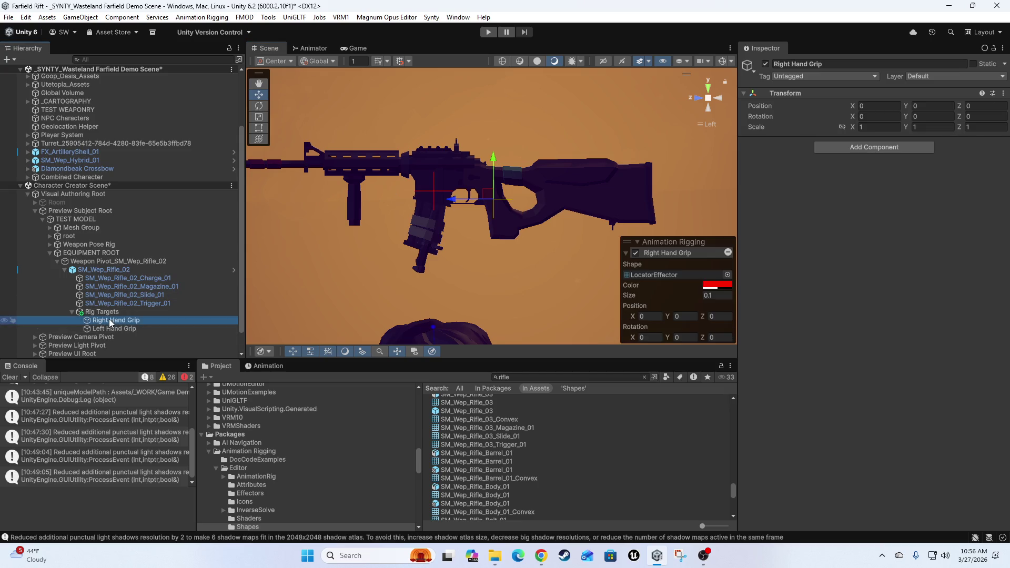
# Change Left Hand Grip's locator colour from red to blue (0007FF)
pyautogui.click(121, 328)
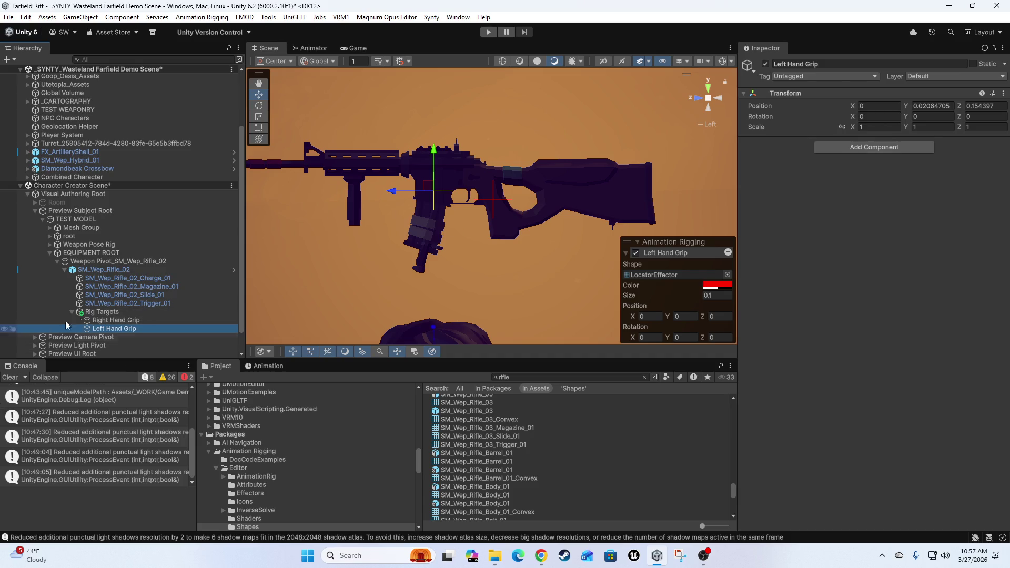
pyautogui.click(98, 322)
pyautogui.click(104, 330)
pyautogui.click(717, 284)
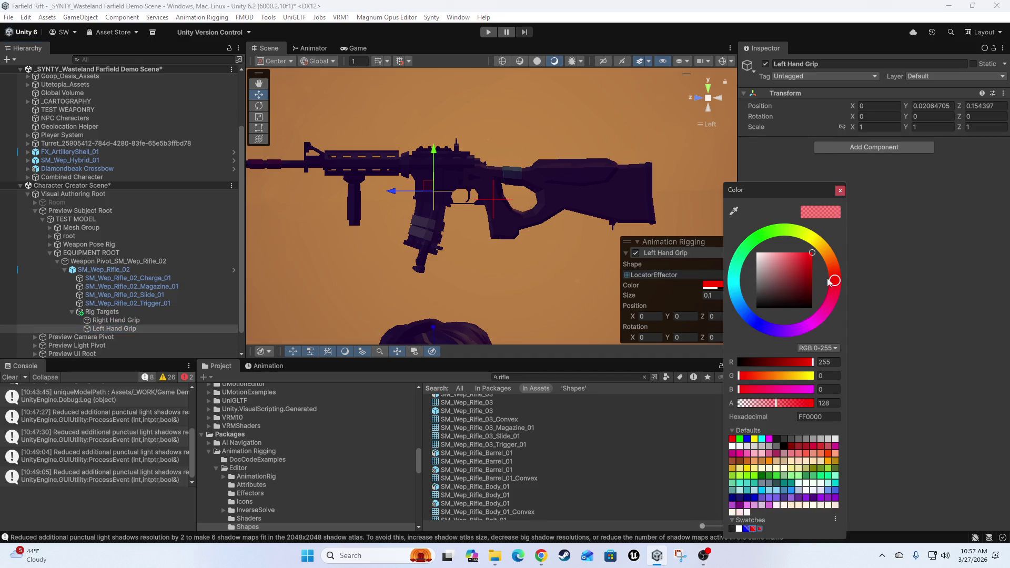
pyautogui.click(757, 324)
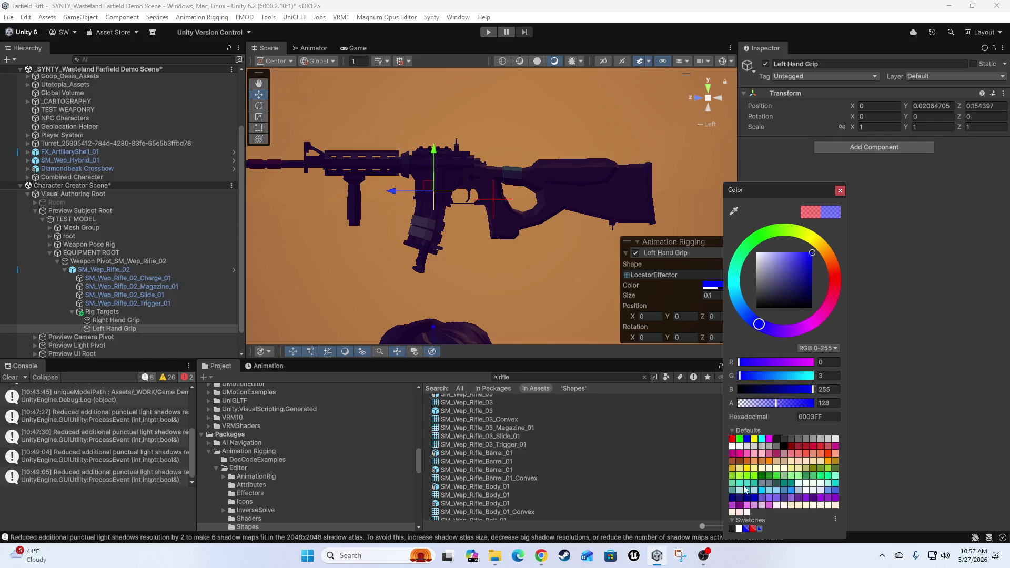
pyautogui.click(746, 529)
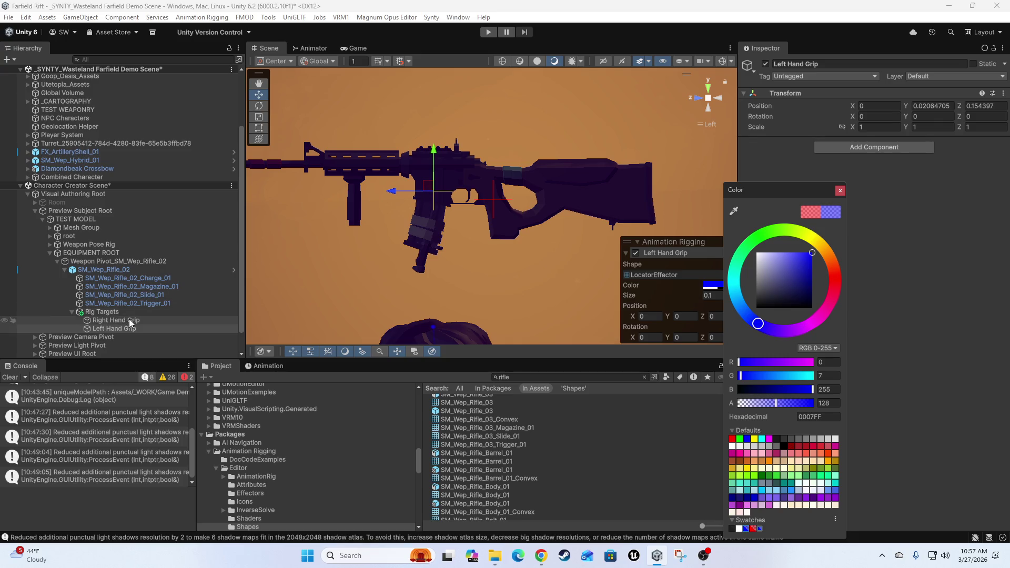
pyautogui.click(103, 269)
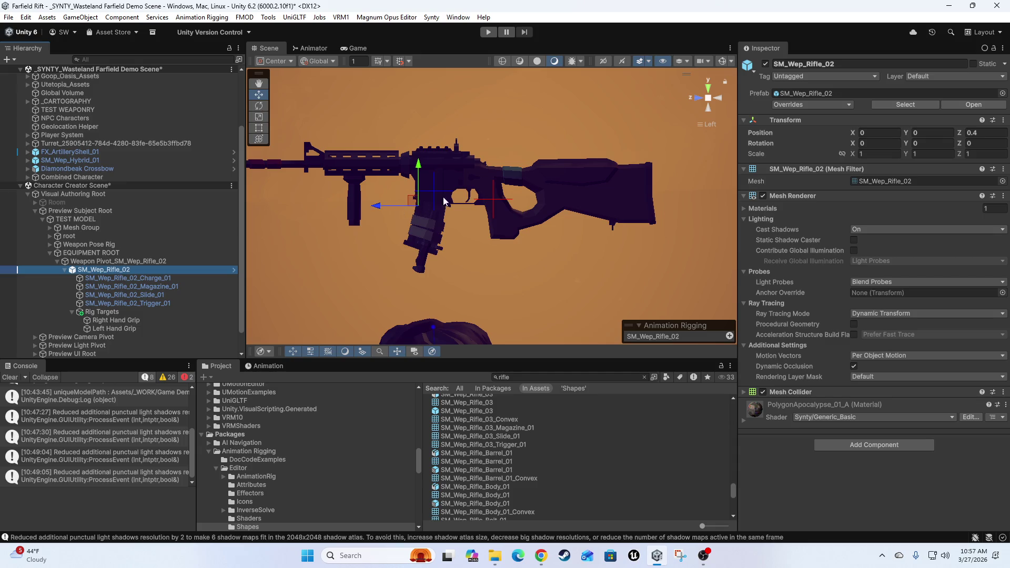
# Move the Left Hand Grip target down onto the rifle's foregrip
pyautogui.scroll(5, 438, 200)
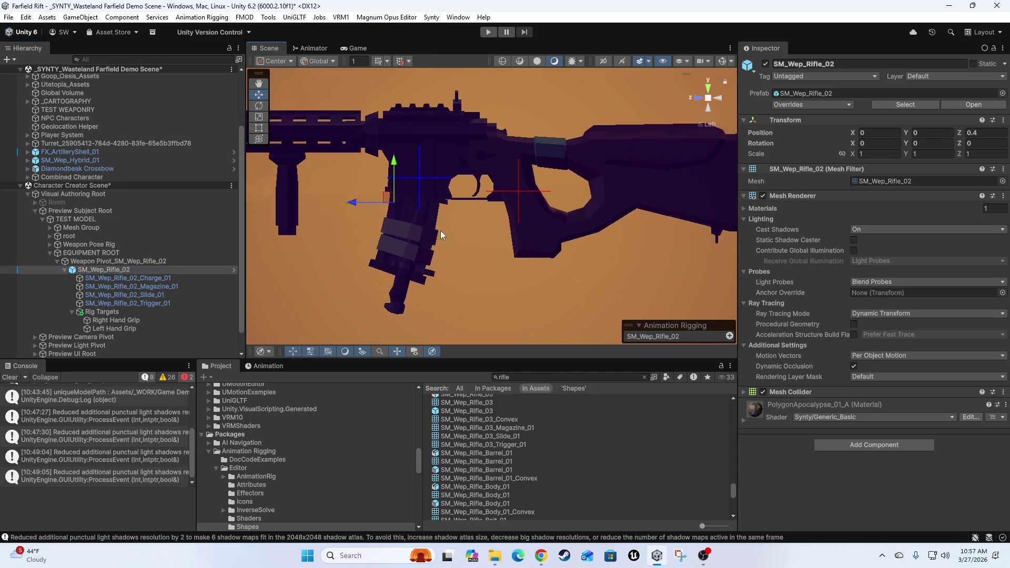
pyautogui.scroll(1, 440, 231)
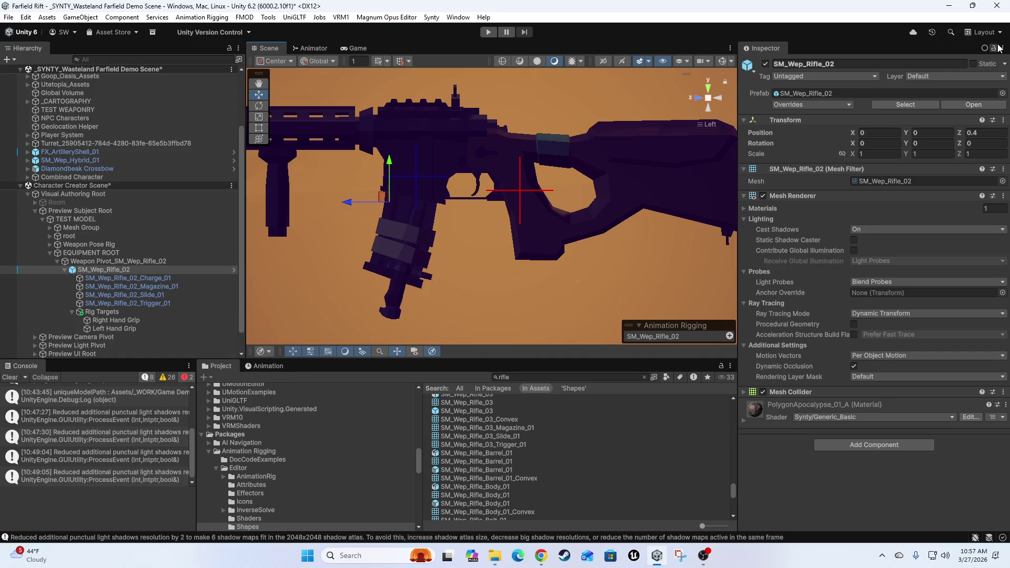
pyautogui.click(419, 176)
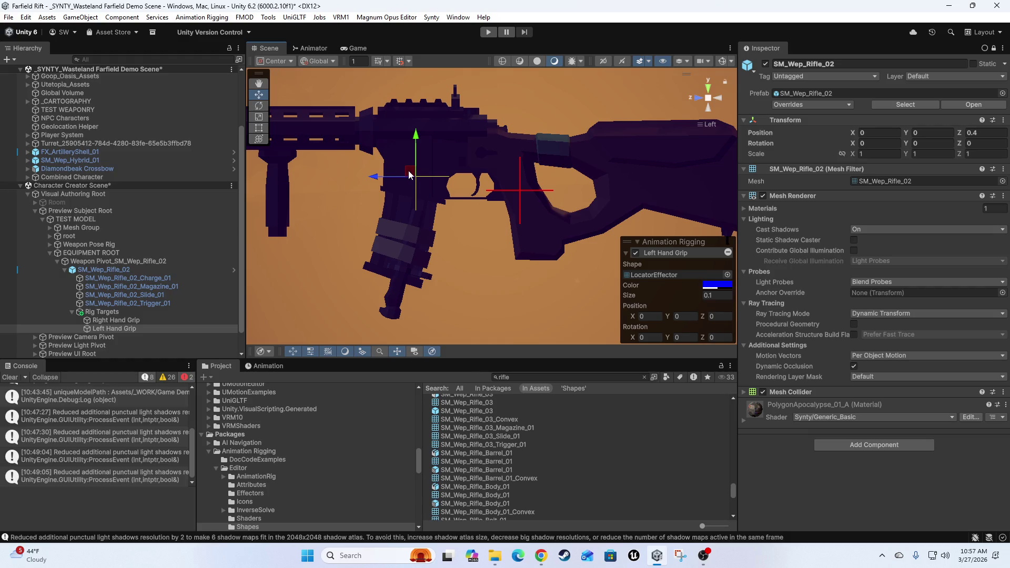
pyautogui.moveTo(409, 172)
pyautogui.mouseDown()
pyautogui.moveTo(350, 180)
pyautogui.moveTo(380, 185)
pyautogui.moveTo(369, 165)
pyautogui.moveTo(340, 151)
pyautogui.moveTo(277, 174)
pyautogui.moveTo(419, 174)
pyautogui.moveTo(422, 222)
pyautogui.mouseUp()
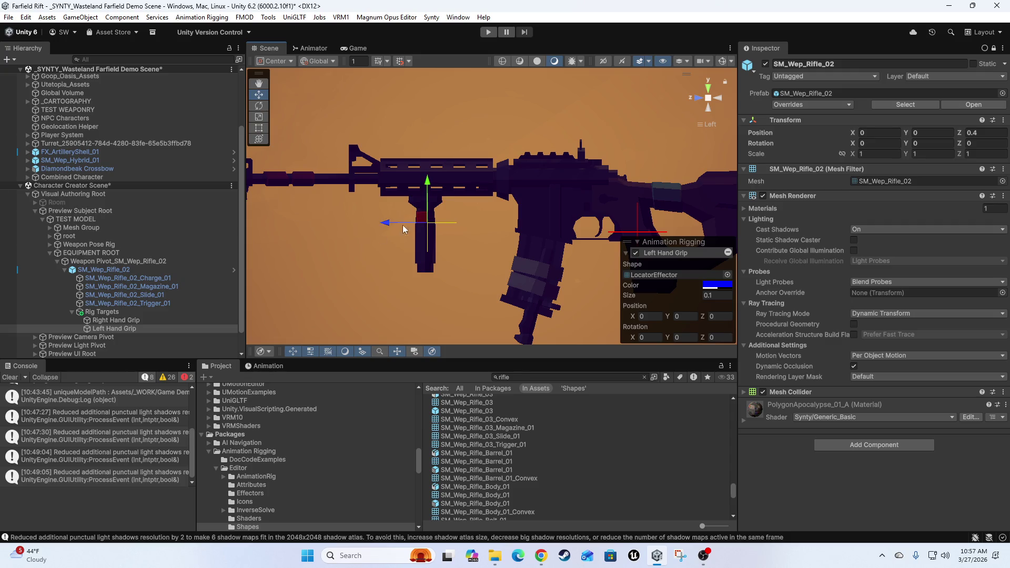
# Inspect the charging handle, slide and magazine parts, undoing a trial charging handle move
pyautogui.click(146, 279)
pyautogui.click(148, 286)
pyautogui.click(150, 294)
pyautogui.click(154, 312)
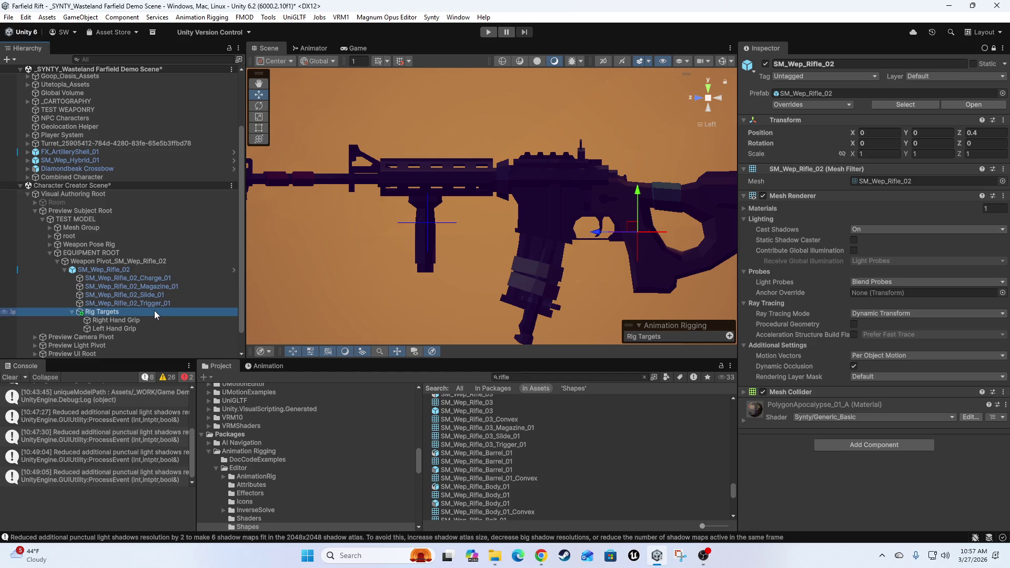
pyautogui.click(152, 288)
pyautogui.click(148, 279)
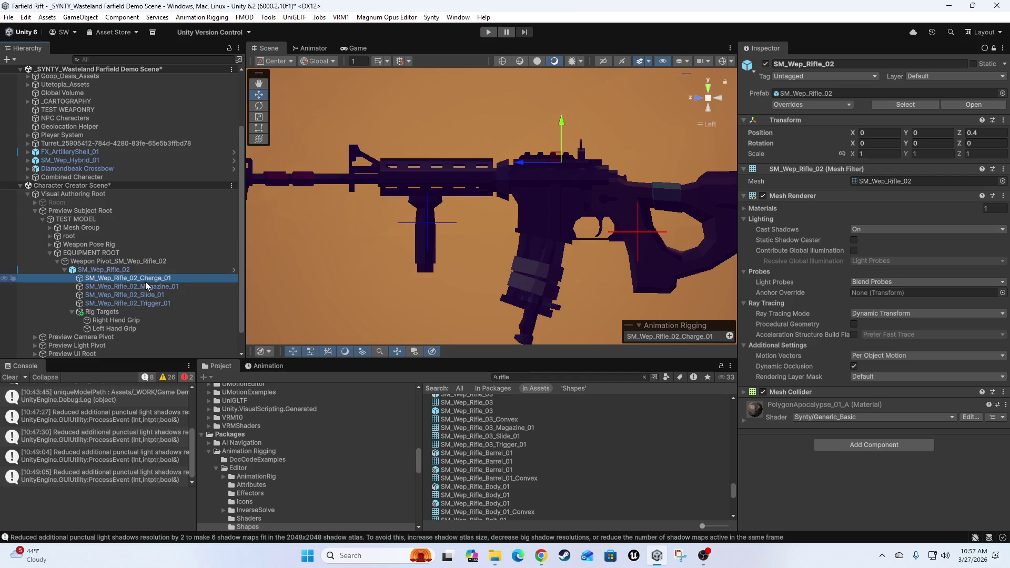
pyautogui.moveTo(566, 124); pyautogui.dragTo(561, 80)
pyautogui.hotkey('ctrl', 'z')
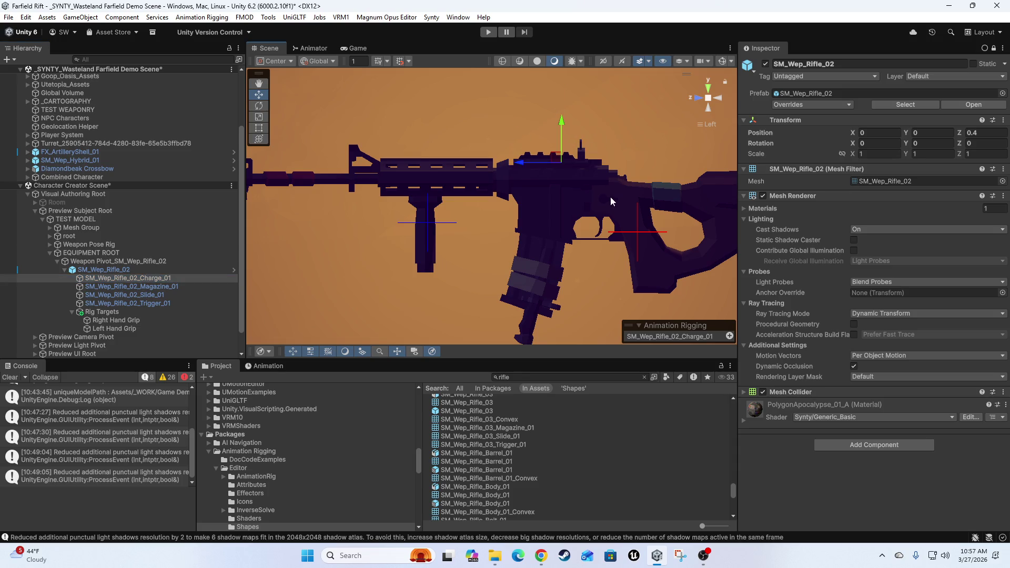
pyautogui.click(141, 288)
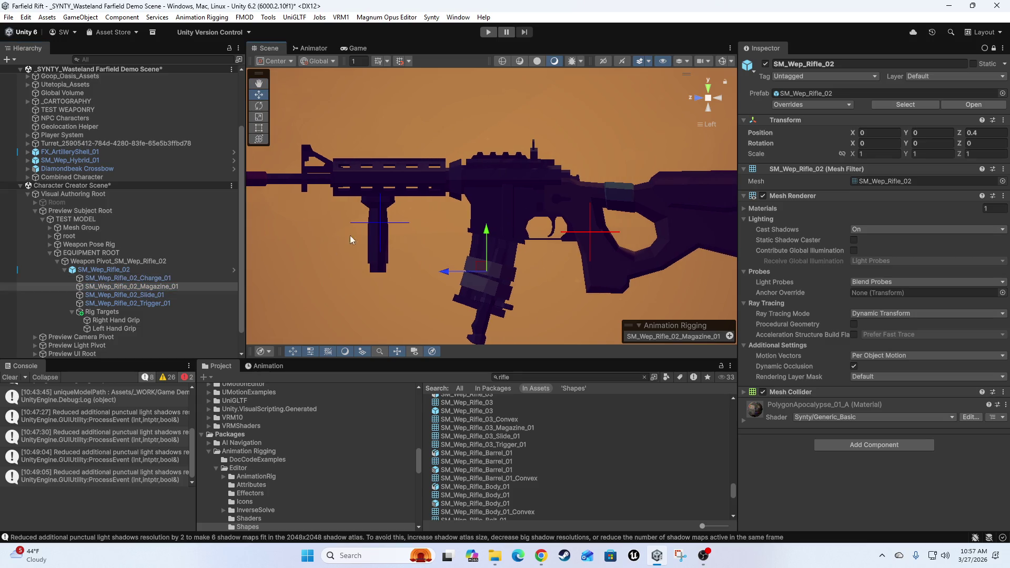
pyautogui.click(382, 227)
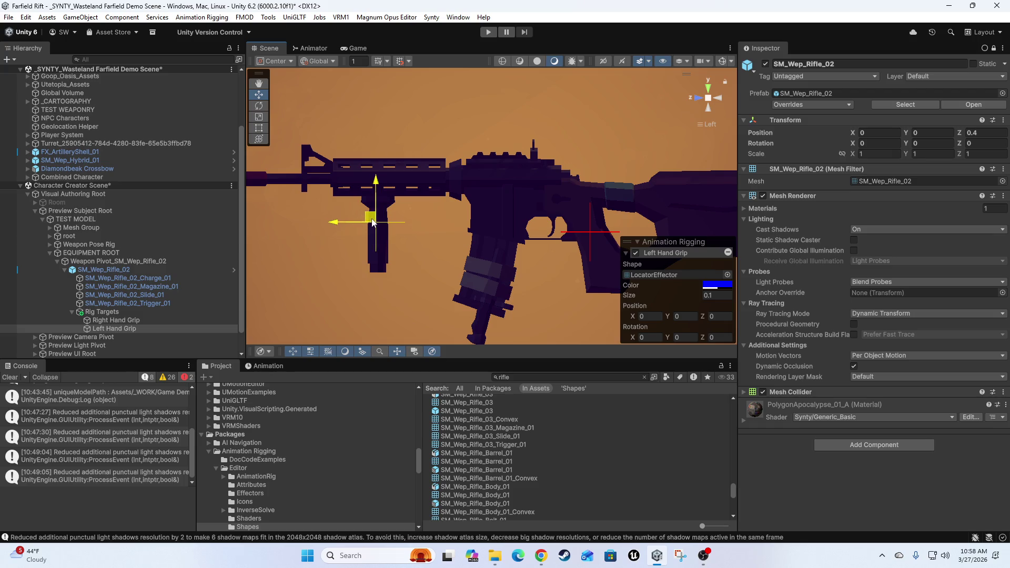
# Zoom in to frame the rifle and select the Rig Targets group
pyautogui.scroll(-1, 418, 282)
pyautogui.scroll(-1, 418, 283)
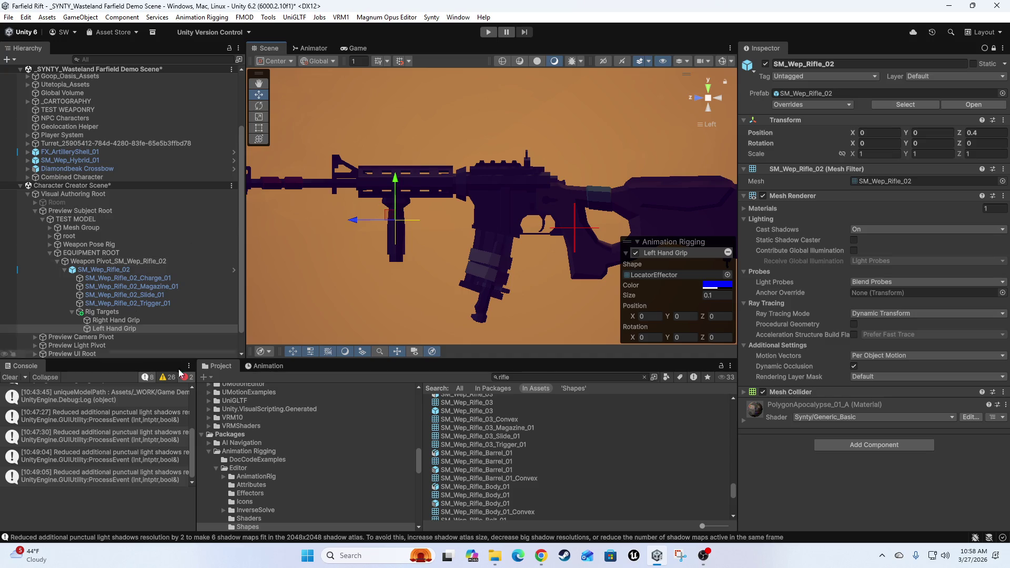
pyautogui.scroll(-2, 334, 293)
pyautogui.scroll(-2, 332, 292)
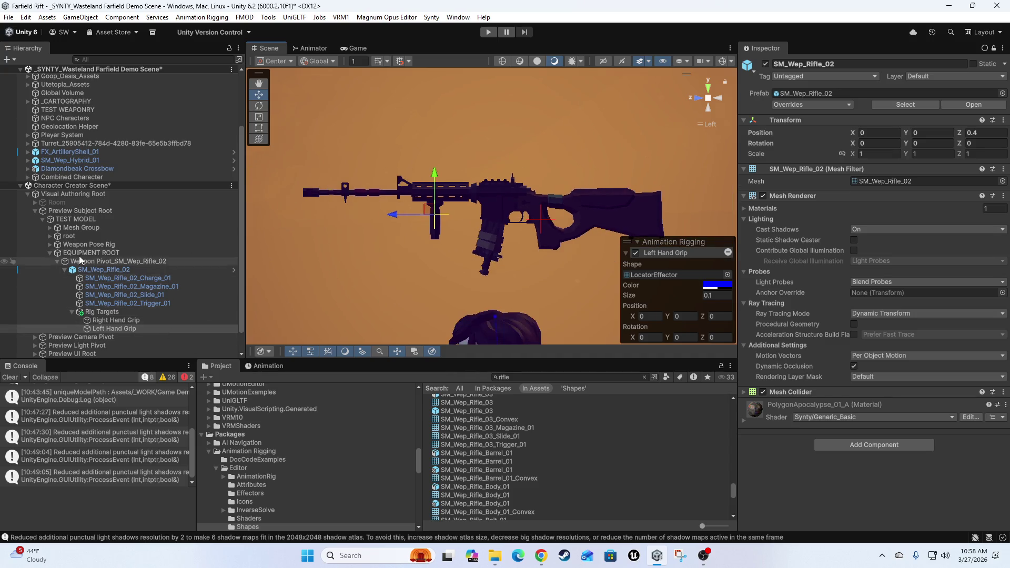
pyautogui.scroll(-3, 500, 255)
pyautogui.scroll(5, 435, 274)
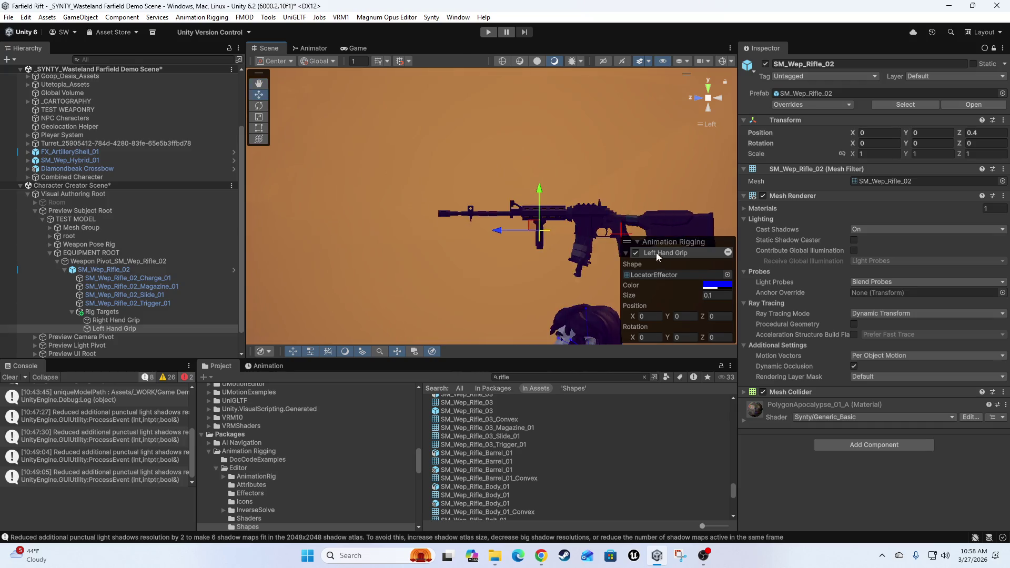
pyautogui.moveTo(493, 225)
pyautogui.mouseDown()
pyautogui.moveTo(499, 240)
pyautogui.moveTo(495, 215)
pyautogui.mouseUp()
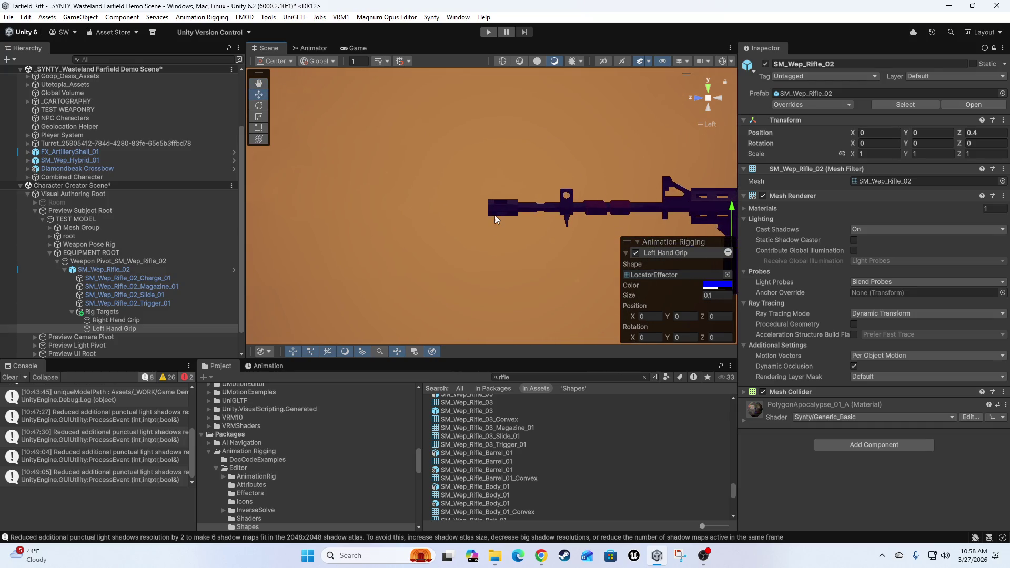
pyautogui.click(102, 312)
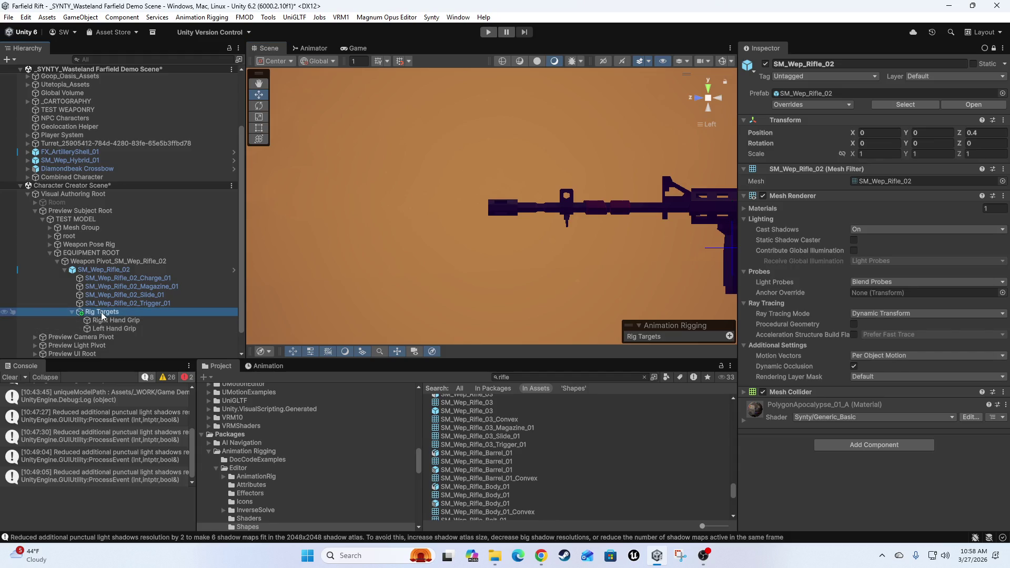
pyautogui.rightClick(102, 312)
# Create an empty child of Rig Targets named Muzzle and add a rig effector to it
pyautogui.click(131, 169)
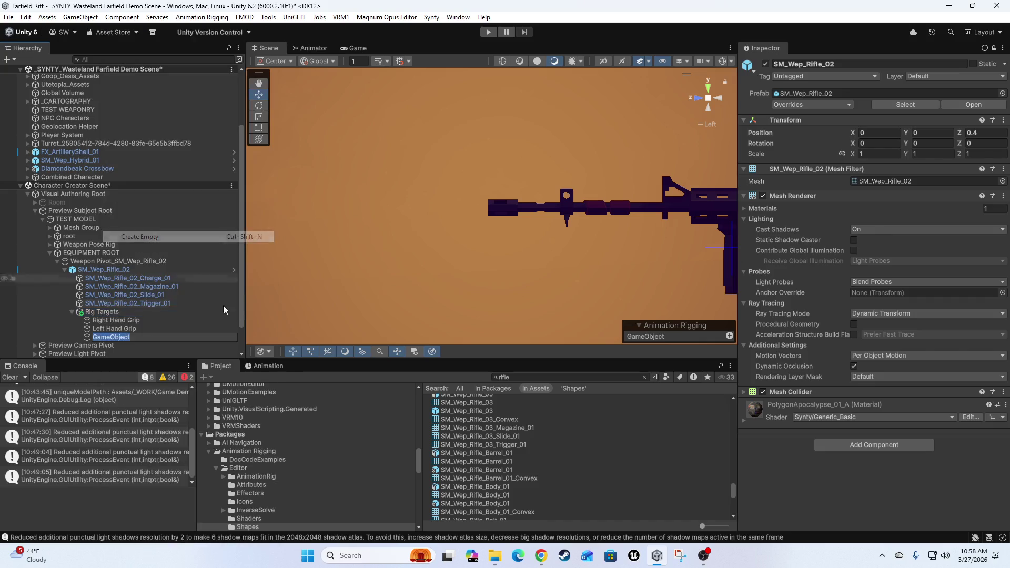
pyautogui.write('Muzzle')
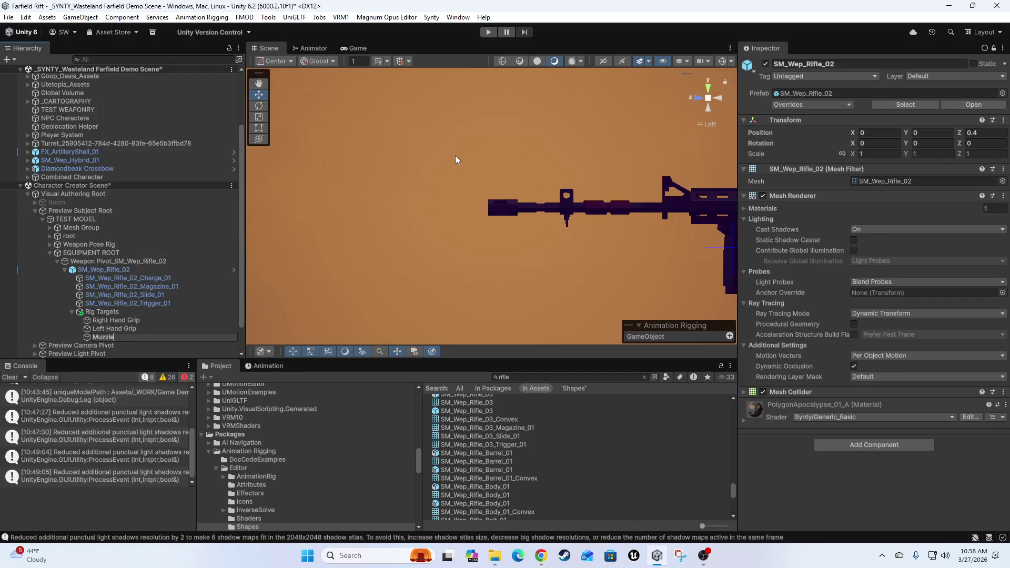
pyautogui.press('Return')
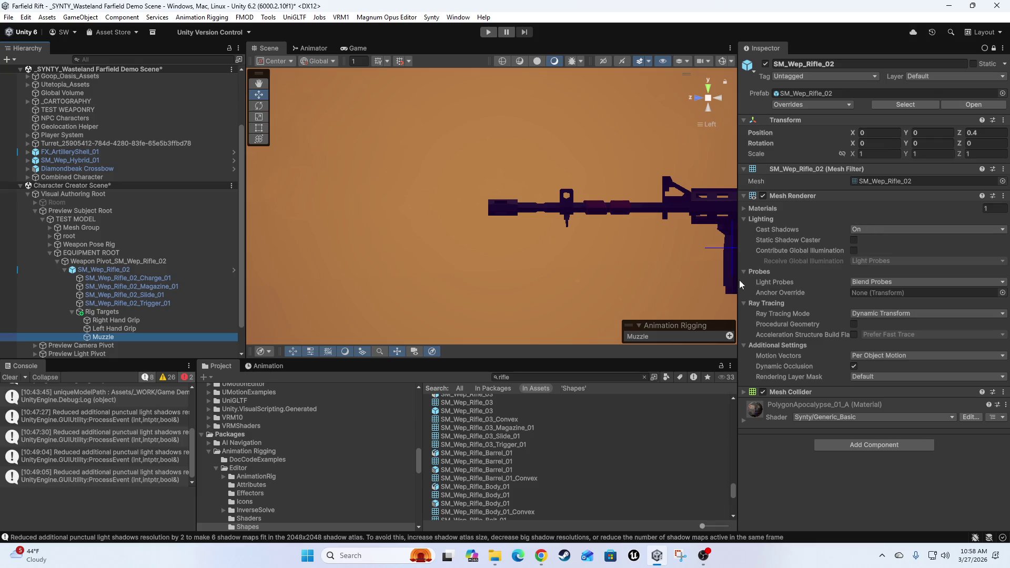
pyautogui.press('f')
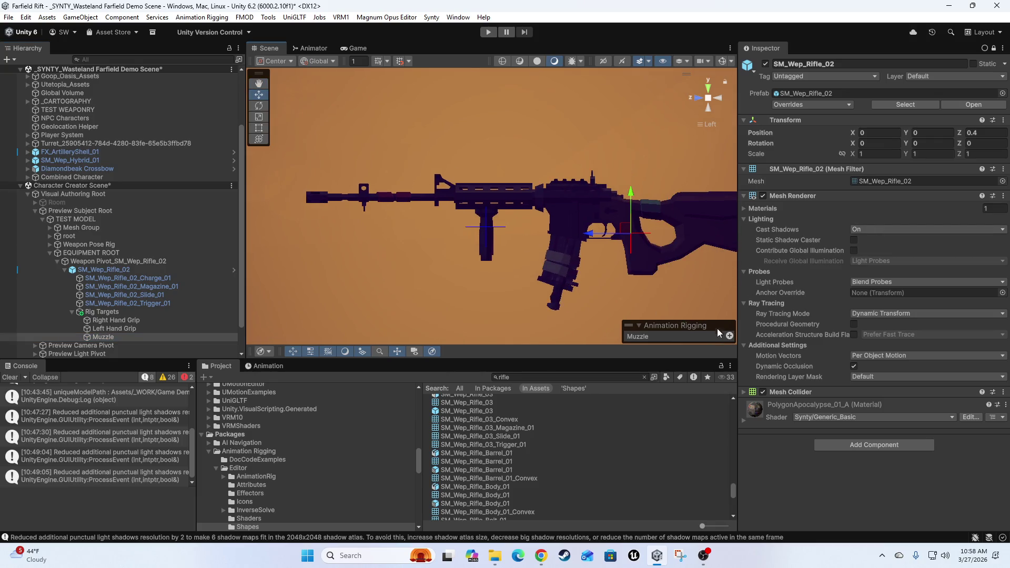
pyautogui.click(729, 336)
# Position the Muzzle target at the front tip of the rifle barrel
pyautogui.moveTo(625, 232)
pyautogui.mouseDown()
pyautogui.moveTo(450, 192)
pyautogui.moveTo(248, 191)
pyautogui.moveTo(327, 208)
pyautogui.moveTo(308, 200)
pyautogui.moveTo(319, 201)
pyautogui.mouseUp()
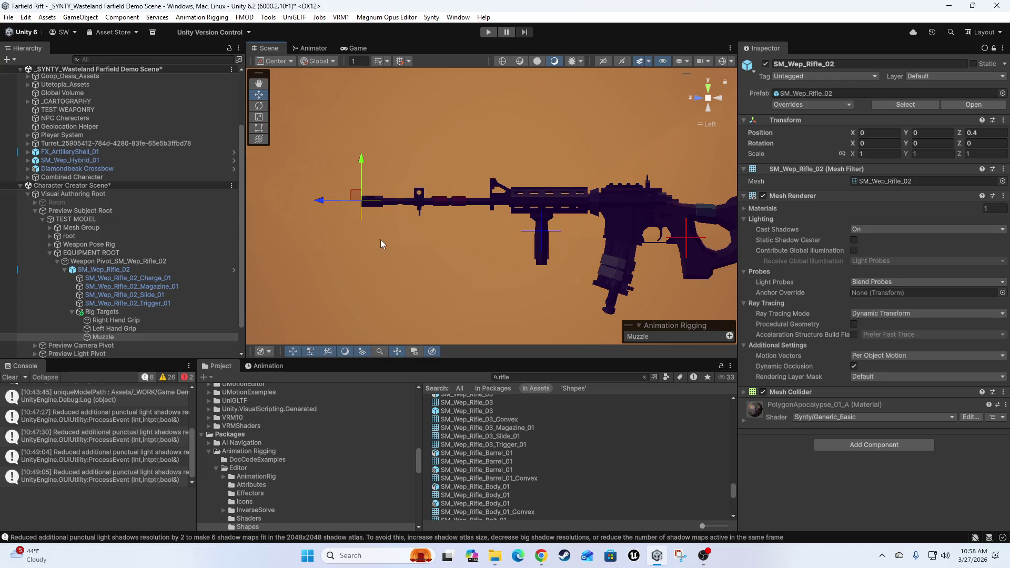
pyautogui.scroll(10, 374, 183)
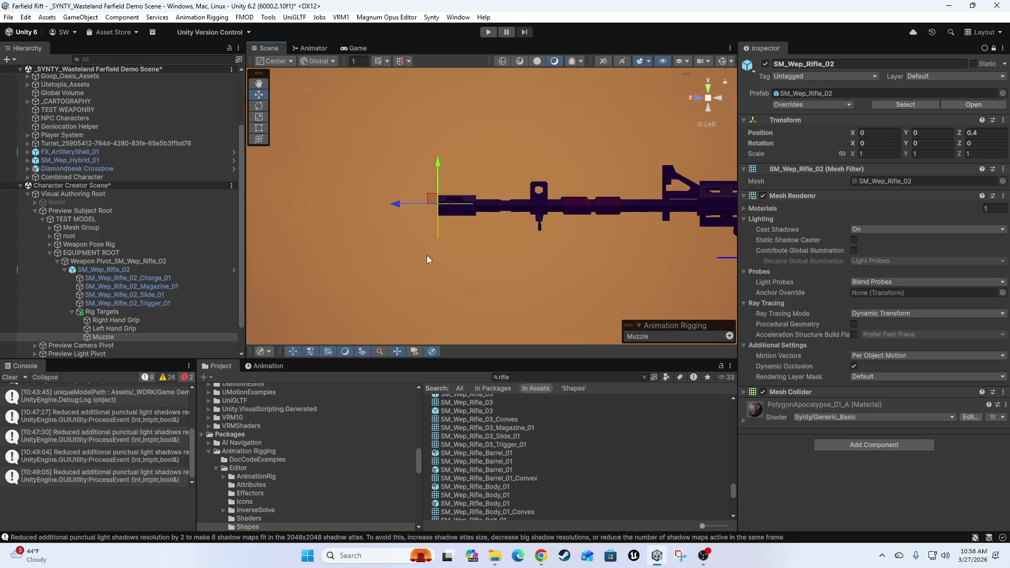
pyautogui.moveTo(379, 161); pyautogui.dragTo(377, 161)
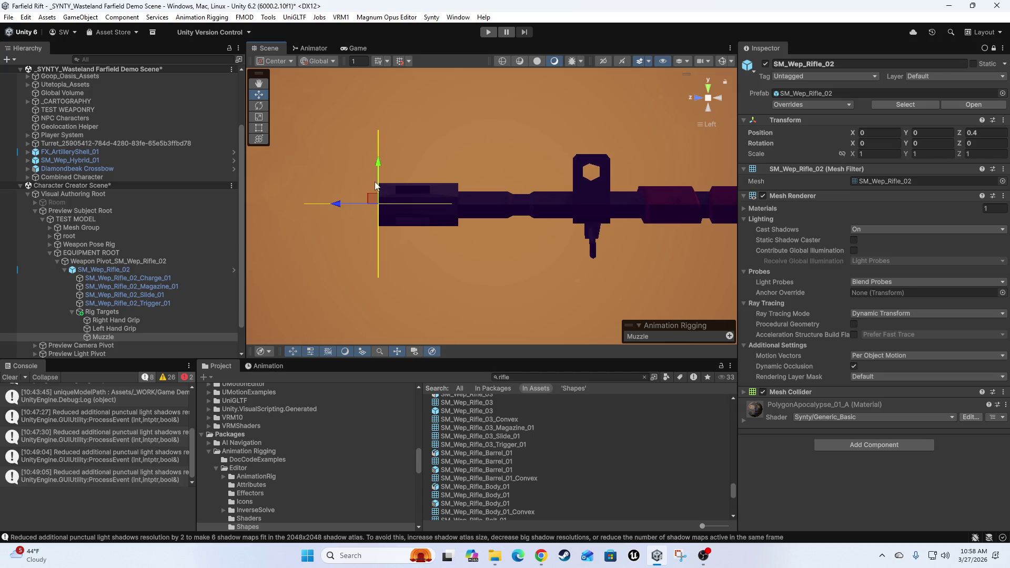
pyautogui.moveTo(376, 206); pyautogui.dragTo(381, 209)
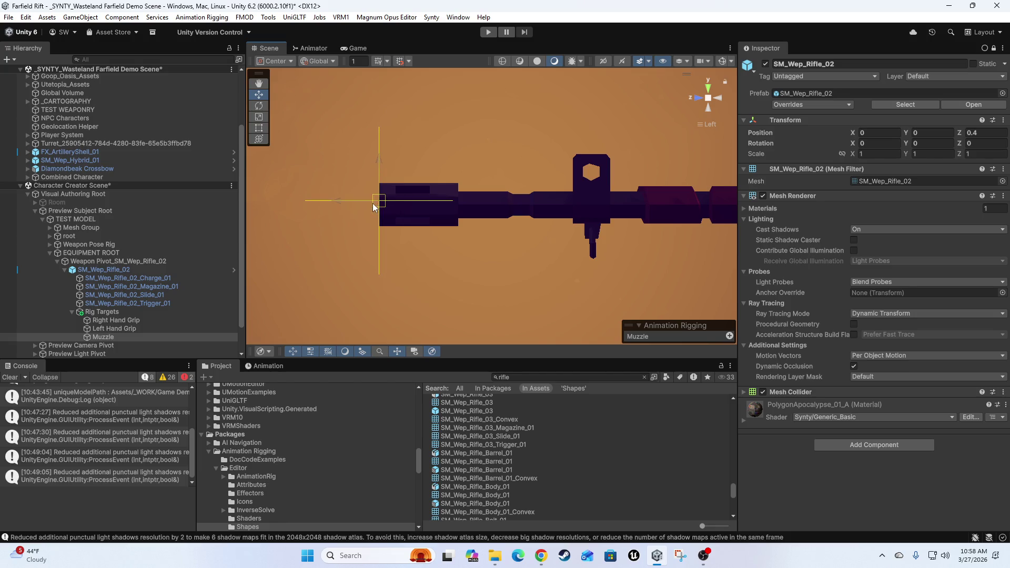
pyautogui.moveTo(382, 205); pyautogui.dragTo(509, 209)
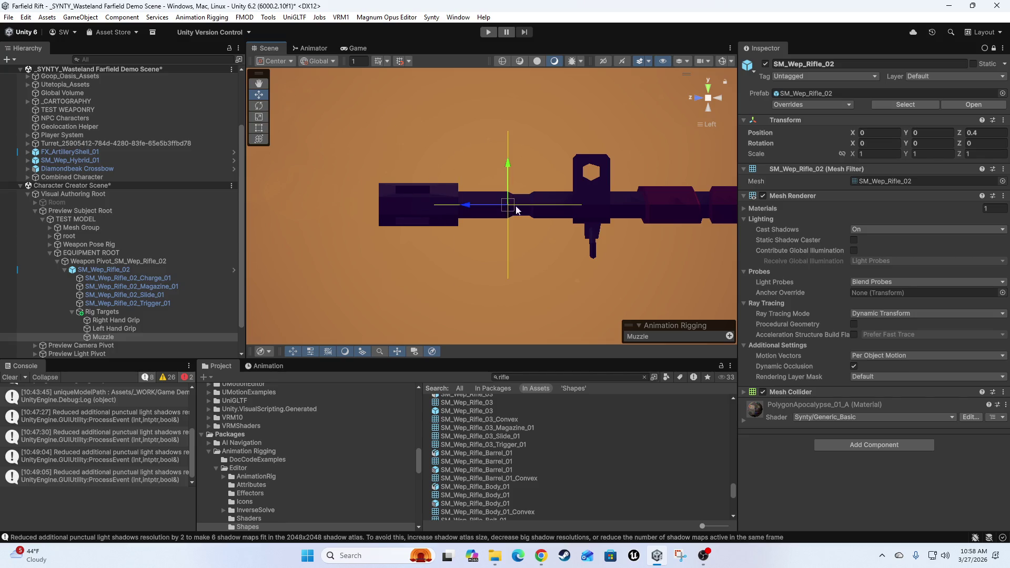
pyautogui.moveTo(471, 207)
pyautogui.mouseDown()
pyautogui.moveTo(339, 206)
pyautogui.moveTo(564, 209)
pyautogui.moveTo(460, 202)
pyautogui.mouseUp()
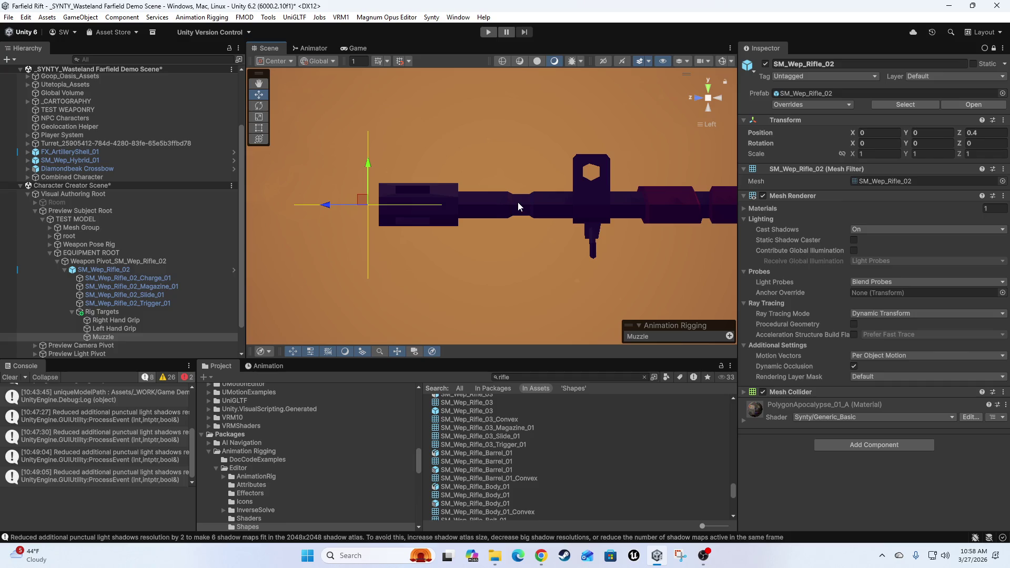
pyautogui.moveTo(328, 208)
pyautogui.mouseDown()
pyautogui.moveTo(487, 211)
pyautogui.moveTo(288, 192)
pyautogui.moveTo(337, 197)
pyautogui.mouseUp()
pyautogui.scroll(-5, 516, 253)
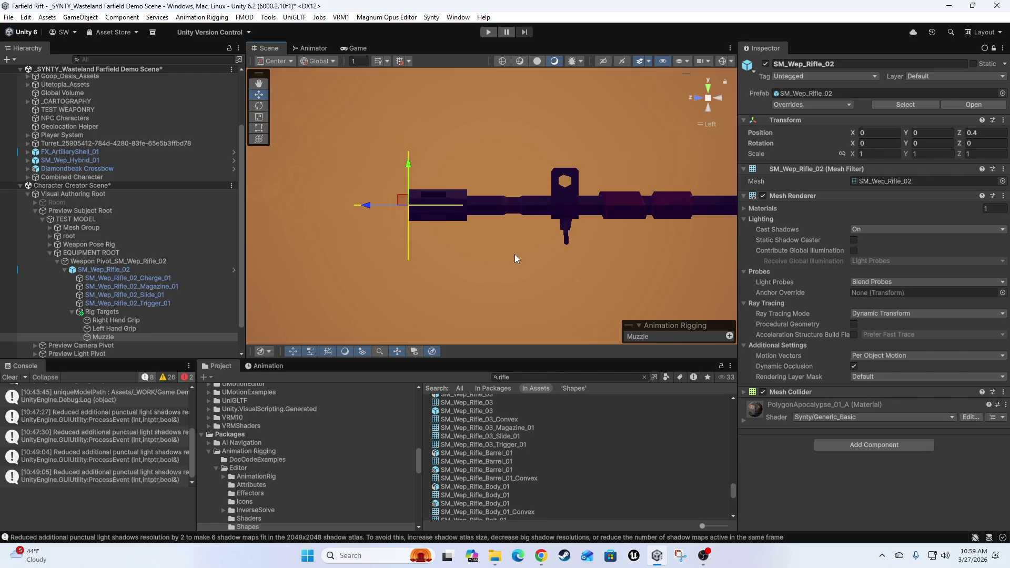
pyautogui.scroll(-5, 492, 279)
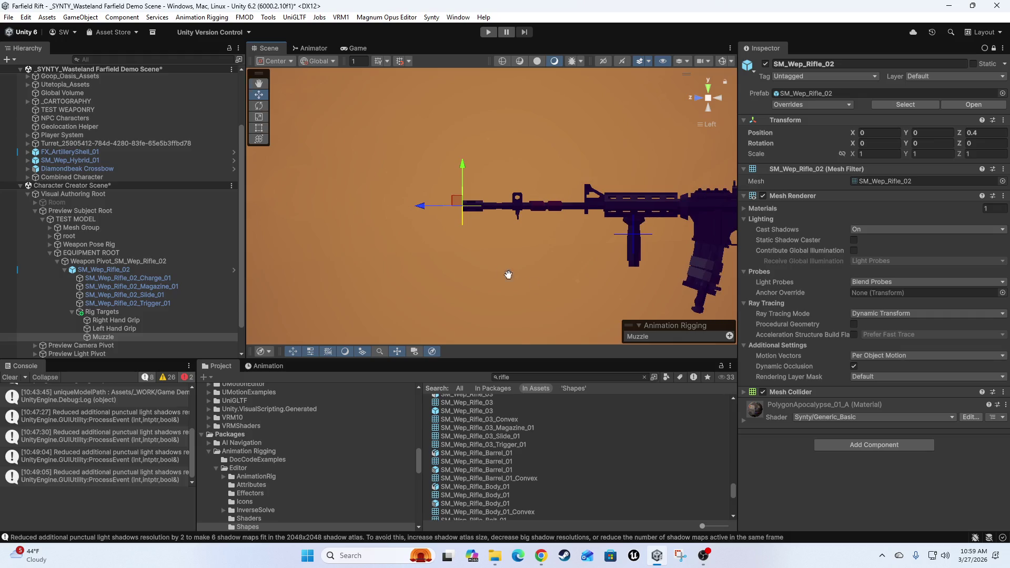
pyautogui.scroll(-8, 494, 283)
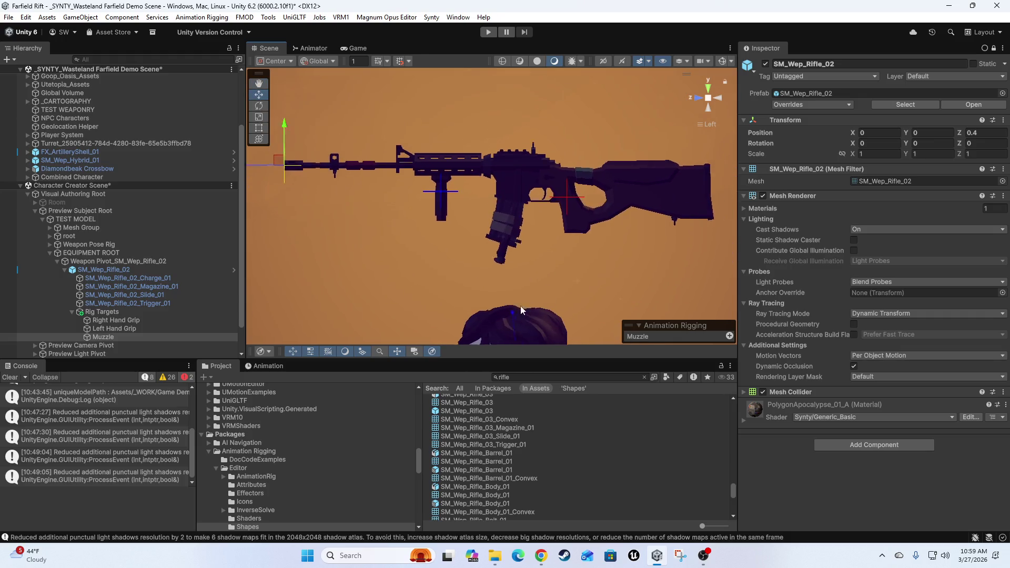
pyautogui.moveTo(531, 284); pyautogui.dragTo(532, 277)
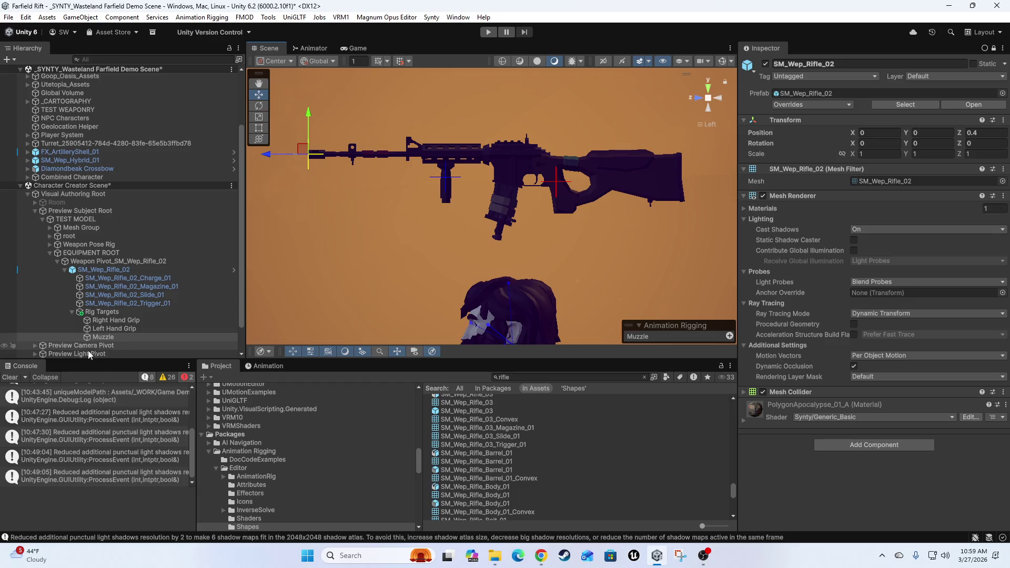
pyautogui.click(111, 311)
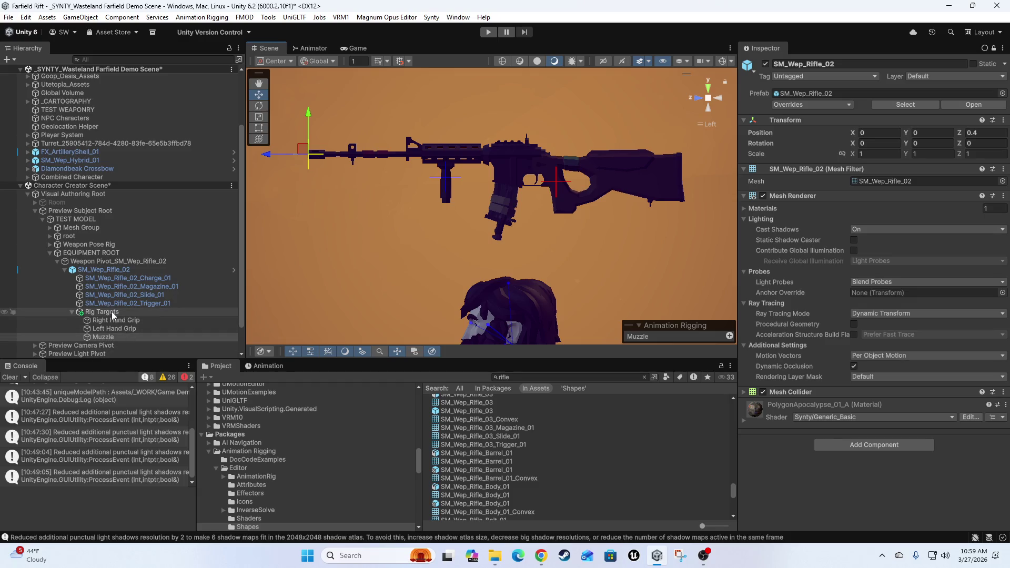
pyautogui.rightClick(112, 311)
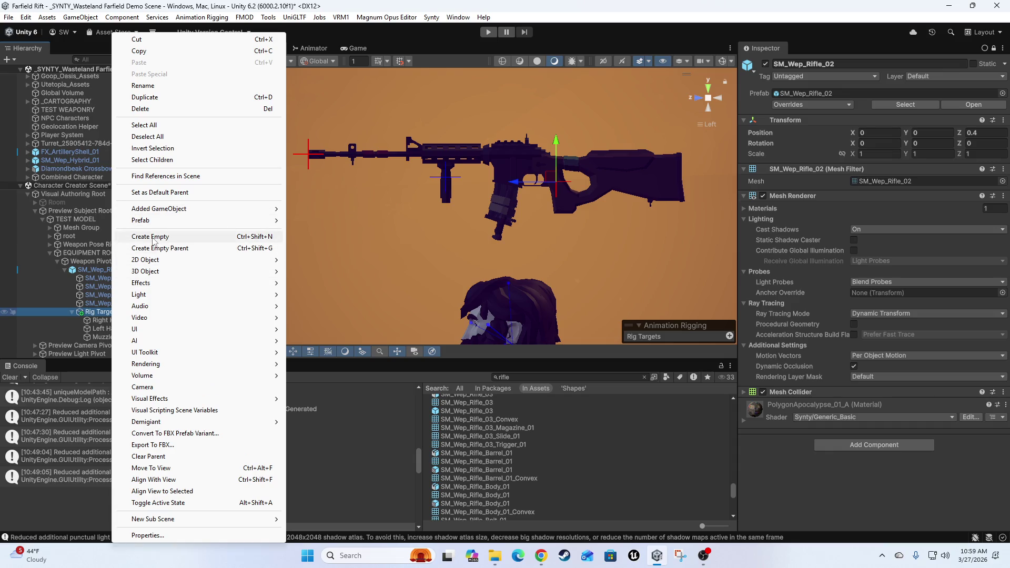
# Create an empty child named 'Aim' under Rig Targets and raise it above the rifle
pyautogui.click(154, 238)
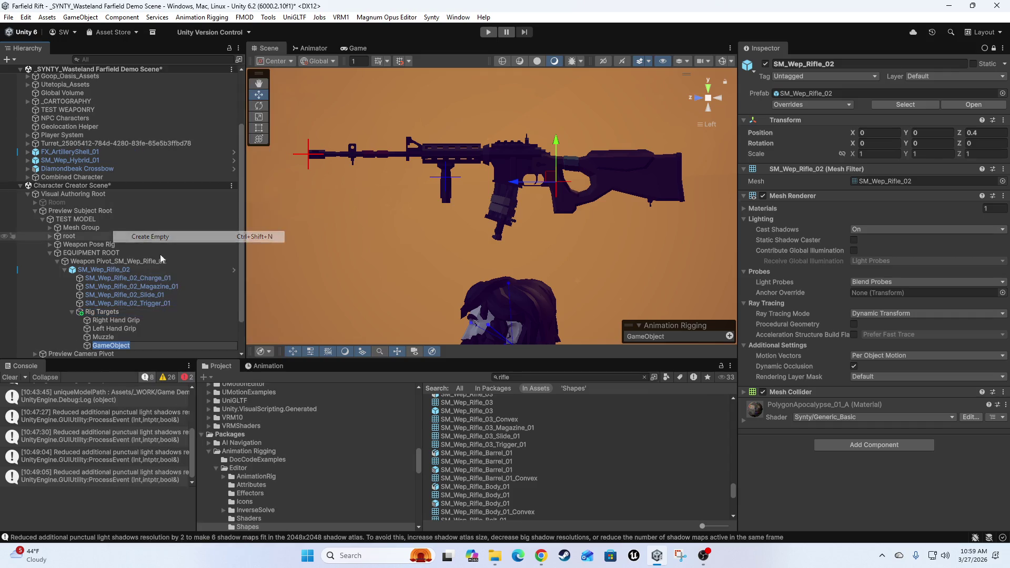
pyautogui.write('Aim')
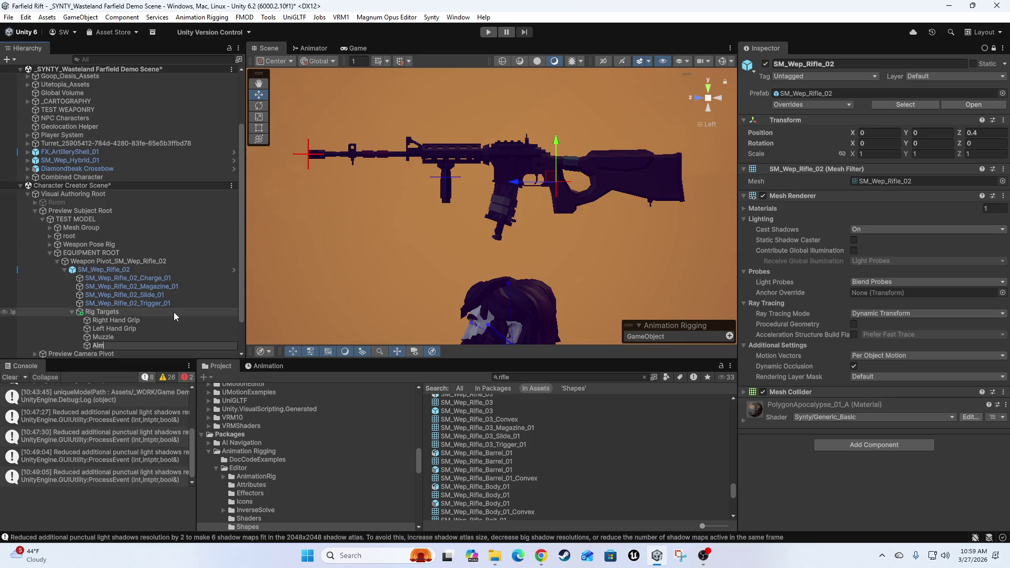
pyautogui.press('Return')
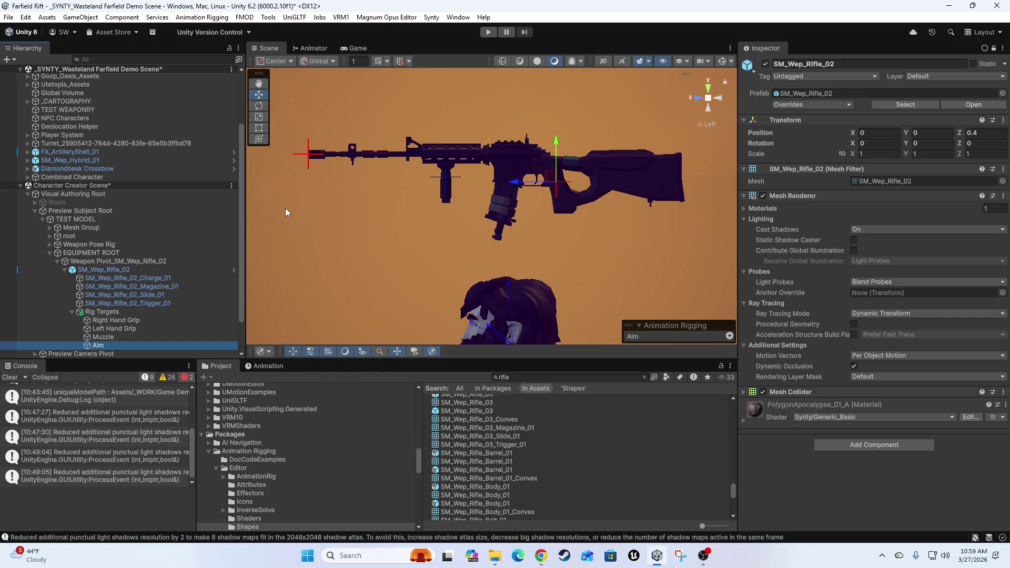
pyautogui.scroll(5, 508, 157)
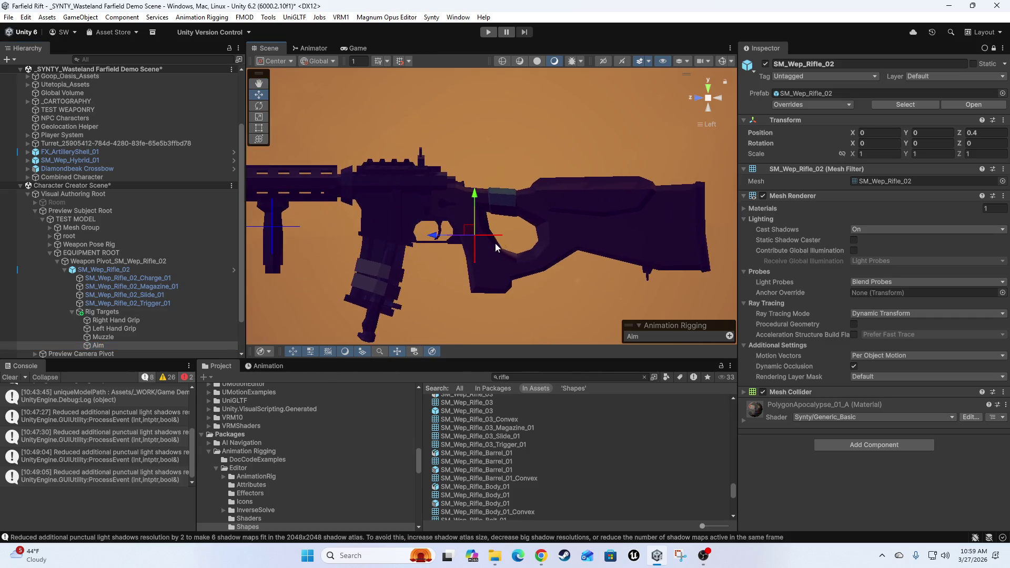
pyautogui.moveTo(475, 205)
pyautogui.mouseDown()
pyautogui.moveTo(486, 179)
pyautogui.moveTo(409, 145)
pyautogui.mouseUp()
# From front and side views, raise the Aim target and shift it slightly along the rifle
pyautogui.scroll(3, 433, 154)
pyautogui.moveTo(367, 165); pyautogui.dragTo(463, 242)
pyautogui.scroll(3, 463, 245)
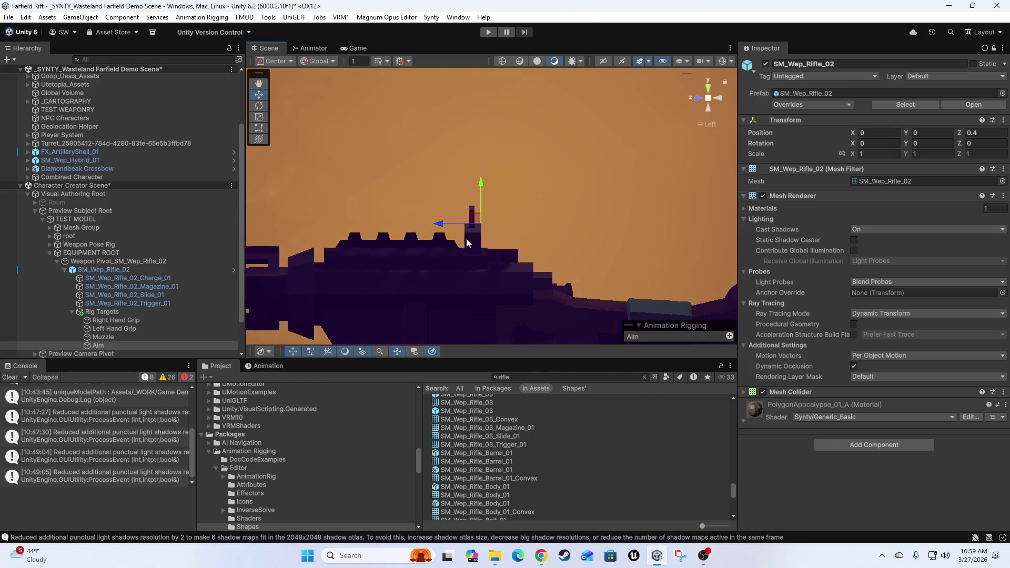
pyautogui.click(698, 98)
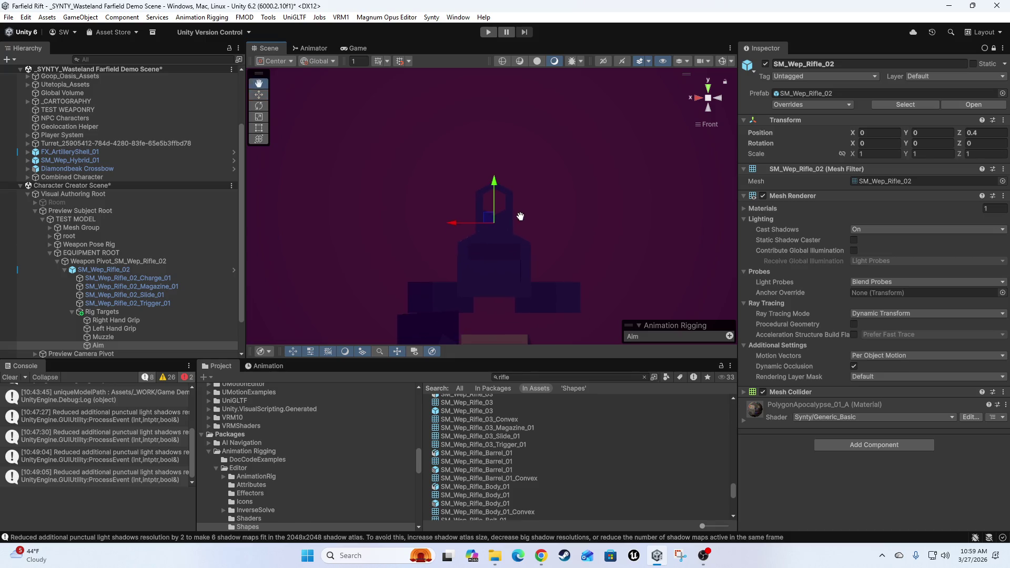
pyautogui.moveTo(496, 191); pyautogui.dragTo(491, 163)
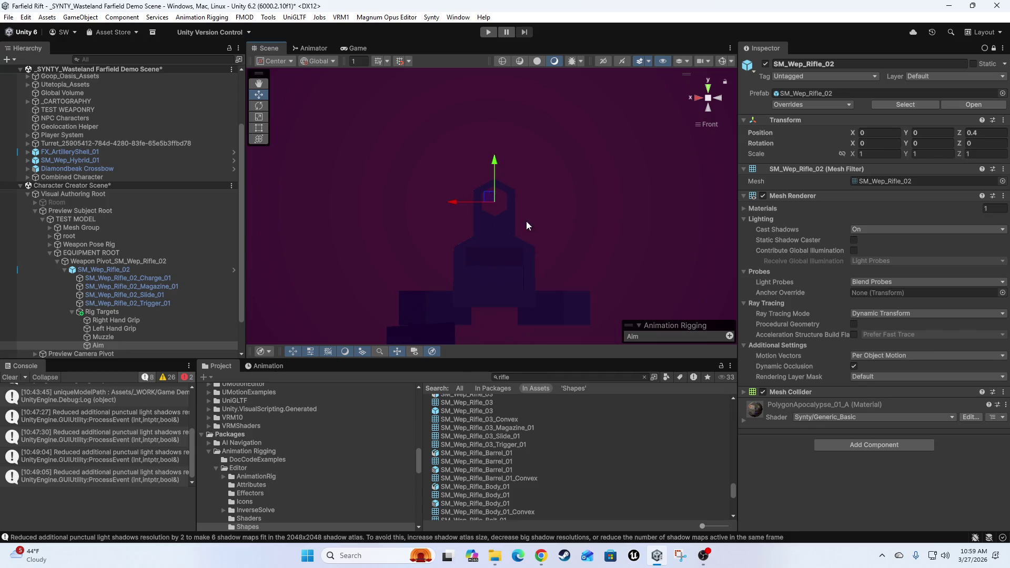
pyautogui.click(698, 98)
pyautogui.moveTo(553, 205)
pyautogui.mouseDown()
pyautogui.moveTo(563, 206)
pyautogui.moveTo(554, 248)
pyautogui.mouseUp()
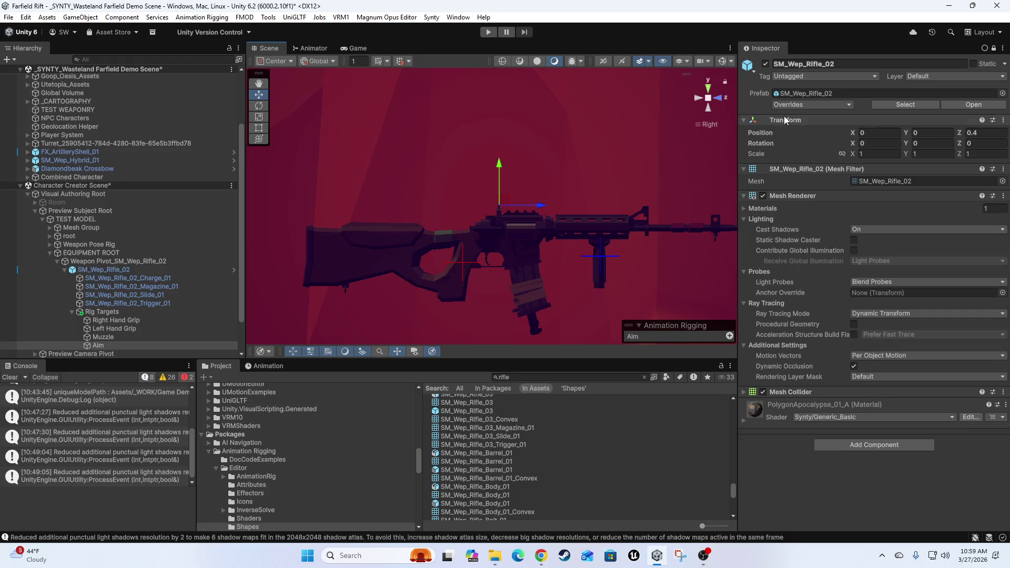
pyautogui.click(720, 100)
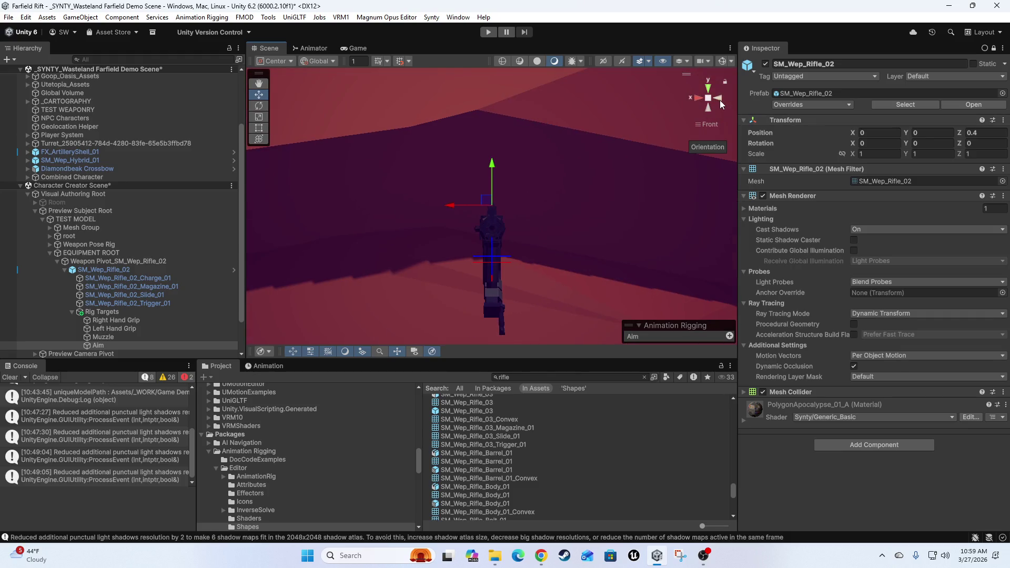
pyautogui.click(720, 100)
# Zoom in on the rifle's upper receiver around Aim, then select the Rig Targets group
pyautogui.scroll(-5, 485, 191)
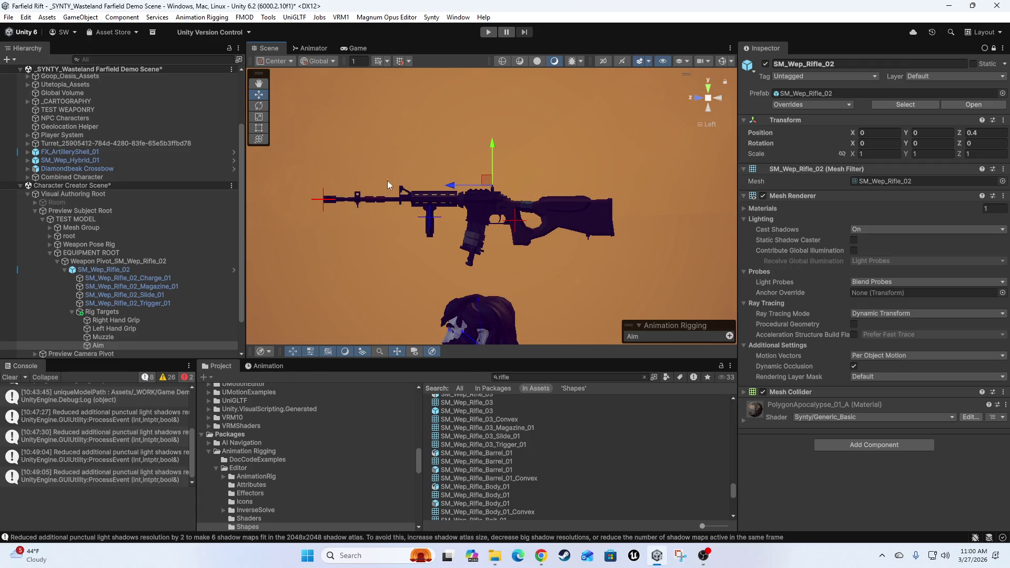
pyautogui.moveTo(561, 256)
pyautogui.mouseDown()
pyautogui.moveTo(488, 243)
pyautogui.moveTo(465, 251)
pyautogui.moveTo(541, 254)
pyautogui.mouseUp()
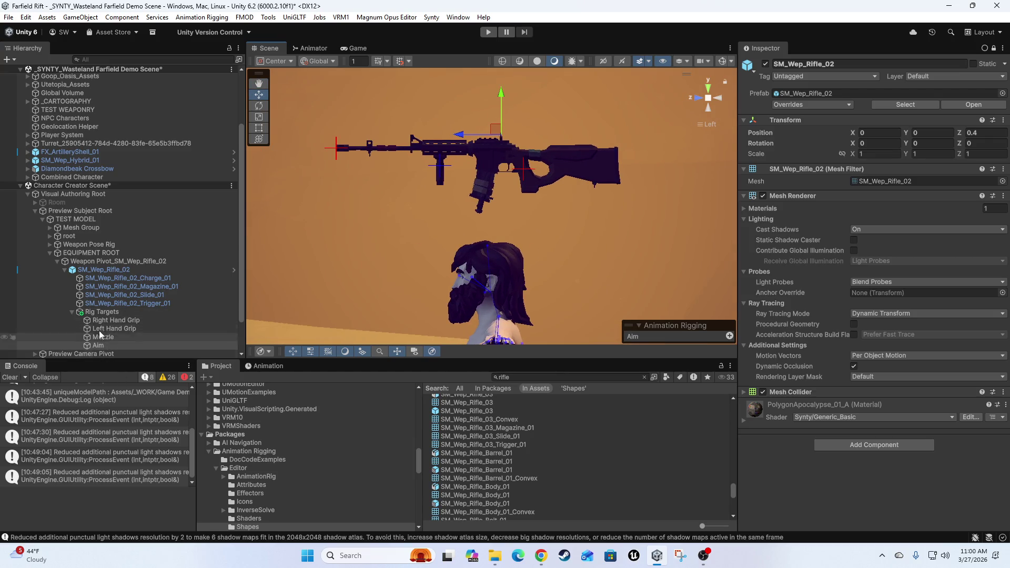
pyautogui.scroll(1, 526, 141)
pyautogui.scroll(5, 526, 141)
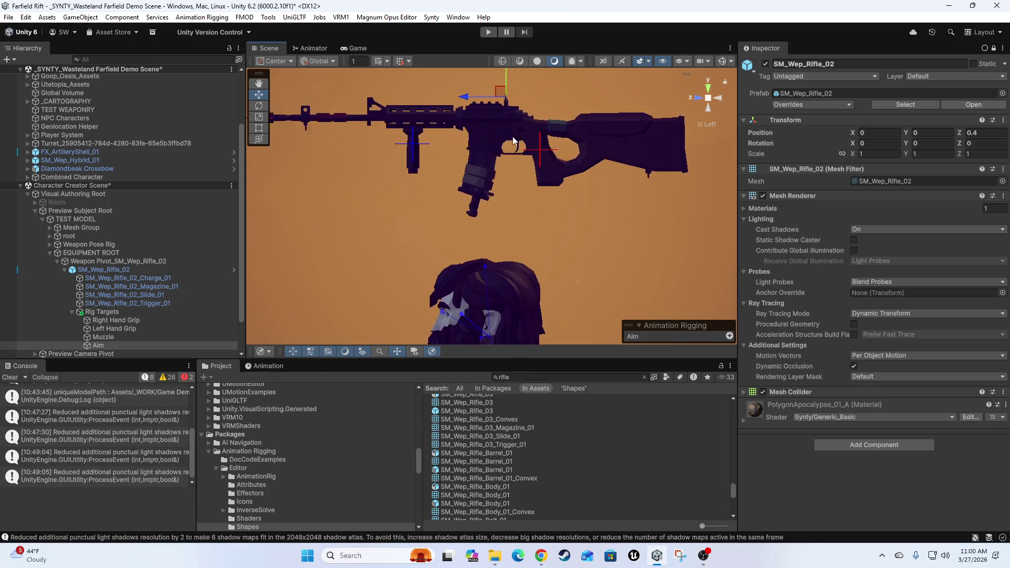
pyautogui.moveTo(510, 192); pyautogui.dragTo(432, 176)
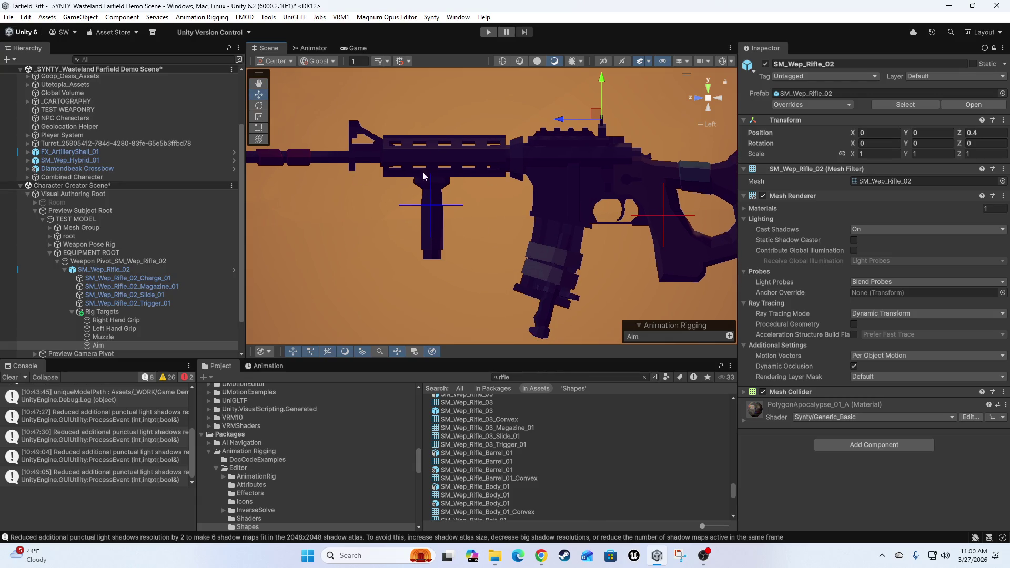
pyautogui.moveTo(474, 208)
pyautogui.mouseDown()
pyautogui.moveTo(606, 247)
pyautogui.moveTo(580, 224)
pyautogui.moveTo(499, 245)
pyautogui.mouseUp()
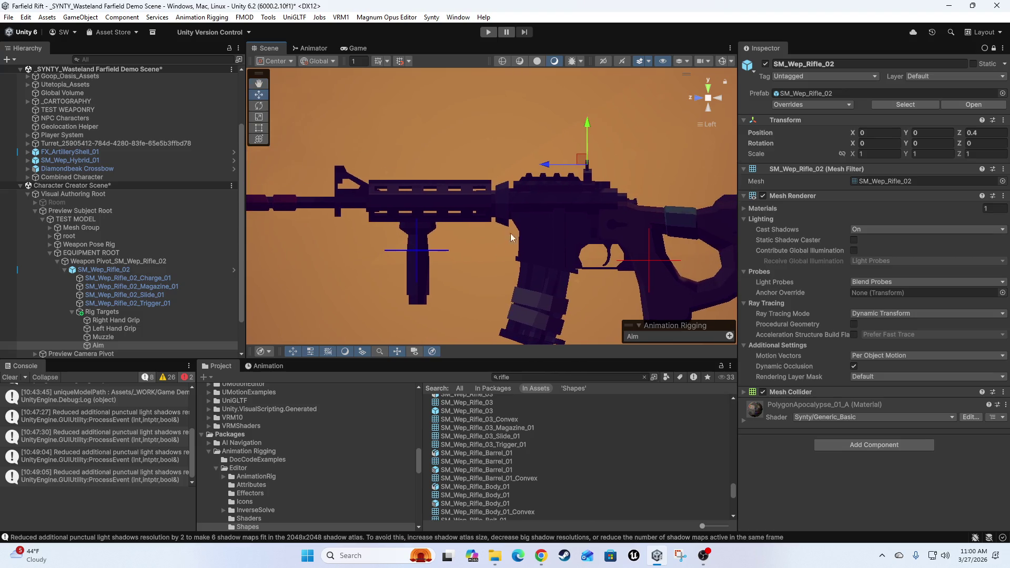
pyautogui.scroll(5, 432, 197)
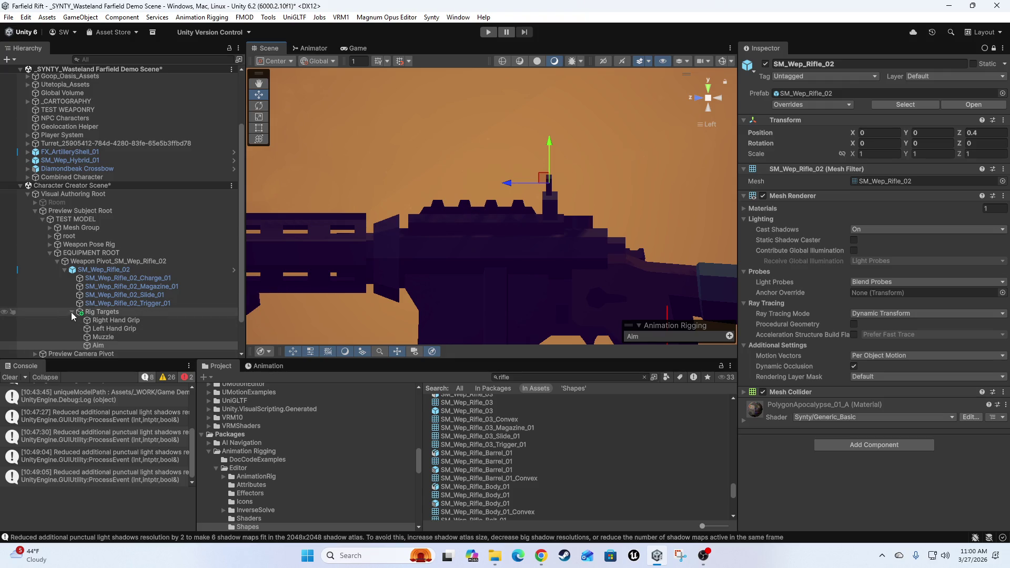
pyautogui.click(106, 312)
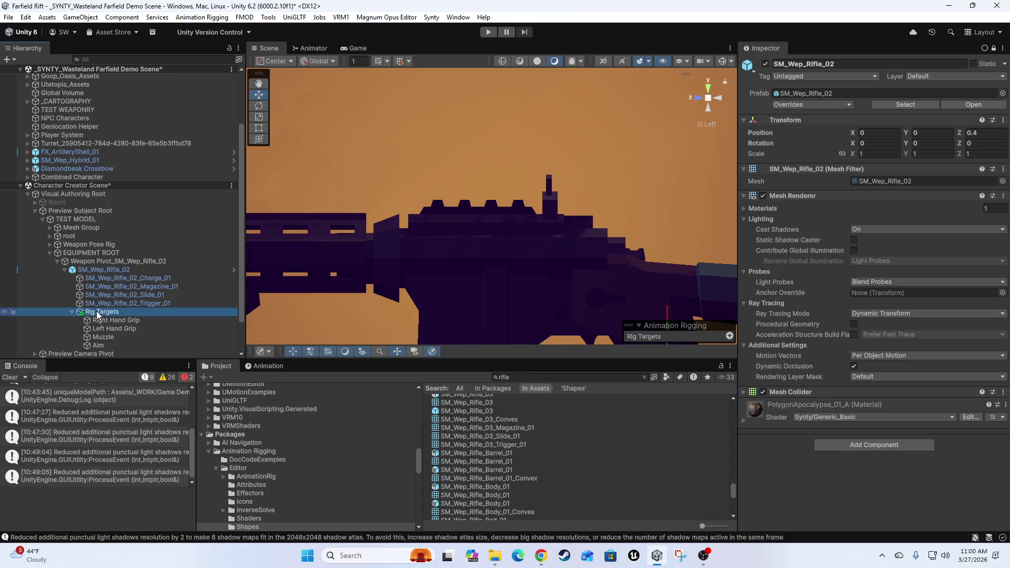
# Create an empty object under Rig Targets and name it 'Underrail Mod'
pyautogui.rightClick(97, 315)
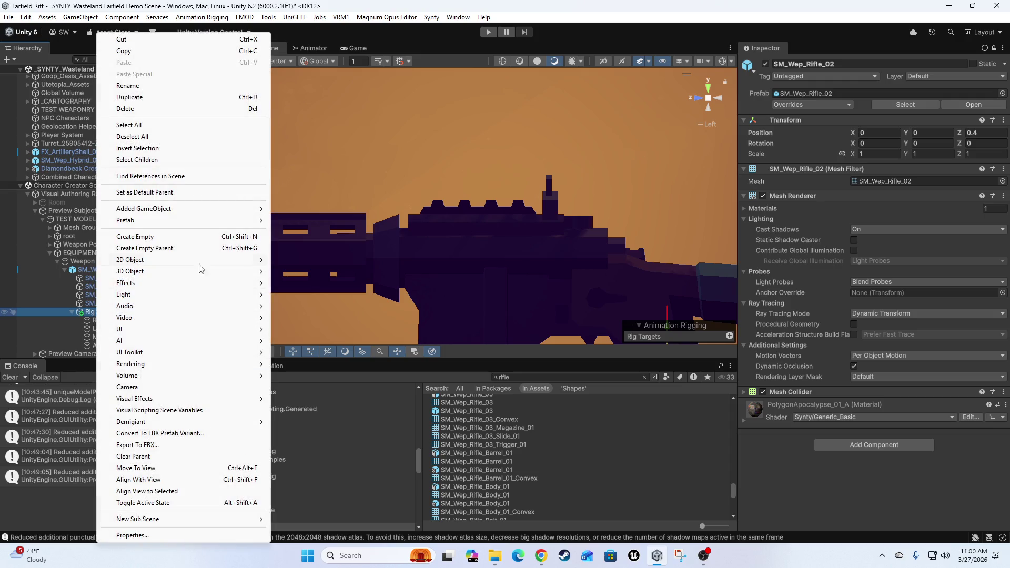
pyautogui.click(151, 237)
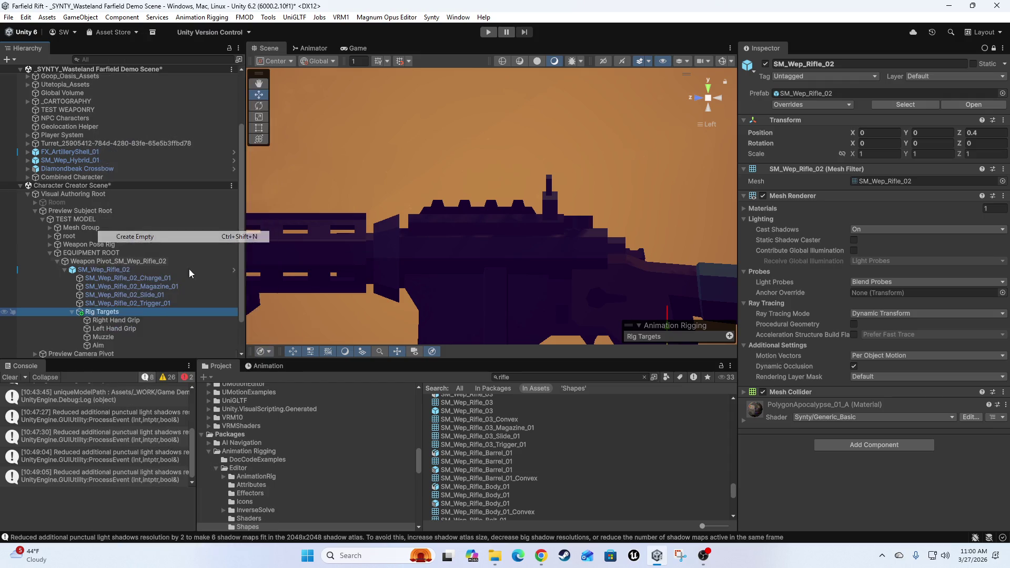
pyautogui.scroll(-3, 352, 308)
pyautogui.scroll(-3, 436, 288)
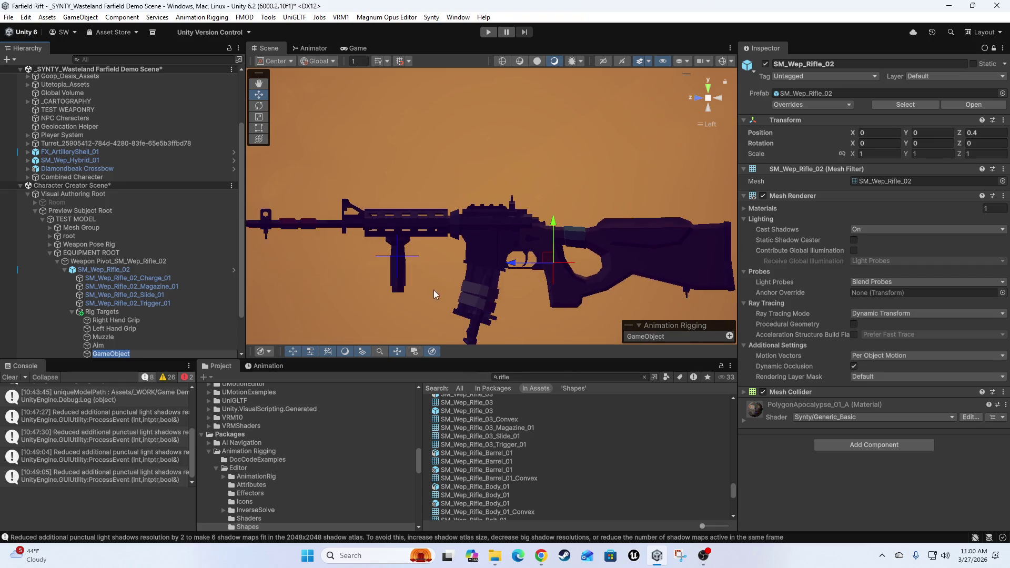
pyautogui.click(109, 351)
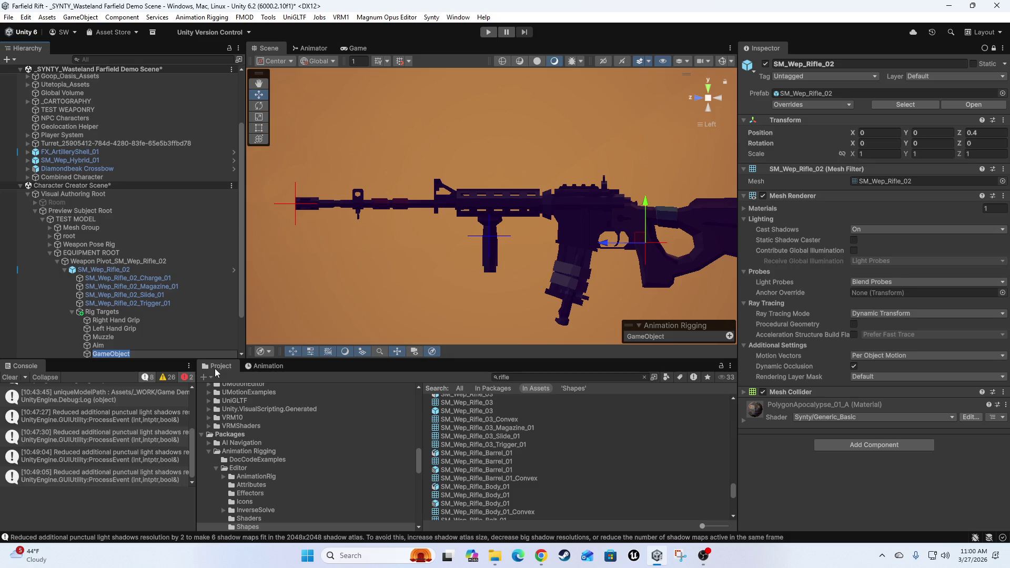
pyautogui.write('Un')
pyautogui.write('derrail')
pyautogui.write(' Mod')
pyautogui.press('Return')
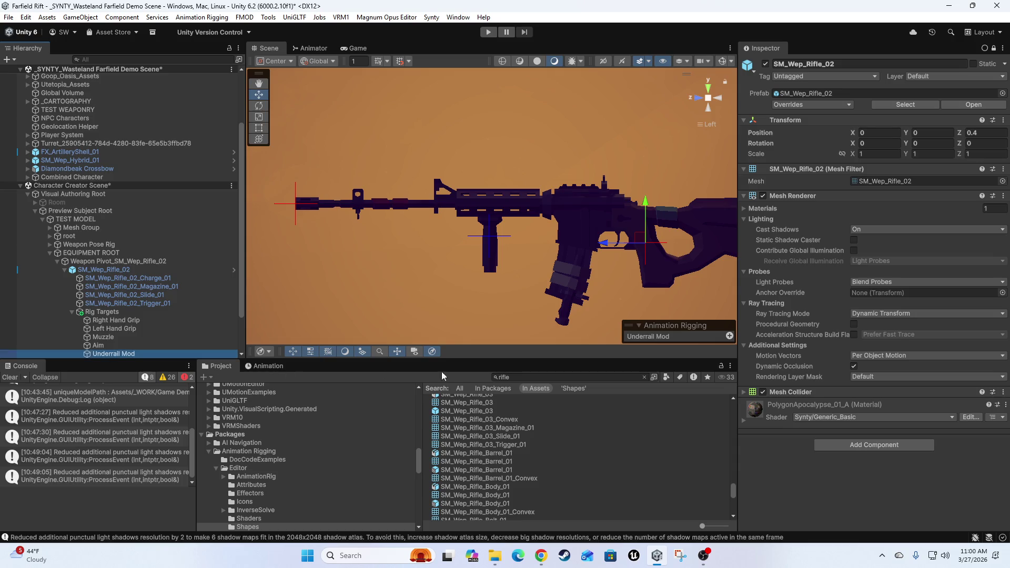
# Nest Underrail Mod under Left Hand Grip and enter 0 for the rifle's Z position
pyautogui.moveTo(655, 190); pyautogui.dragTo(583, 197)
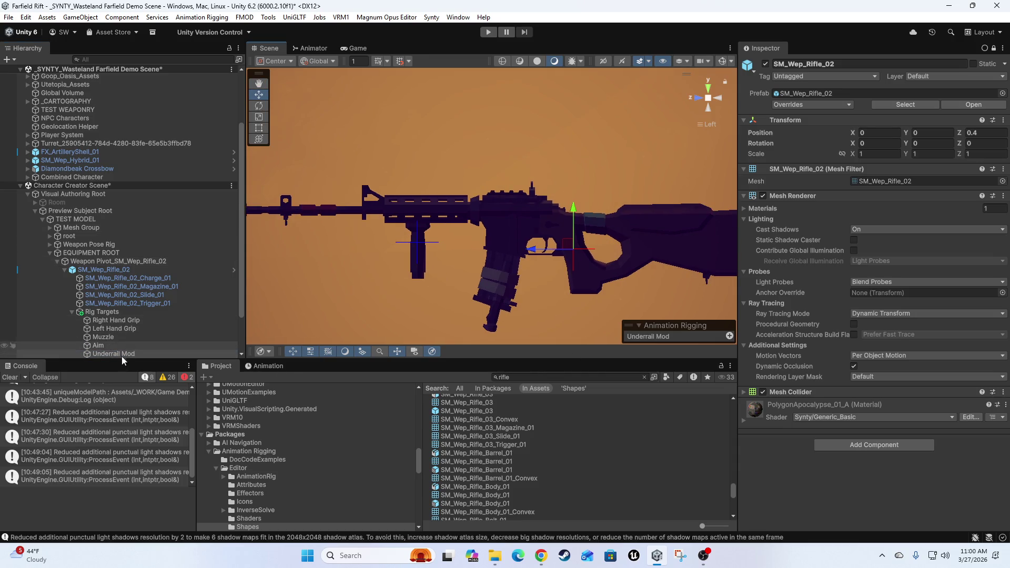
pyautogui.moveTo(98, 354)
pyautogui.mouseDown()
pyautogui.moveTo(124, 342)
pyautogui.moveTo(113, 329)
pyautogui.mouseUp()
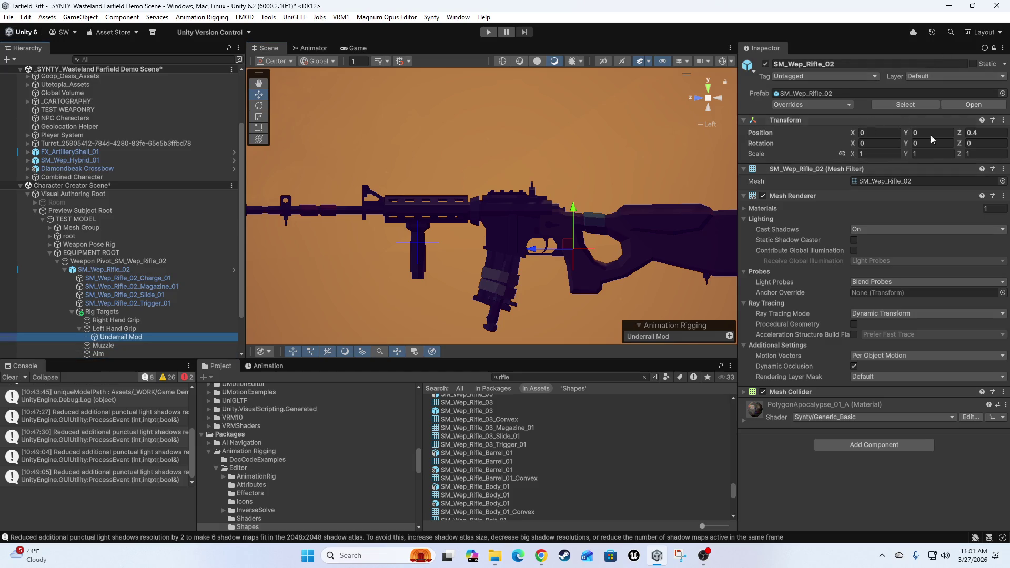
pyautogui.click(987, 133)
pyautogui.write('0')
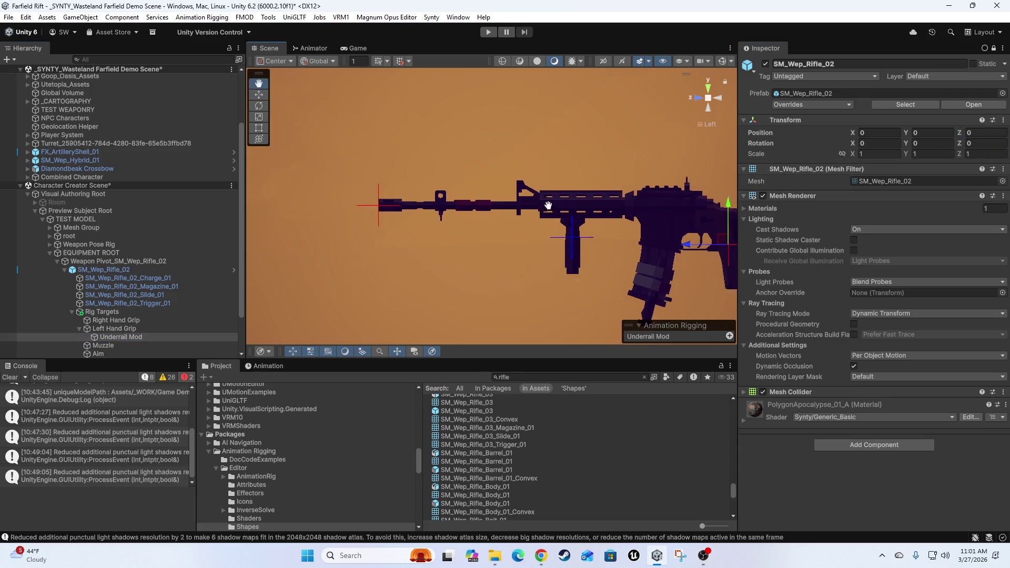
# Compare Underrail Mod with Left Hand Grip, then move Underrail Mod toward the upper receiver
pyautogui.scroll(3, 460, 225)
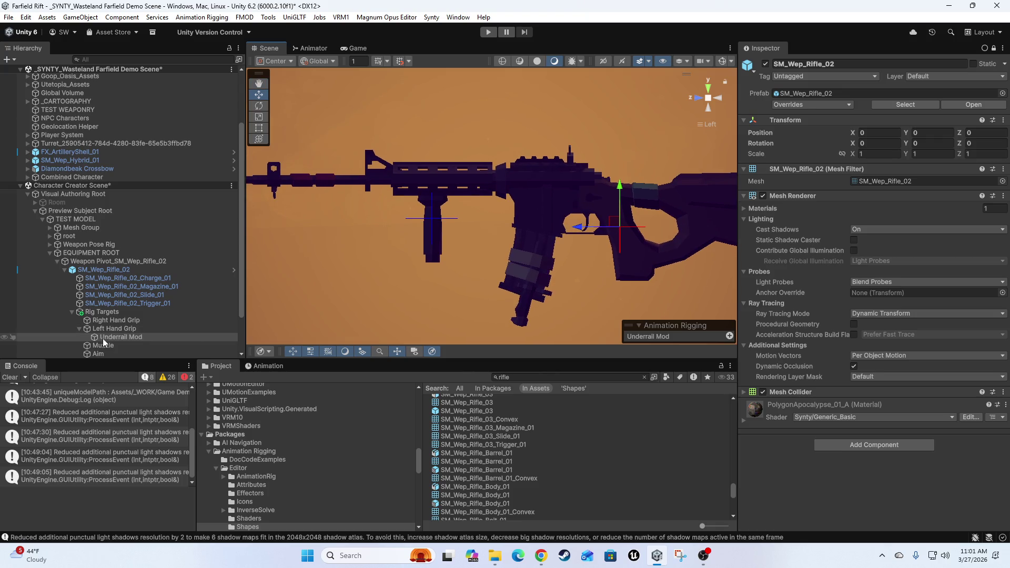
pyautogui.click(103, 337)
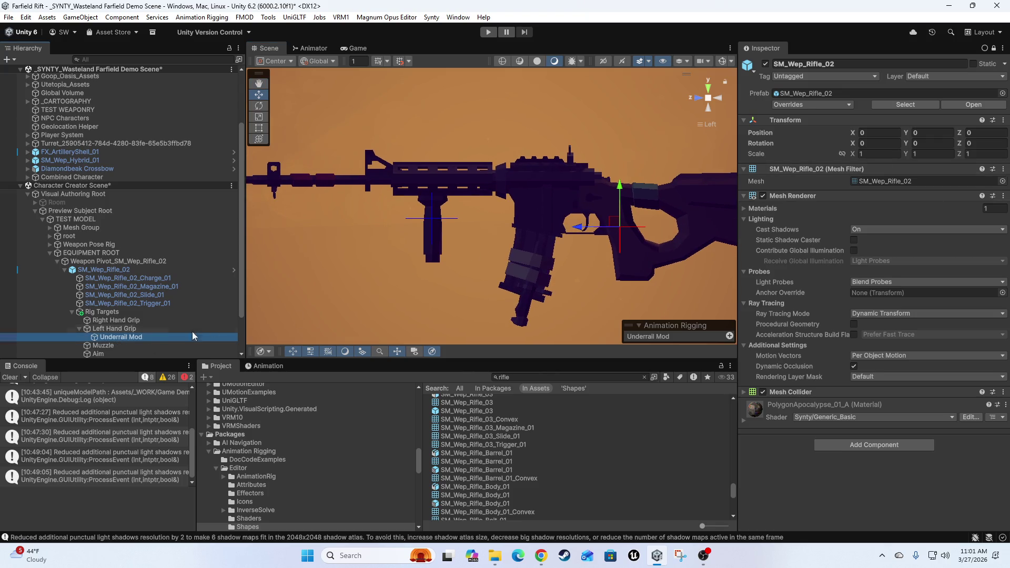
pyautogui.click(113, 329)
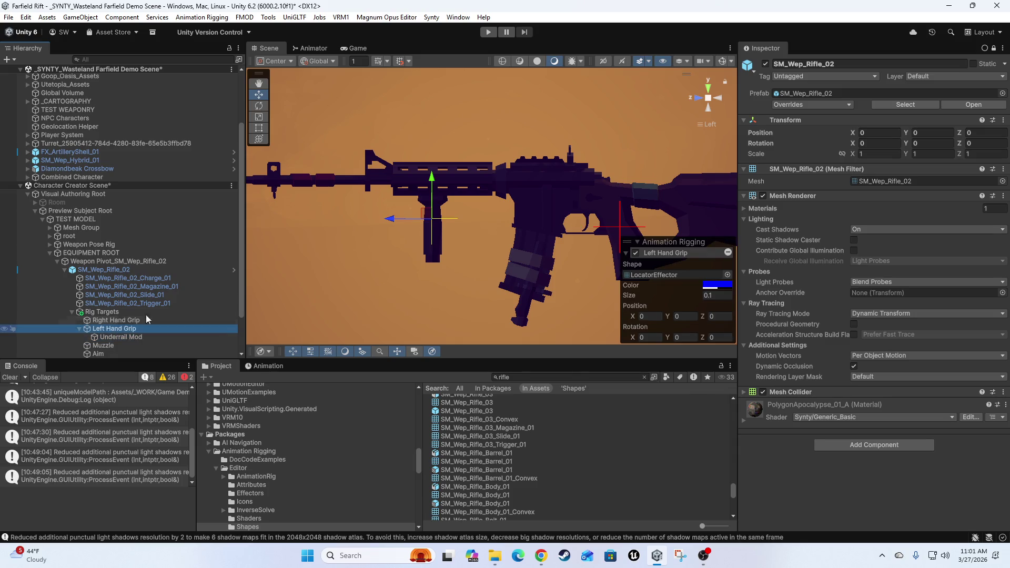
pyautogui.click(121, 338)
pyautogui.moveTo(539, 253); pyautogui.dragTo(501, 250)
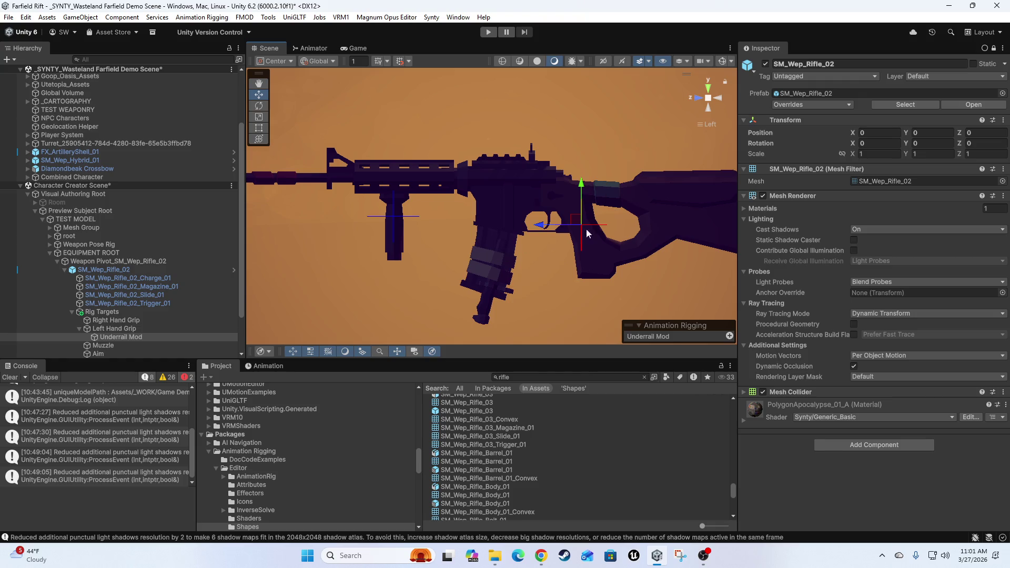
pyautogui.moveTo(576, 219); pyautogui.dragTo(474, 183)
# Set Underrail Mod's Position Y and Z to 0 and add a rig effector to it
pyautogui.click(994, 48)
pyautogui.click(946, 107)
pyautogui.write('0')
pyautogui.press('Tab')
pyautogui.write('0')
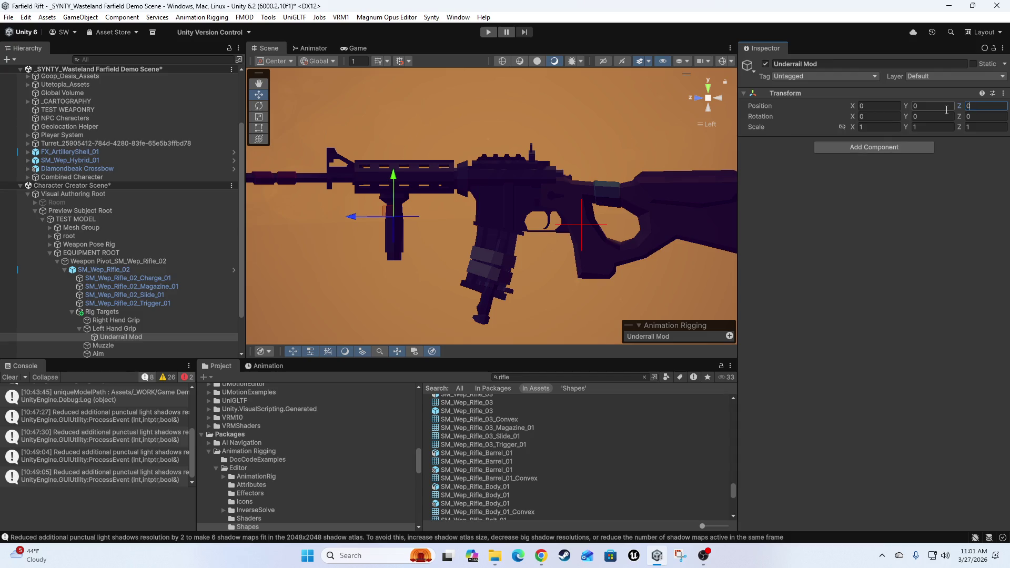
pyautogui.scroll(5, 390, 254)
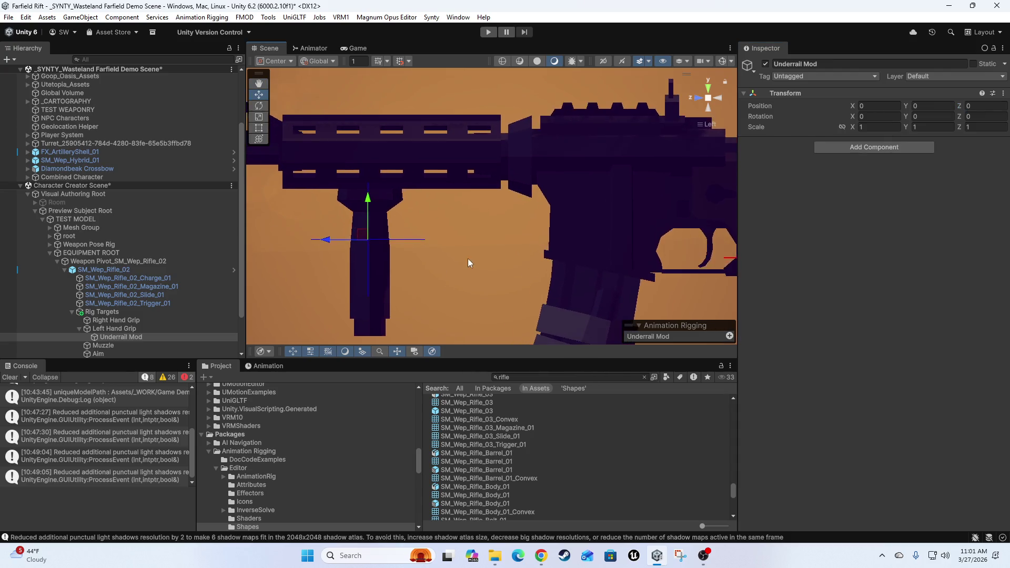
pyautogui.click(730, 337)
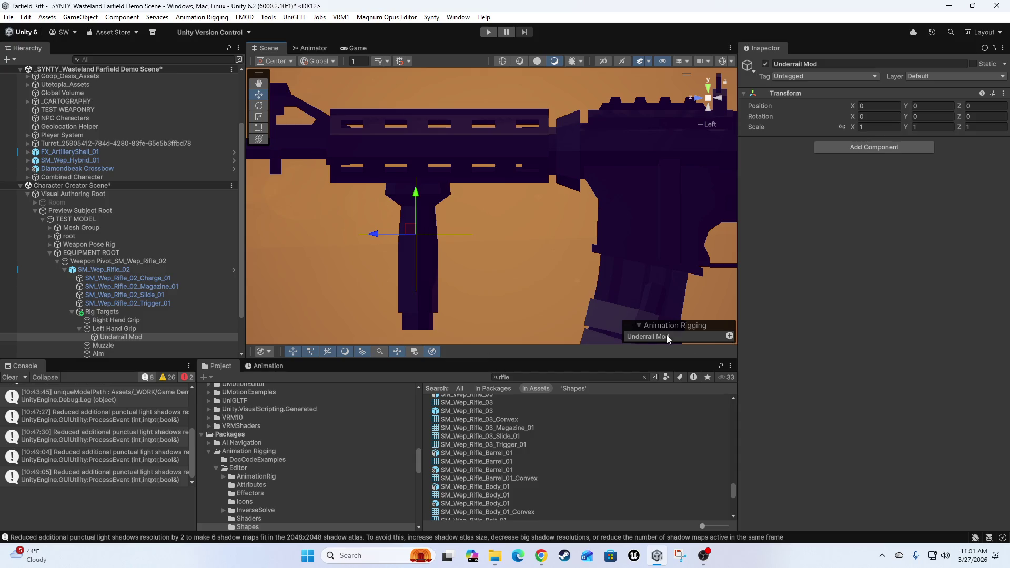
# Make Underrail Mod's effector green with a BoxEffector shape of size 0.05
pyautogui.click(118, 338)
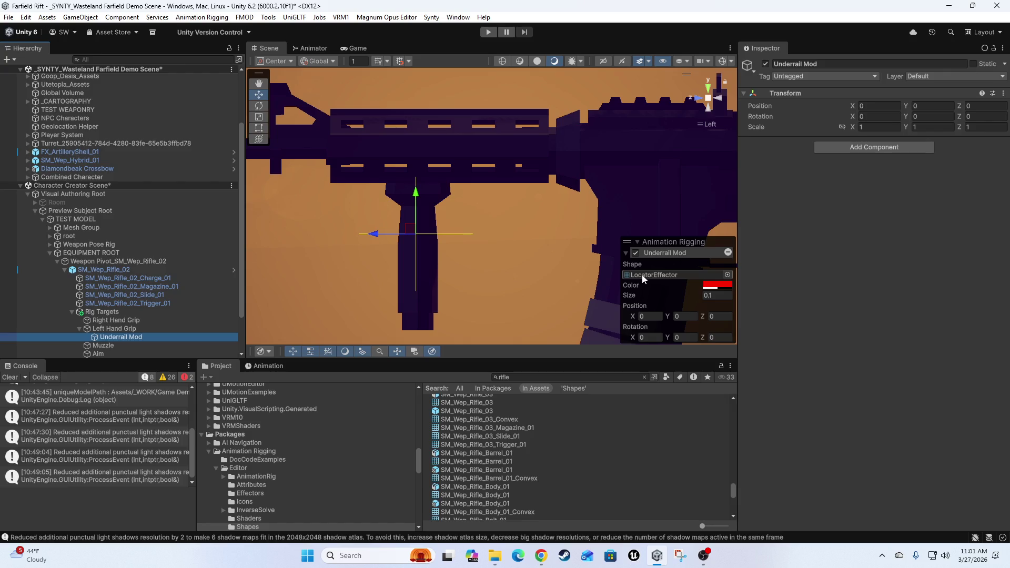
pyautogui.click(723, 284)
pyautogui.moveTo(767, 245)
pyautogui.mouseDown()
pyautogui.moveTo(803, 232)
pyautogui.moveTo(783, 229)
pyautogui.mouseUp()
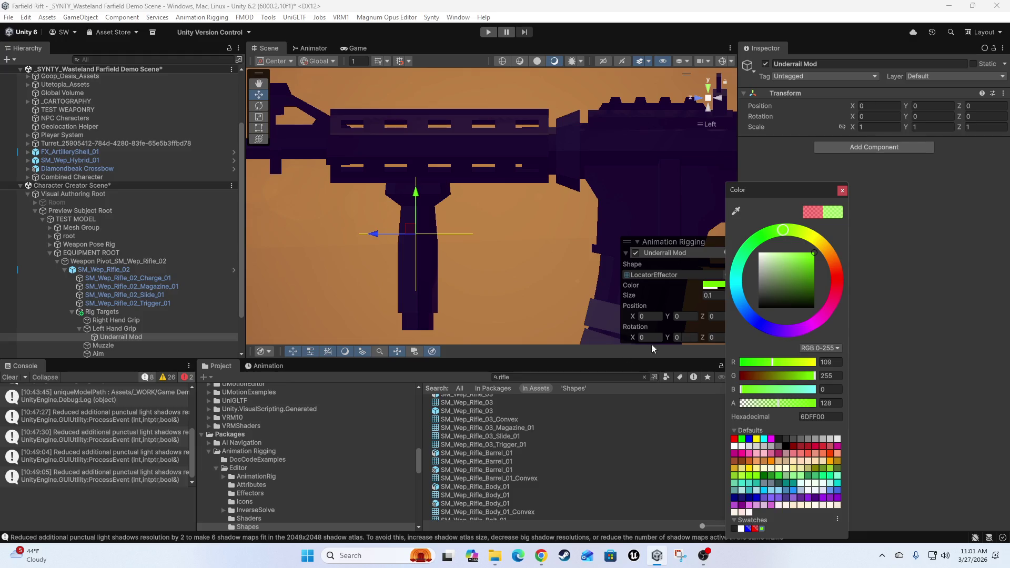
pyautogui.moveTo(439, 248); pyautogui.dragTo(449, 263)
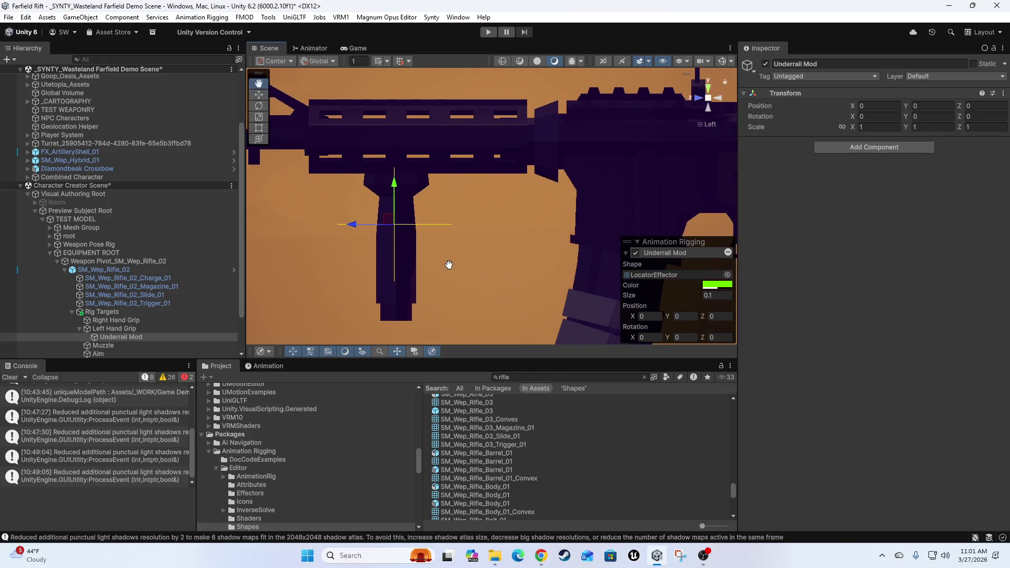
pyautogui.click(655, 274)
pyautogui.moveTo(452, 407); pyautogui.dragTo(666, 275)
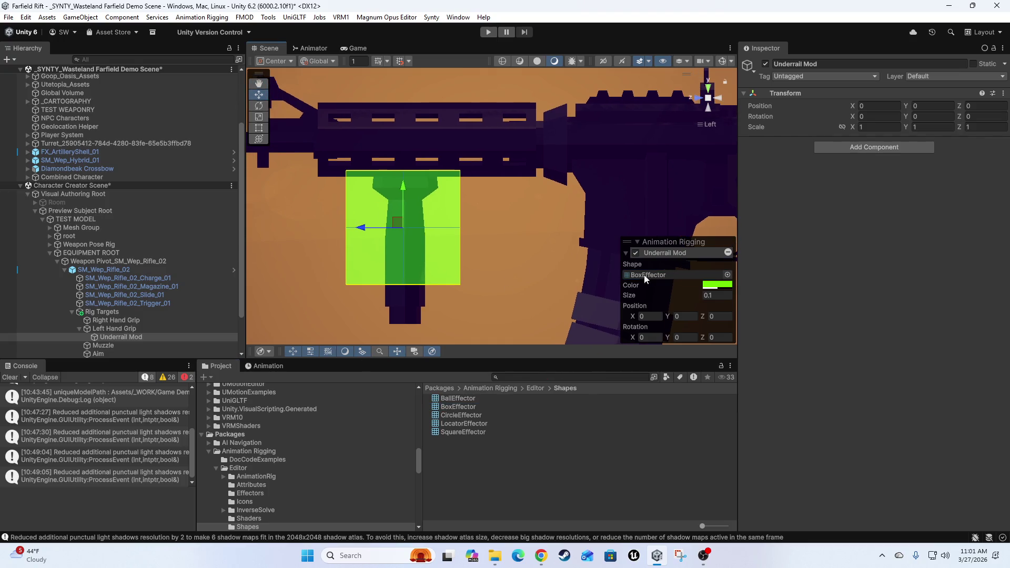
pyautogui.click(728, 296)
pyautogui.write('0')
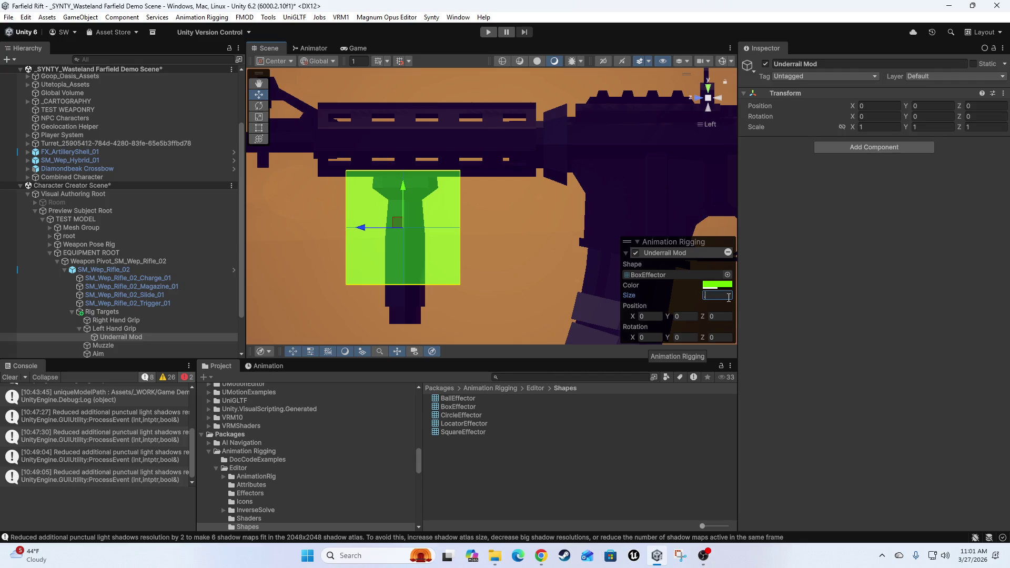
pyautogui.write('.05')
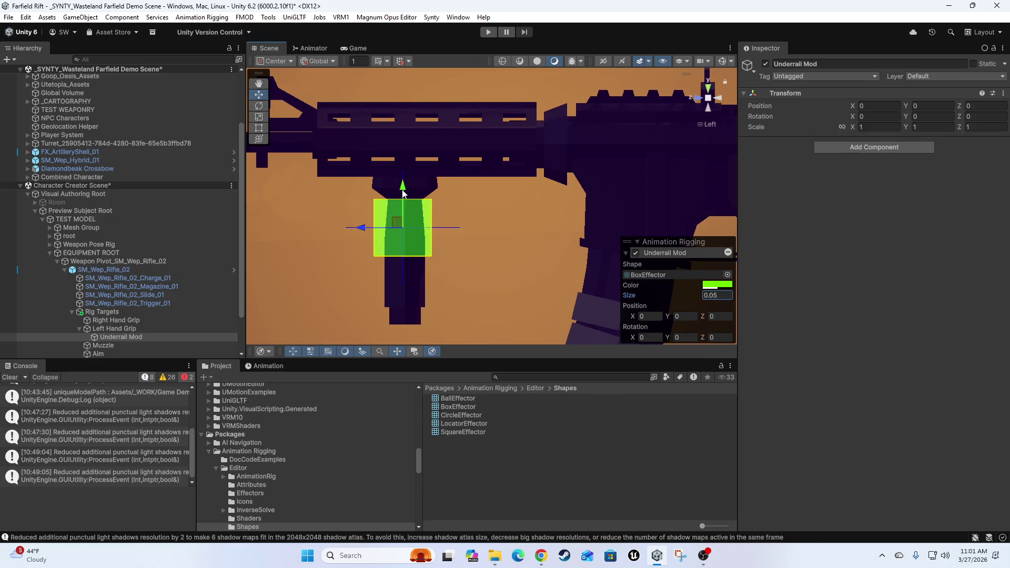
# Raise the green box to Y 0.0432, up to the rail
pyautogui.moveTo(406, 192); pyautogui.dragTo(389, 141)
pyautogui.scroll(-5, 378, 296)
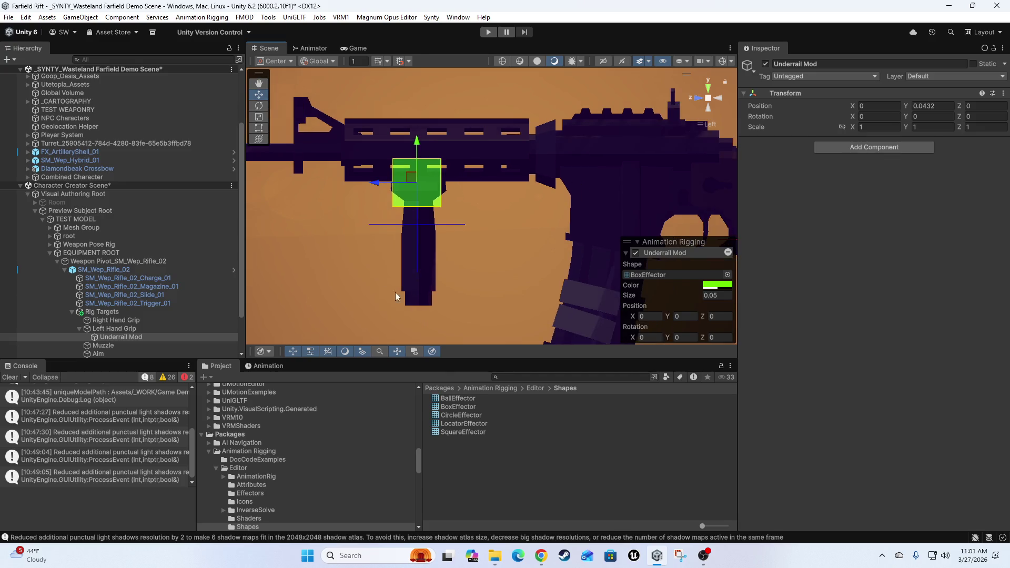
pyautogui.scroll(-4, 393, 290)
pyautogui.moveTo(436, 228)
pyautogui.mouseDown()
pyautogui.moveTo(495, 187)
pyautogui.moveTo(529, 196)
pyautogui.moveTo(497, 286)
pyautogui.mouseUp()
# Orbit around the rifle and zoom in on the green 0.05 box at the foregrip
pyautogui.scroll(4, 473, 294)
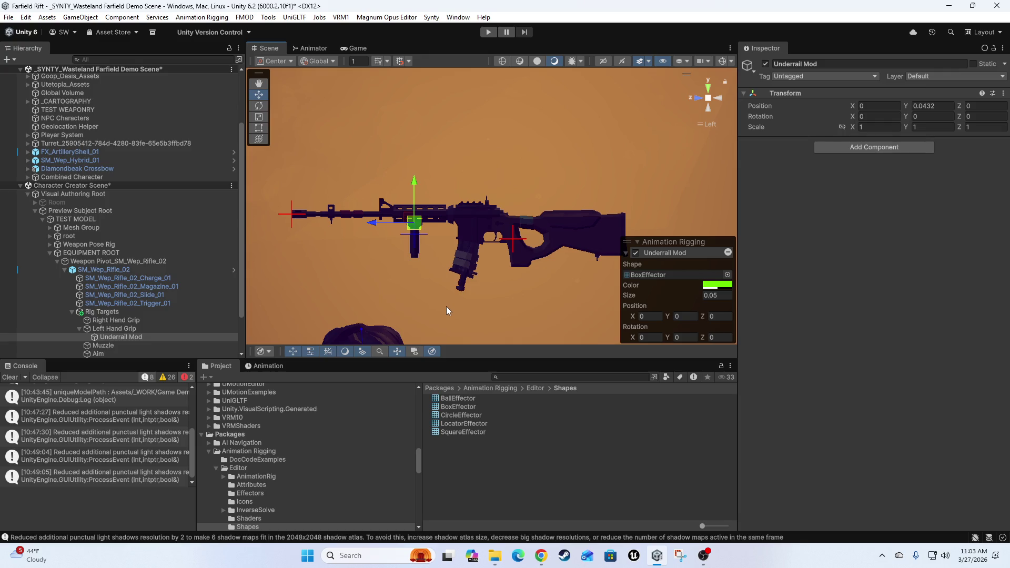
pyautogui.moveTo(519, 306)
pyautogui.mouseDown()
pyautogui.moveTo(412, 295)
pyautogui.moveTo(445, 308)
pyautogui.moveTo(516, 255)
pyautogui.moveTo(491, 255)
pyautogui.moveTo(486, 283)
pyautogui.moveTo(464, 296)
pyautogui.mouseUp()
pyautogui.scroll(5, 445, 309)
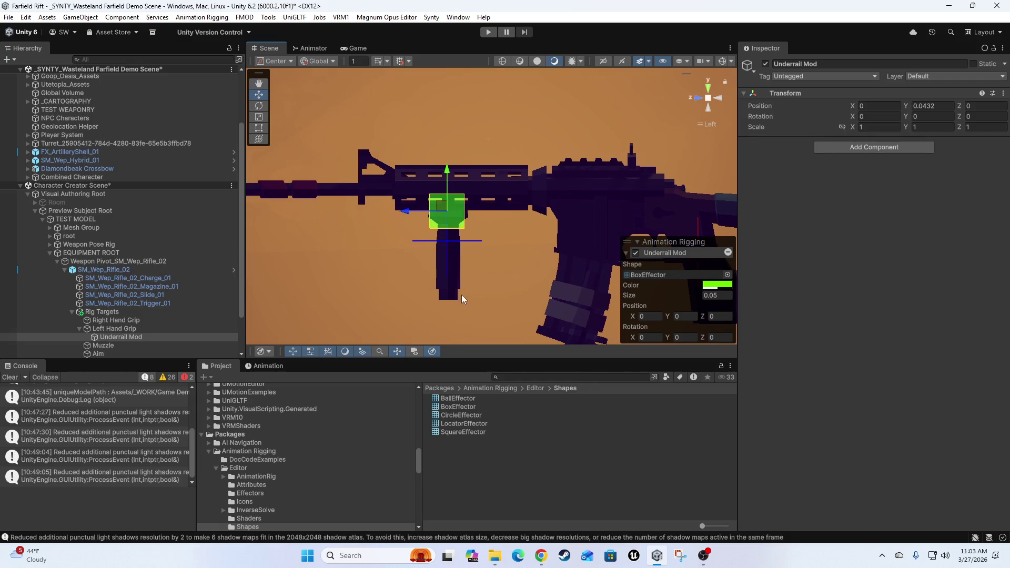
pyautogui.moveTo(423, 231); pyautogui.dragTo(462, 260)
pyautogui.moveTo(605, 208)
pyautogui.mouseDown()
pyautogui.moveTo(570, 235)
pyautogui.moveTo(583, 239)
pyautogui.moveTo(522, 226)
pyautogui.mouseUp()
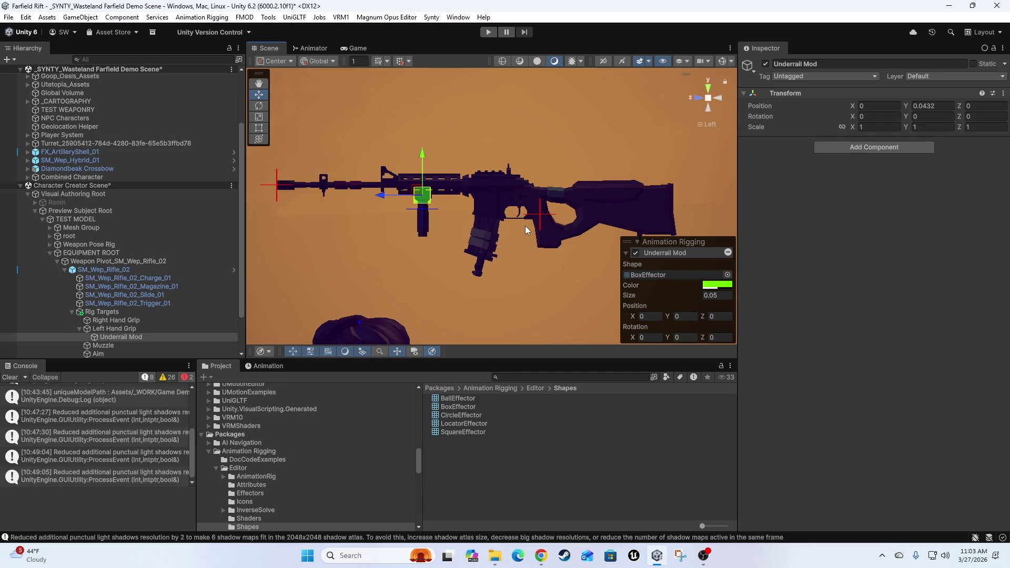
pyautogui.scroll(-5, 441, 270)
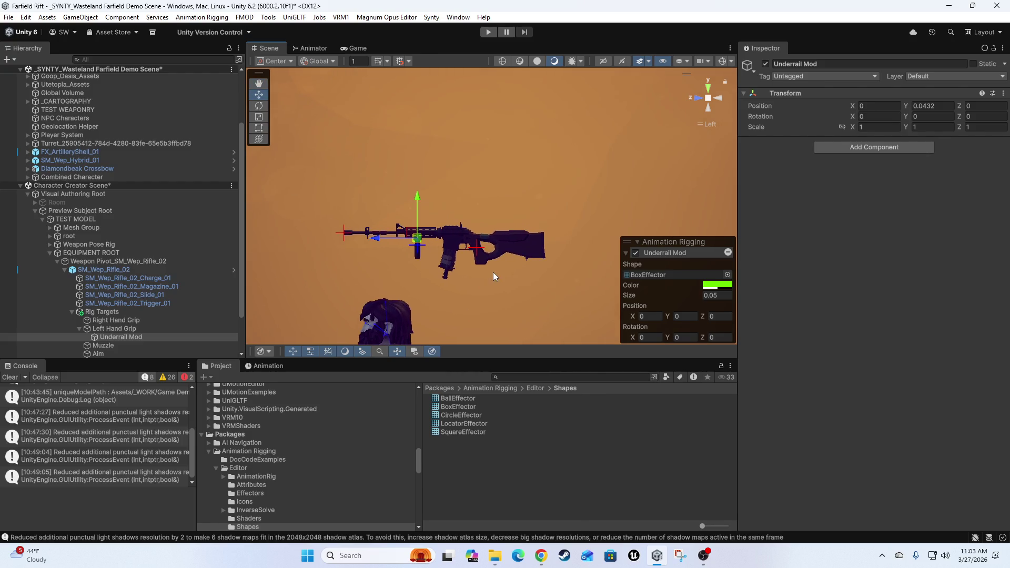
pyautogui.scroll(5, 495, 273)
pyautogui.scroll(2, 495, 262)
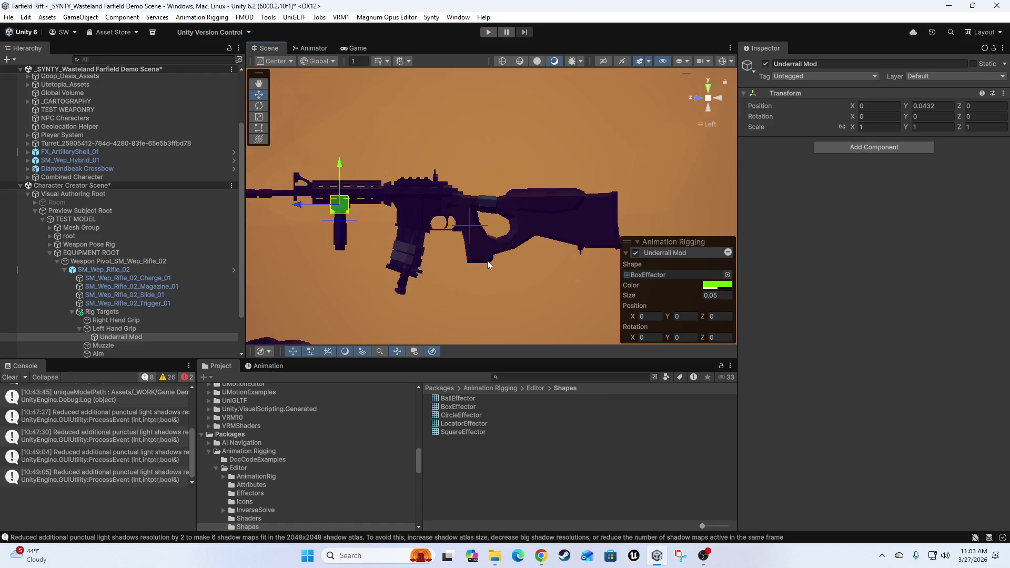
pyautogui.scroll(2, 458, 269)
pyautogui.scroll(2, 442, 270)
pyautogui.scroll(4, 570, 233)
pyautogui.scroll(3, 561, 232)
pyautogui.moveTo(557, 219); pyautogui.dragTo(513, 228)
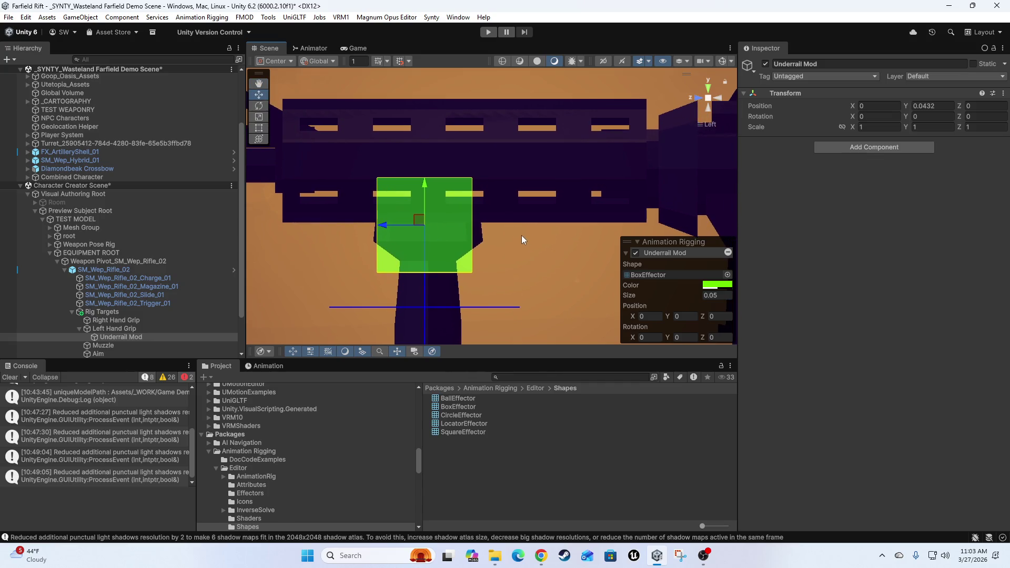
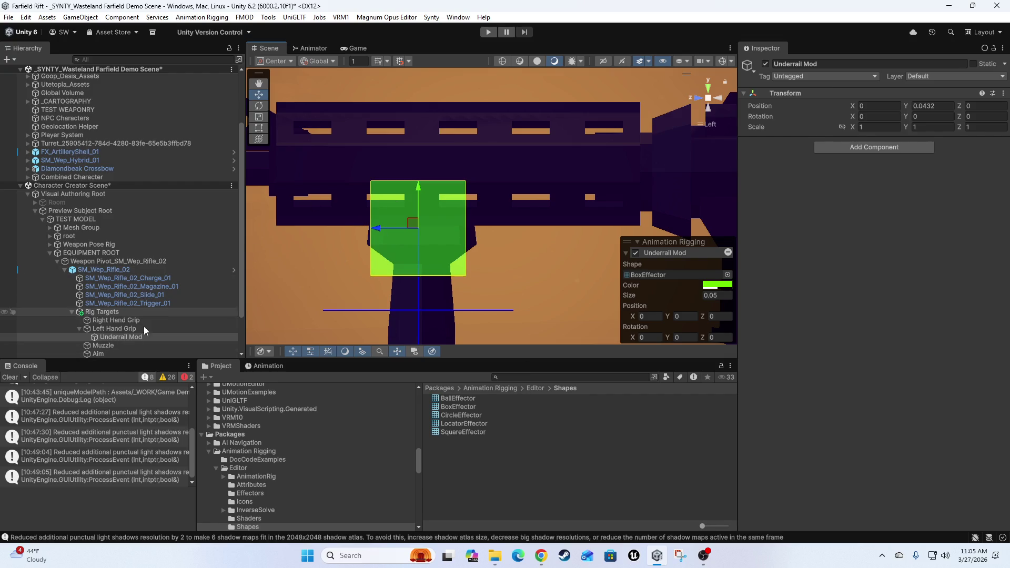
# Select the Underrail Mod rig target and frame the rifle body beside it in the Scene view
pyautogui.scroll(-3, 126, 326)
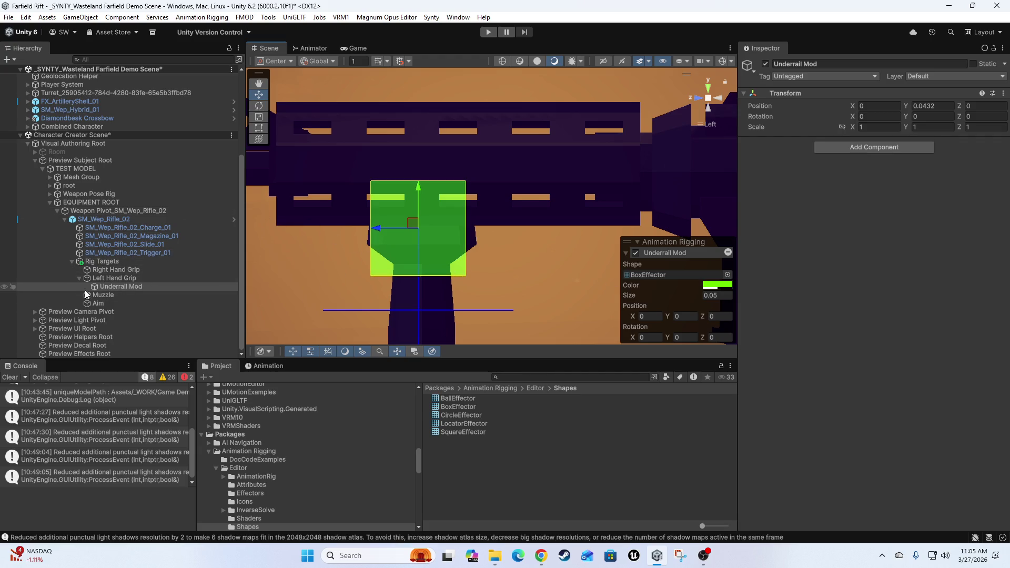
pyautogui.click(158, 286)
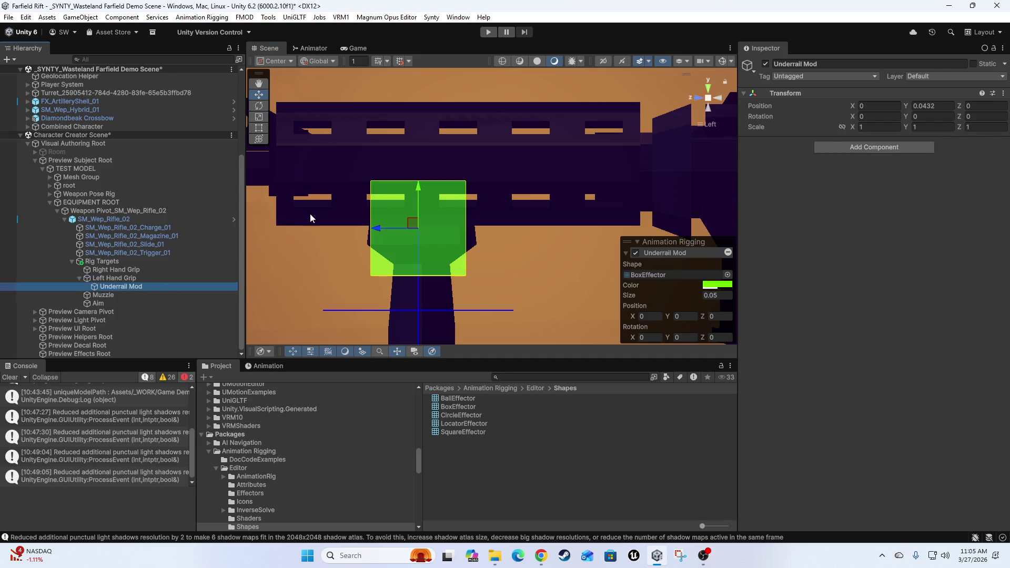
pyautogui.scroll(-5, 476, 241)
pyautogui.moveTo(489, 220)
pyautogui.mouseDown()
pyautogui.moveTo(481, 251)
pyautogui.moveTo(447, 242)
pyautogui.moveTo(462, 226)
pyautogui.moveTo(456, 253)
pyautogui.moveTo(520, 267)
pyautogui.mouseUp()
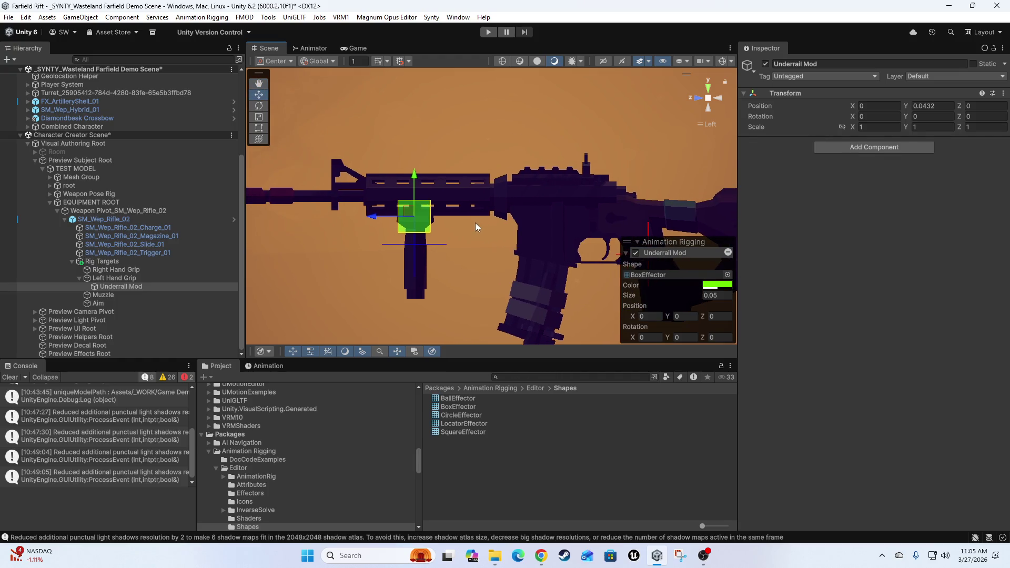
pyautogui.moveTo(475, 227)
pyautogui.mouseDown()
pyautogui.moveTo(422, 286)
pyautogui.moveTo(477, 241)
pyautogui.moveTo(491, 257)
pyautogui.moveTo(426, 181)
pyautogui.mouseUp()
pyautogui.click(113, 277)
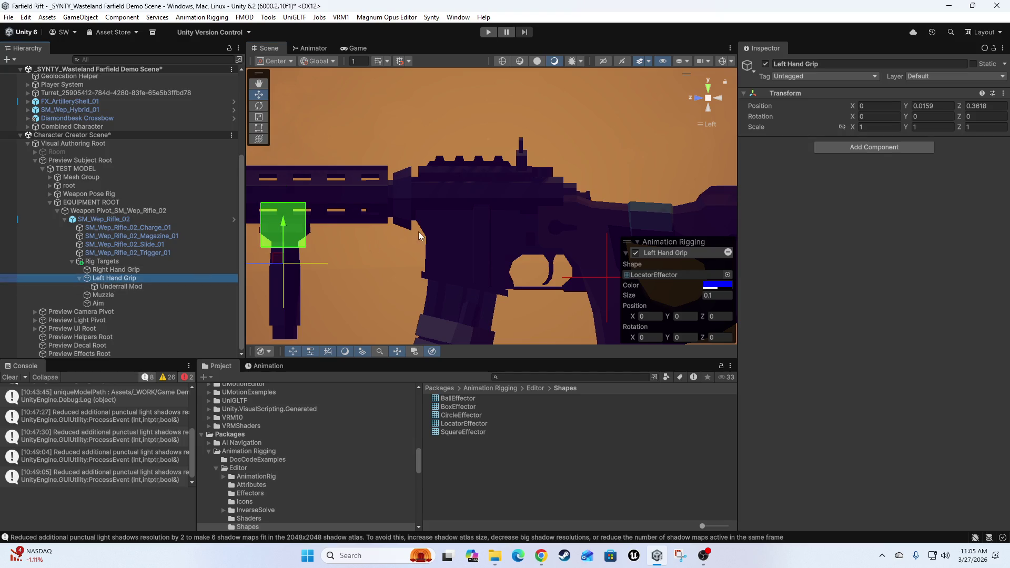
pyautogui.moveTo(419, 236); pyautogui.dragTo(422, 235)
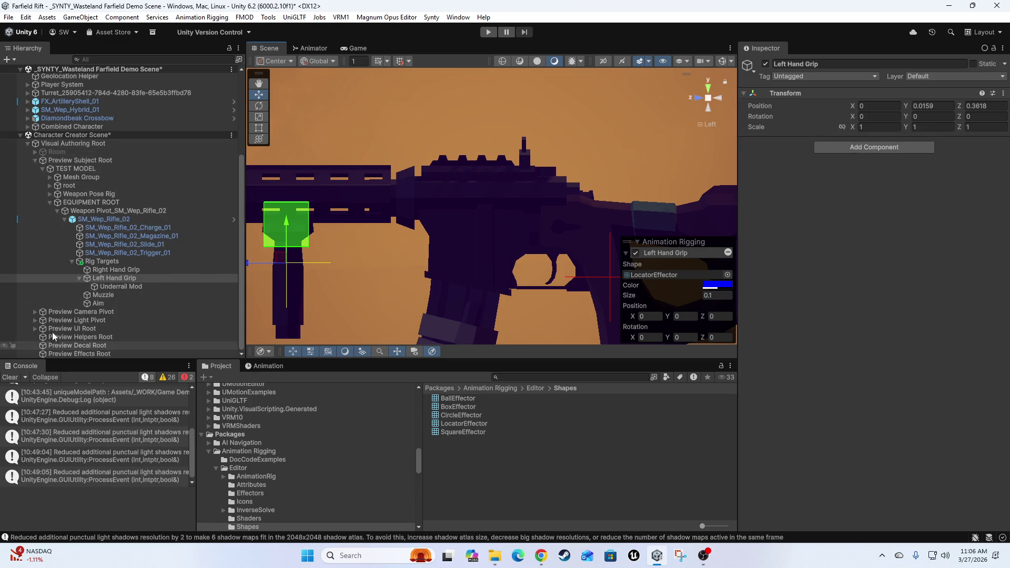
pyautogui.scroll(-2, 505, 210)
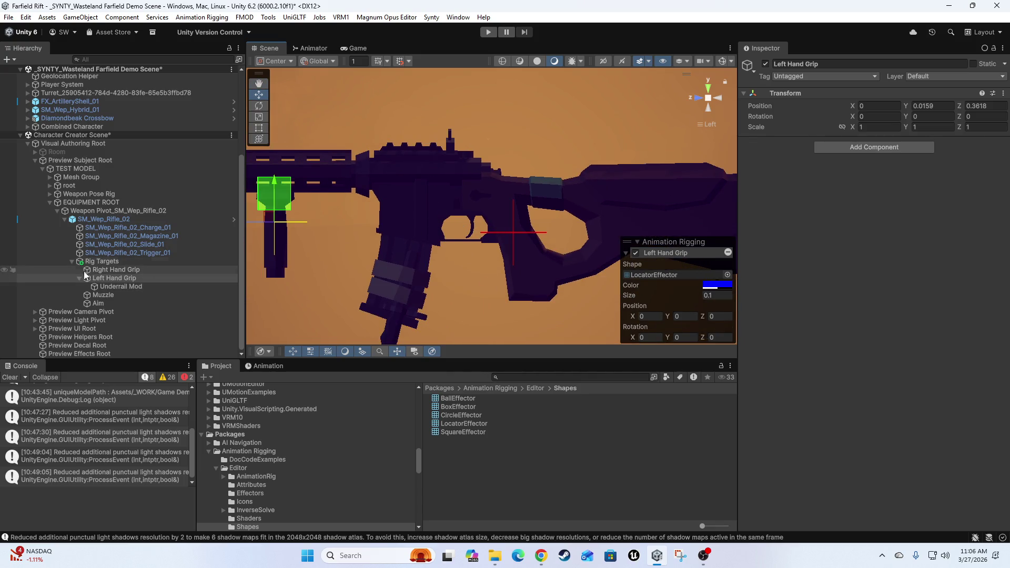
pyautogui.click(130, 286)
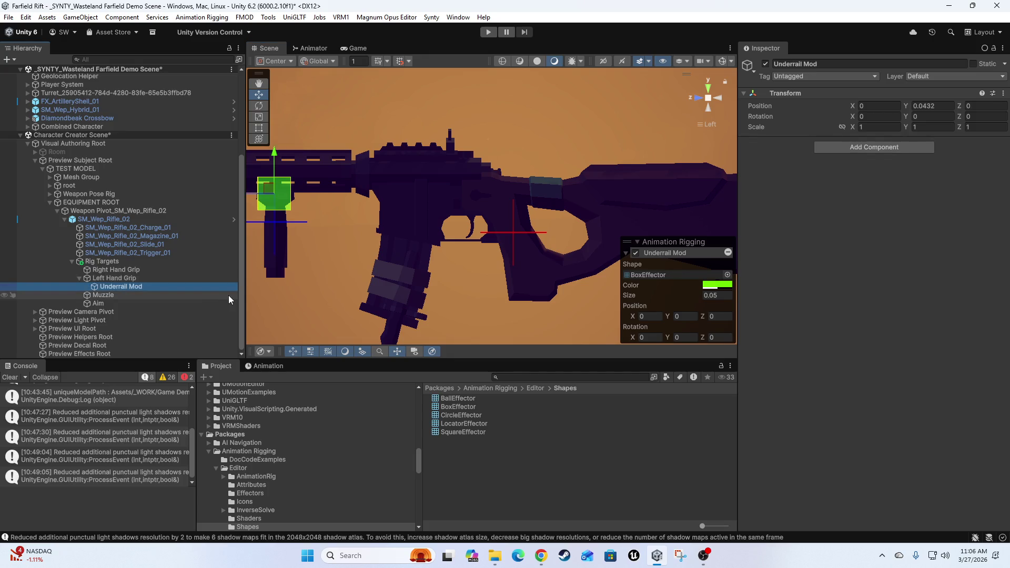
pyautogui.press('Up')
pyautogui.press('Up')
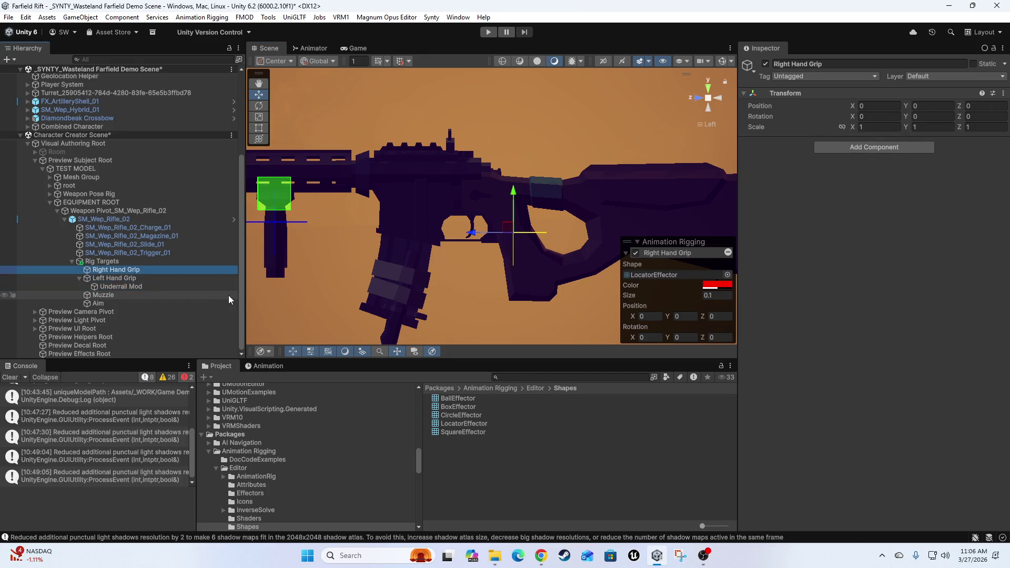
pyautogui.moveTo(327, 254); pyautogui.dragTo(360, 286)
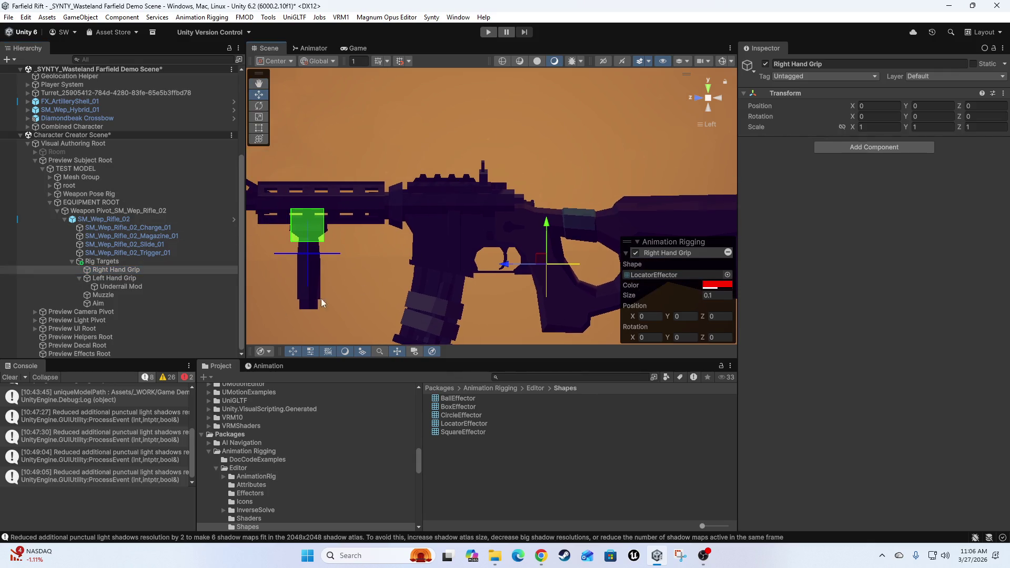
pyautogui.click(94, 303)
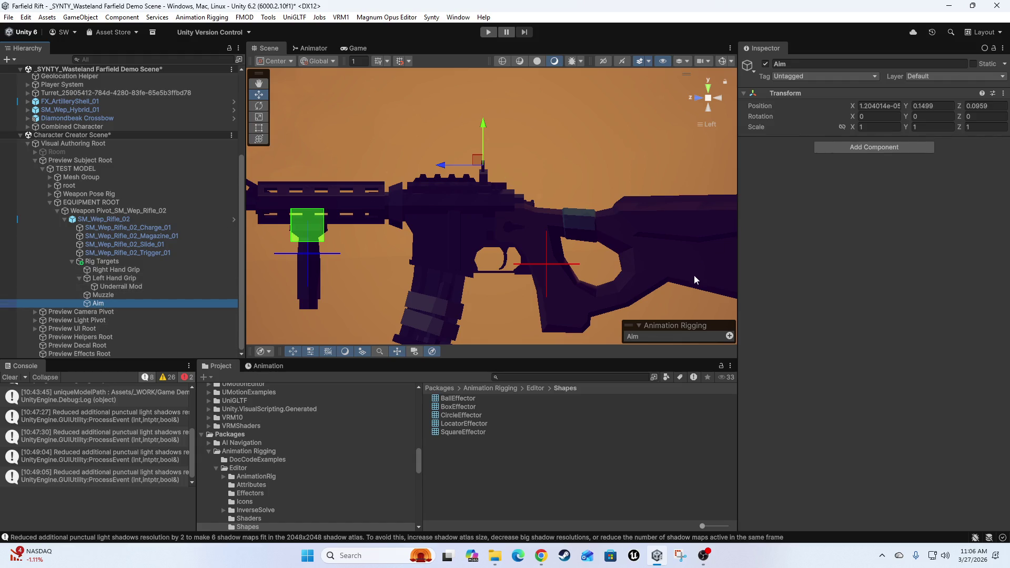
# Give the Aim target's marker size 0.025 and a cyan colour
pyautogui.click(727, 346)
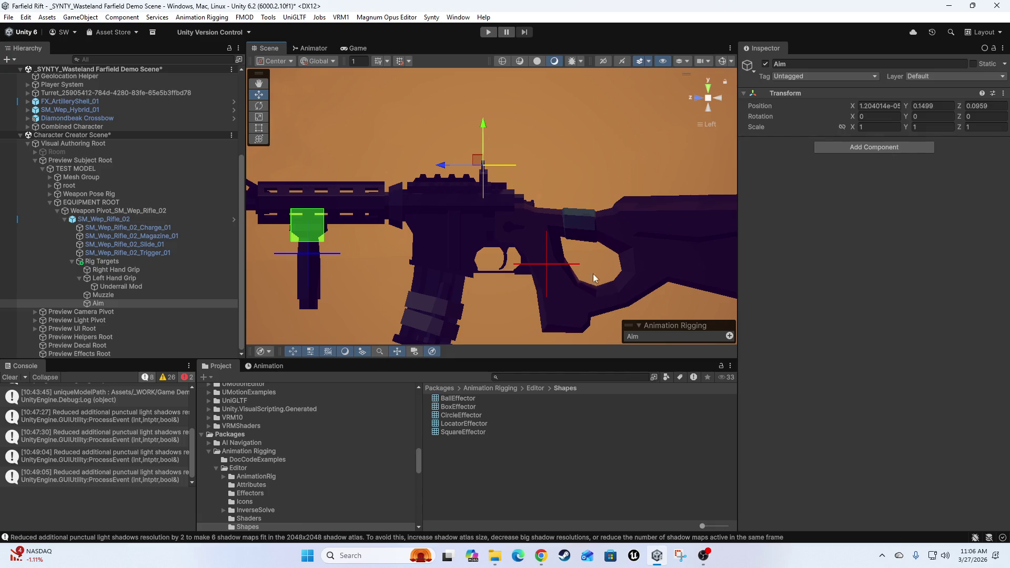
pyautogui.click(153, 295)
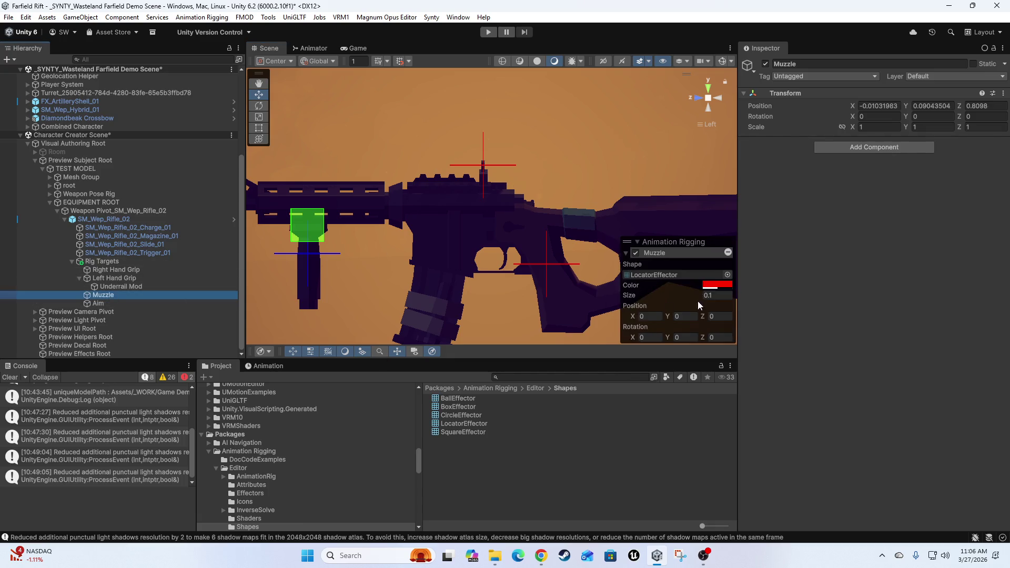
pyautogui.click(152, 304)
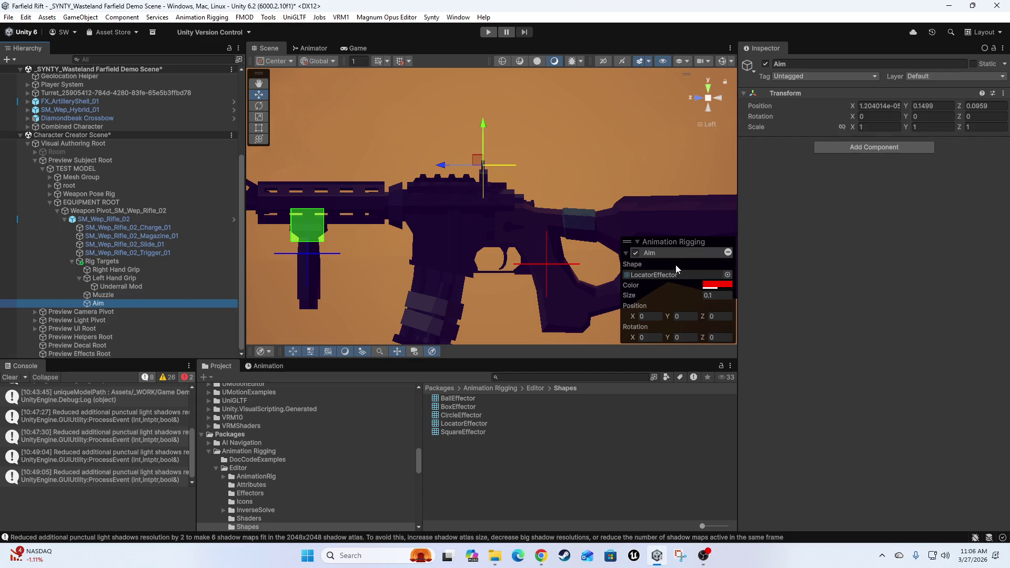
pyautogui.click(721, 295)
pyautogui.write('.025')
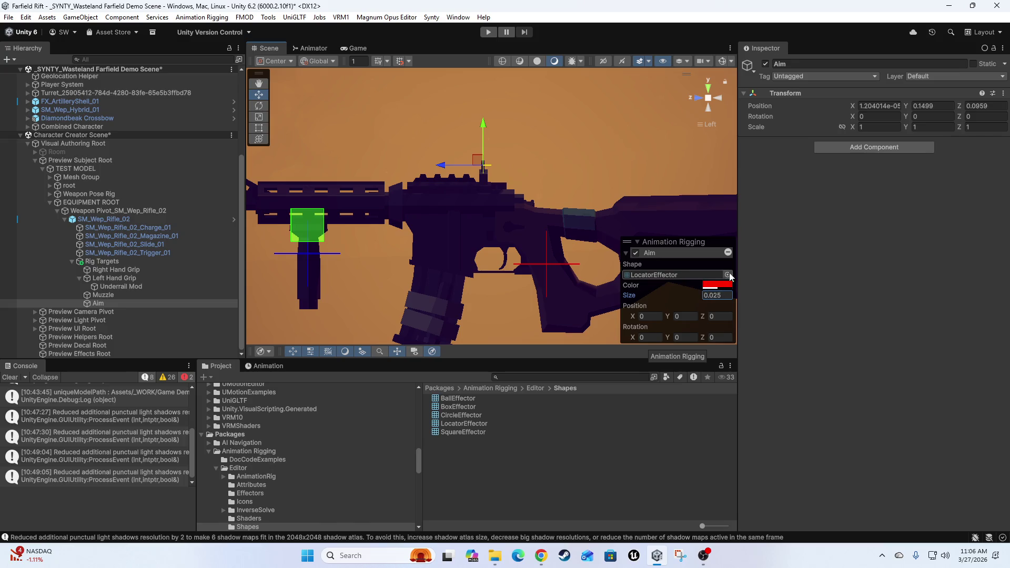
pyautogui.click(714, 286)
pyautogui.moveTo(731, 271); pyautogui.dragTo(726, 291)
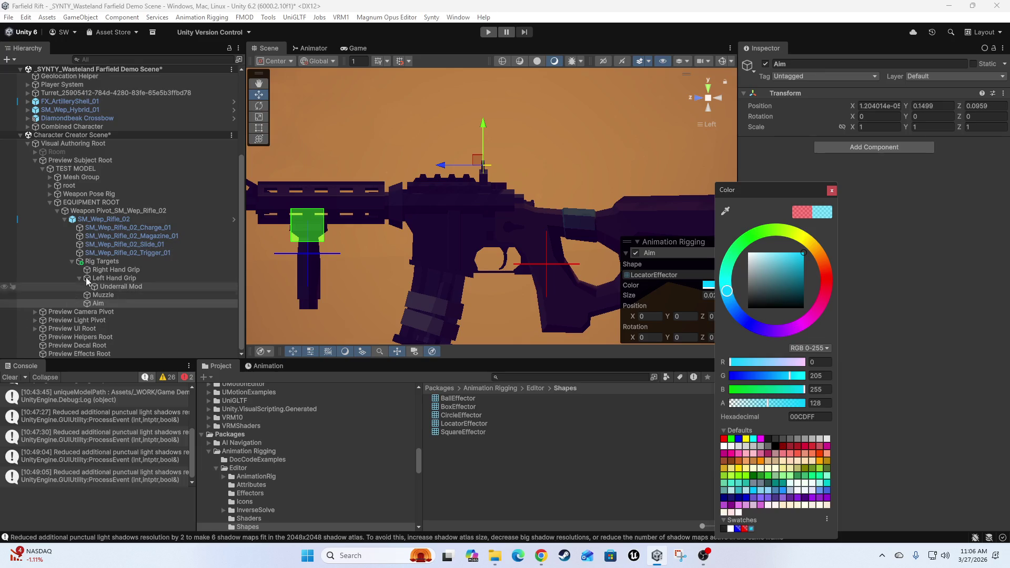
# Turn the Muzzle target's marker orange
pyautogui.moveTo(252, 242)
pyautogui.mouseDown()
pyautogui.moveTo(495, 220)
pyautogui.moveTo(642, 222)
pyautogui.mouseUp()
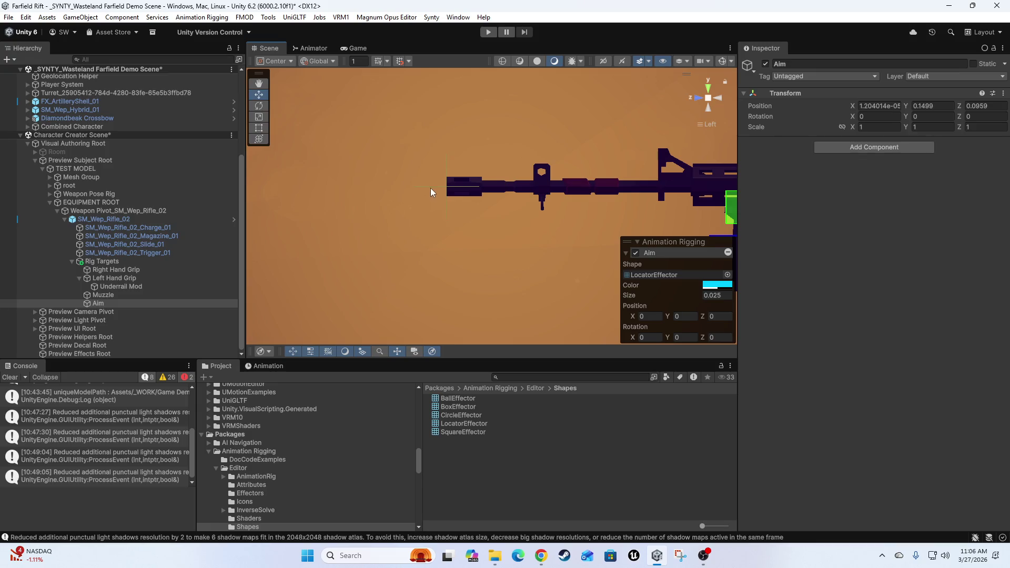
pyautogui.click(434, 191)
pyautogui.click(713, 285)
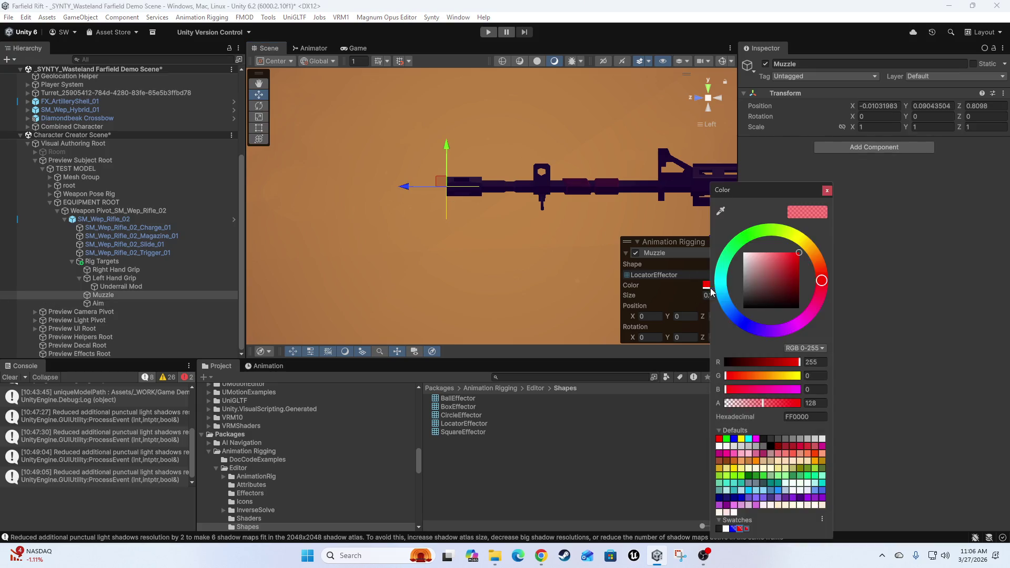
pyautogui.click(825, 258)
# Collapse and re-expand Left Hand Grip in the Hierarchy to reveal Underrail Mod
pyautogui.scroll(5, 390, 297)
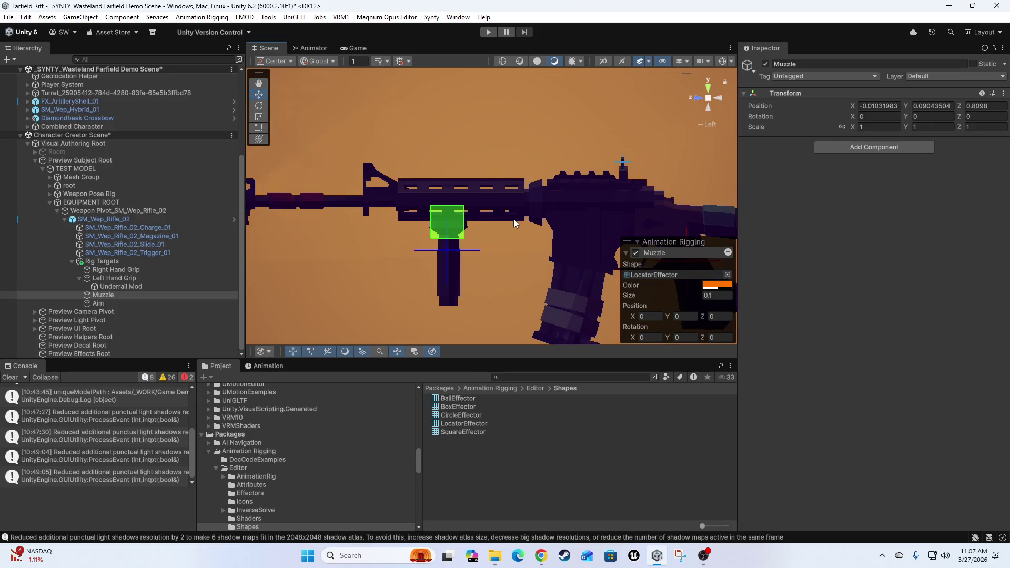
pyautogui.scroll(2, 513, 222)
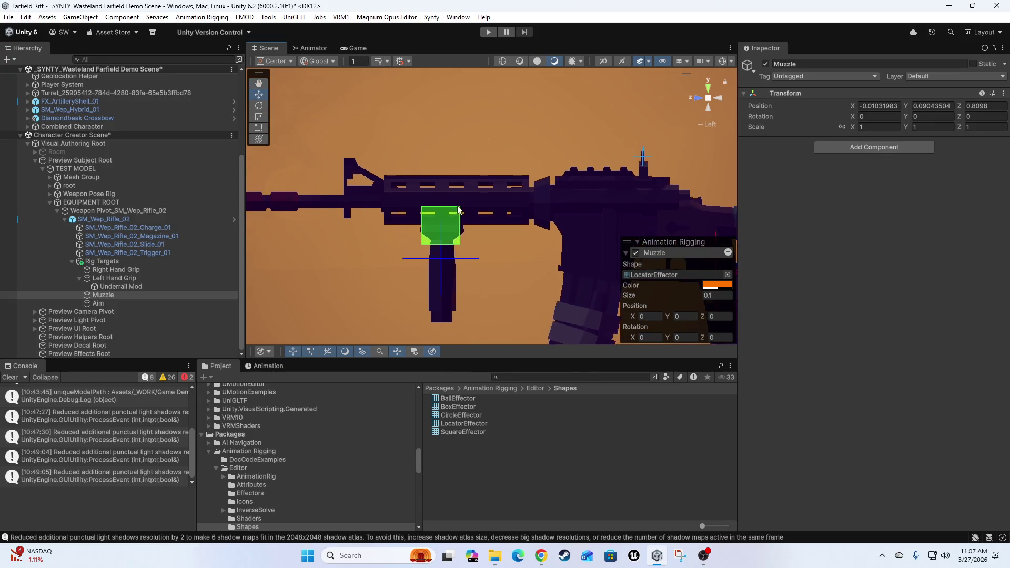
pyautogui.scroll(3, 538, 203)
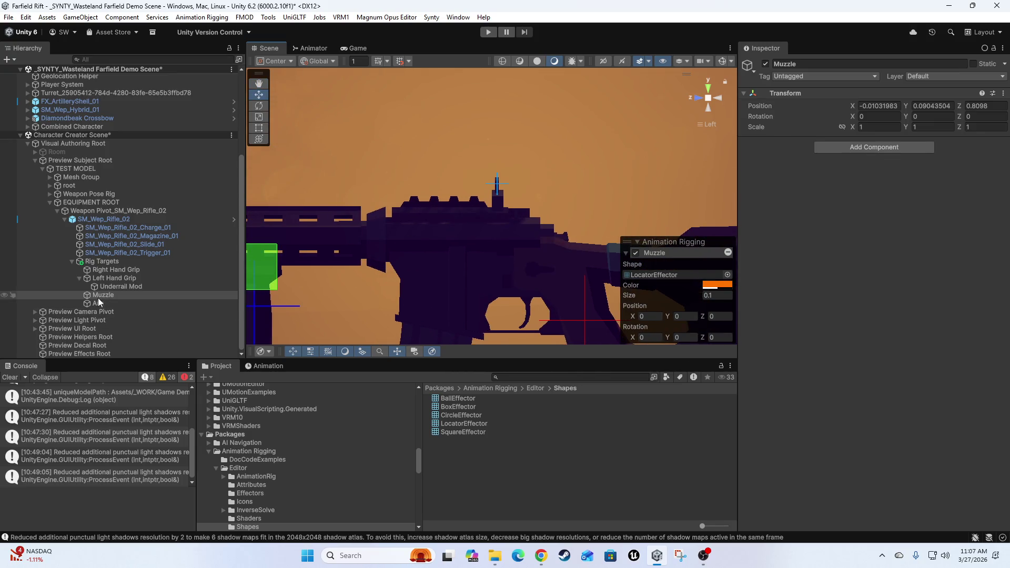
pyautogui.click(79, 278)
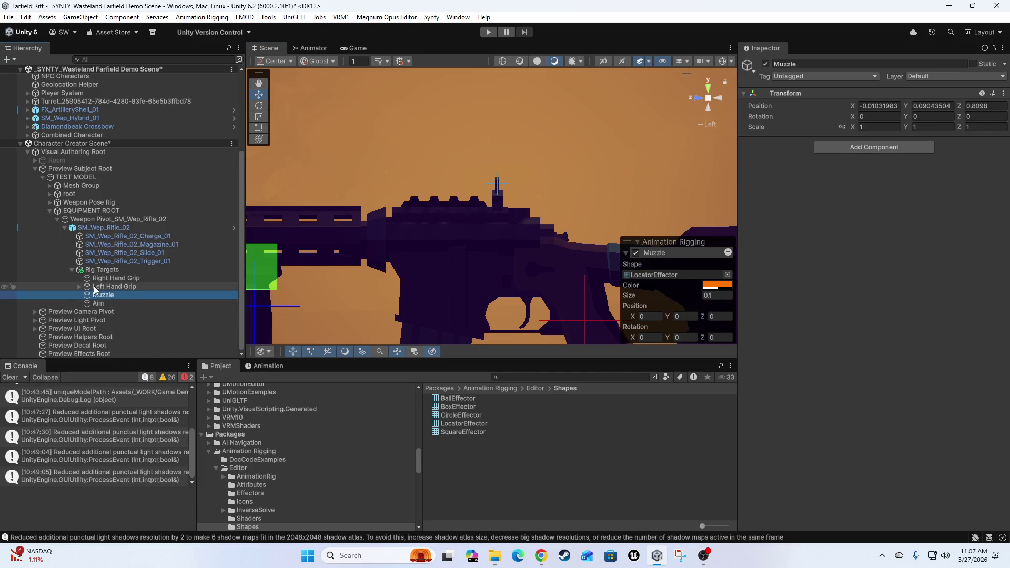
pyautogui.click(79, 287)
# Reparent Underrail Mod directly under Rig Targets, duplicate it, and move the copy onto the top rail
pyautogui.moveTo(122, 295); pyautogui.dragTo(122, 276)
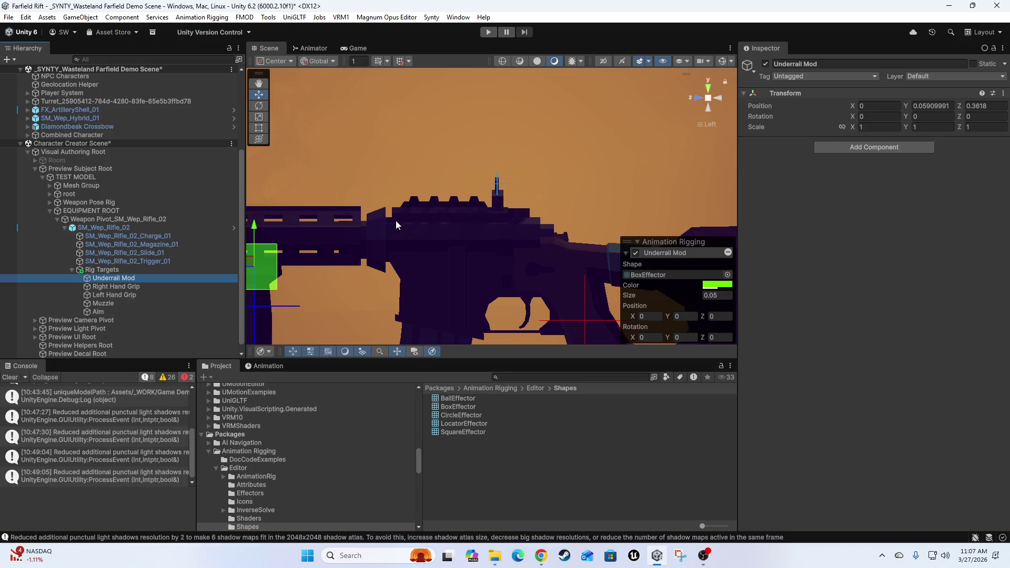
pyautogui.hotkey('ctrl', 'd')
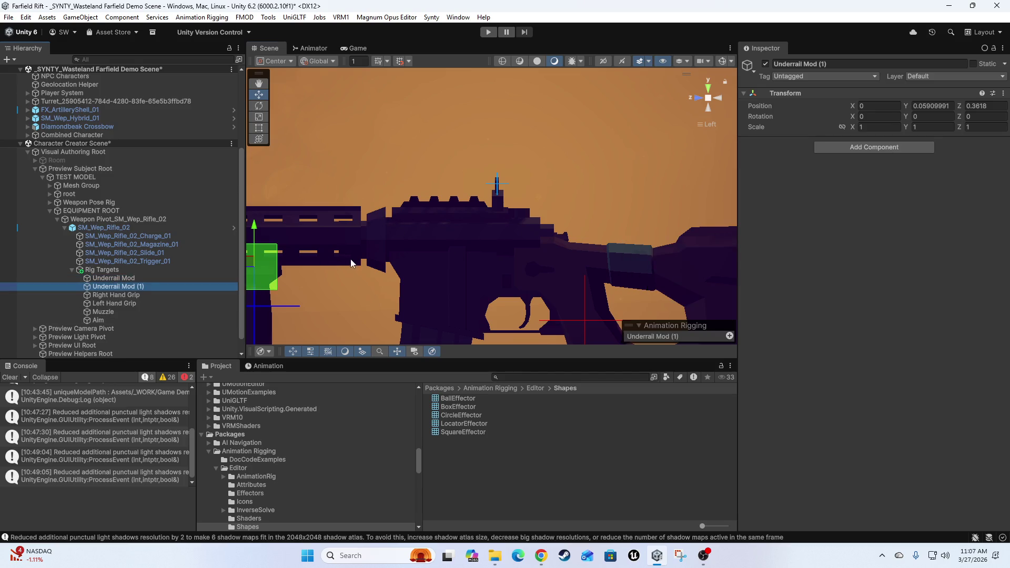
pyautogui.moveTo(294, 263); pyautogui.dragTo(489, 199)
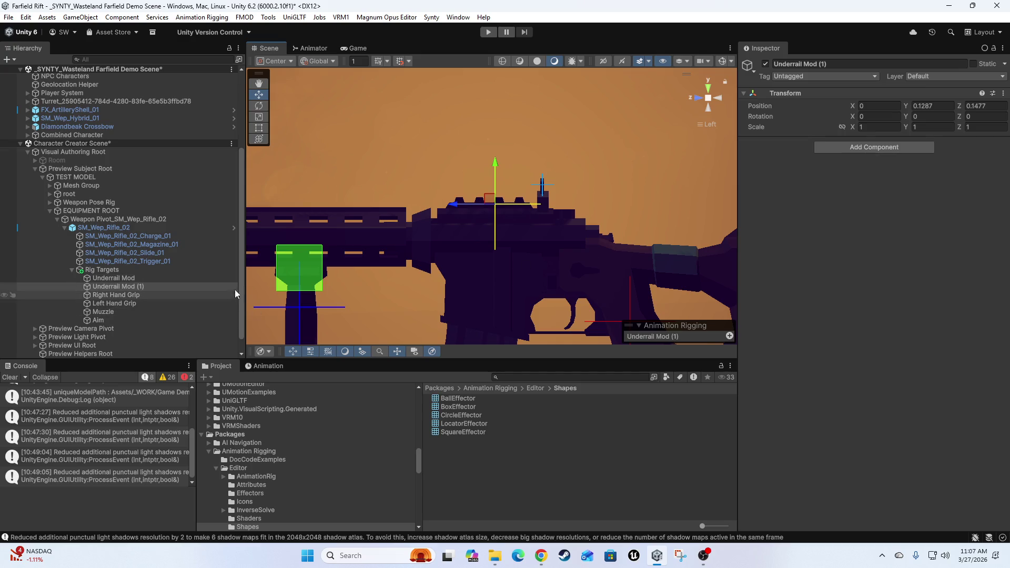
# Give the Underrail Mod (1) copy a BoxEffector marker shape with size 0.025
pyautogui.click(118, 294)
pyautogui.click(137, 287)
pyautogui.click(661, 273)
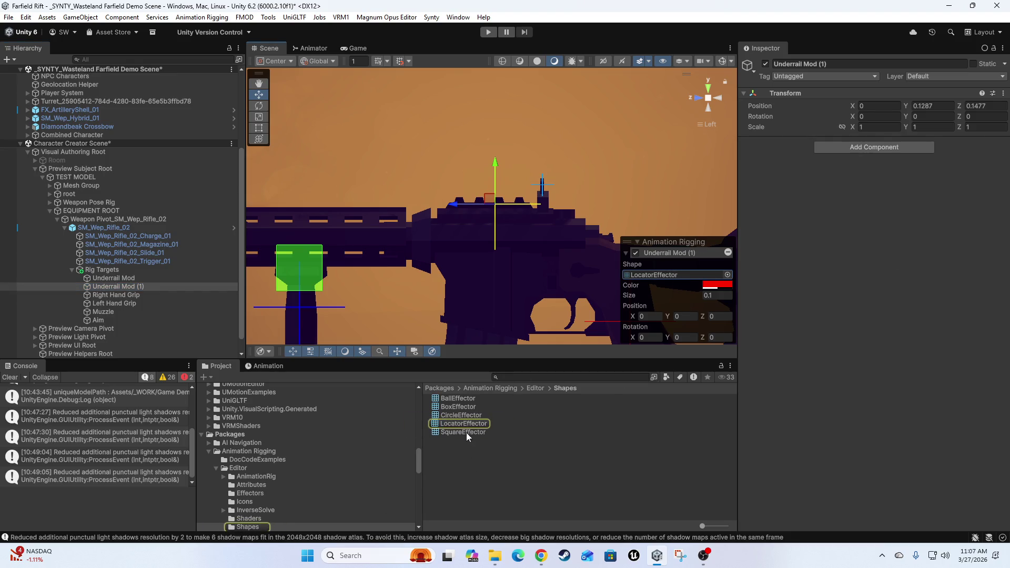
pyautogui.moveTo(457, 405); pyautogui.dragTo(678, 275)
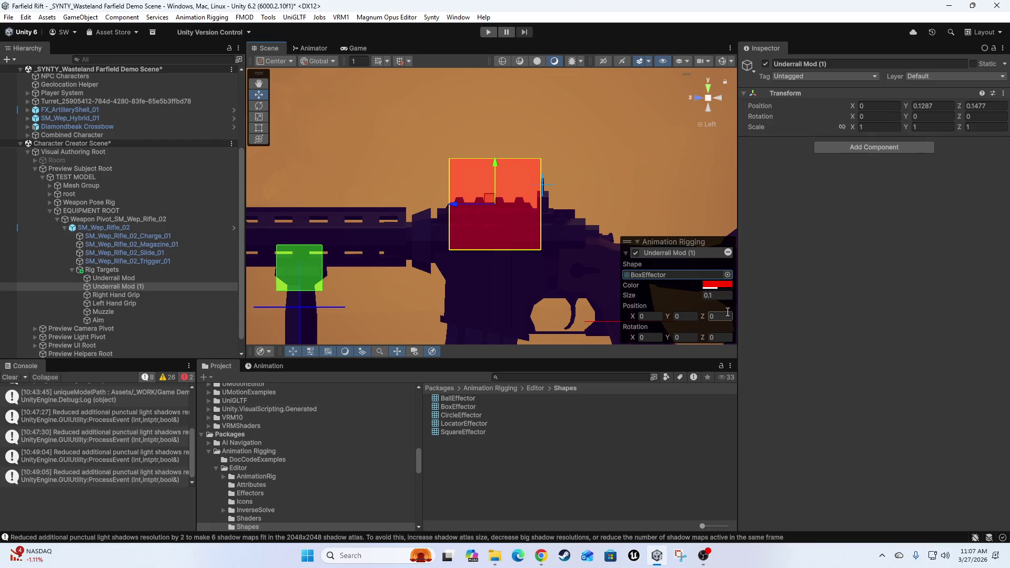
pyautogui.click(728, 295)
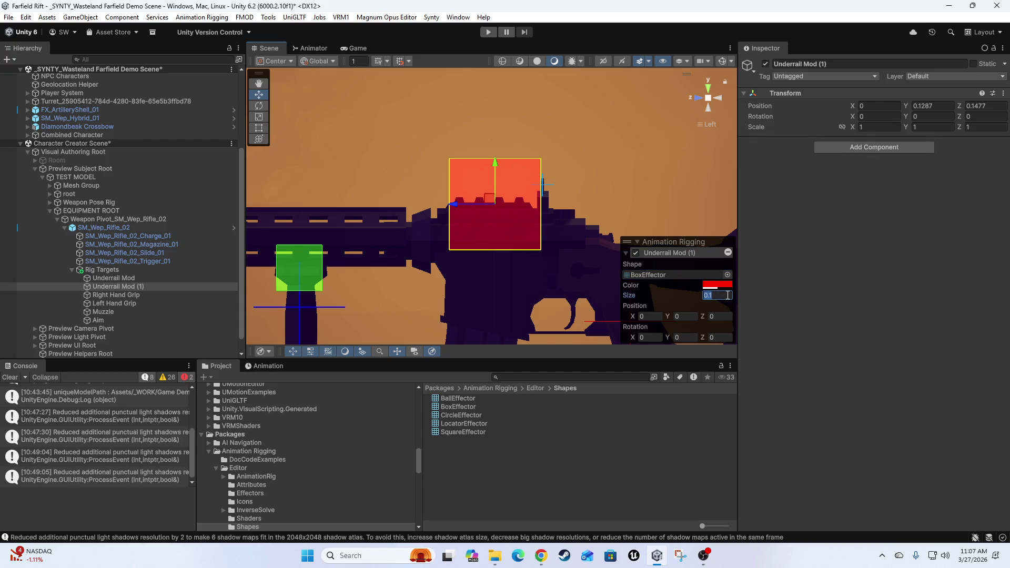
pyautogui.write('.025')
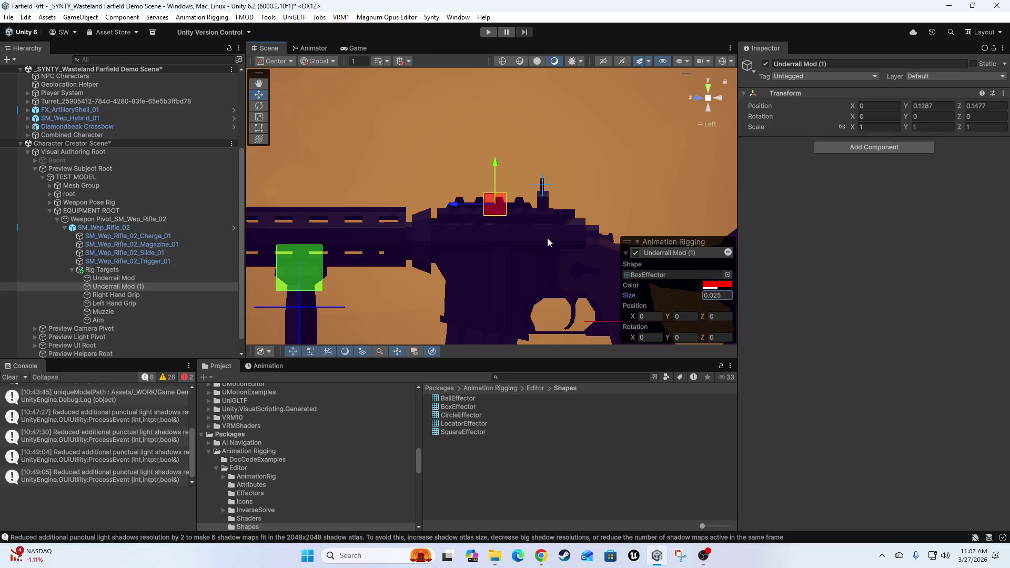
# Rename the copy to Pikatiny Rail Mod
pyautogui.click(117, 287)
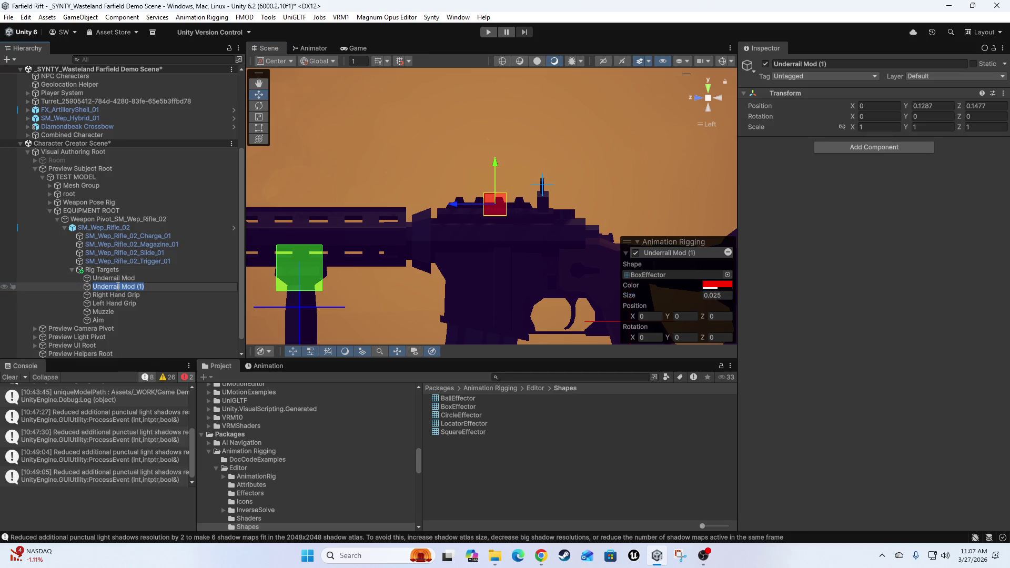
pyautogui.click(118, 286)
pyautogui.doubleClick(118, 287)
pyautogui.press('BackSpace')
pyautogui.write('P')
pyautogui.write('Rail Mod')
pyautogui.press('Return')
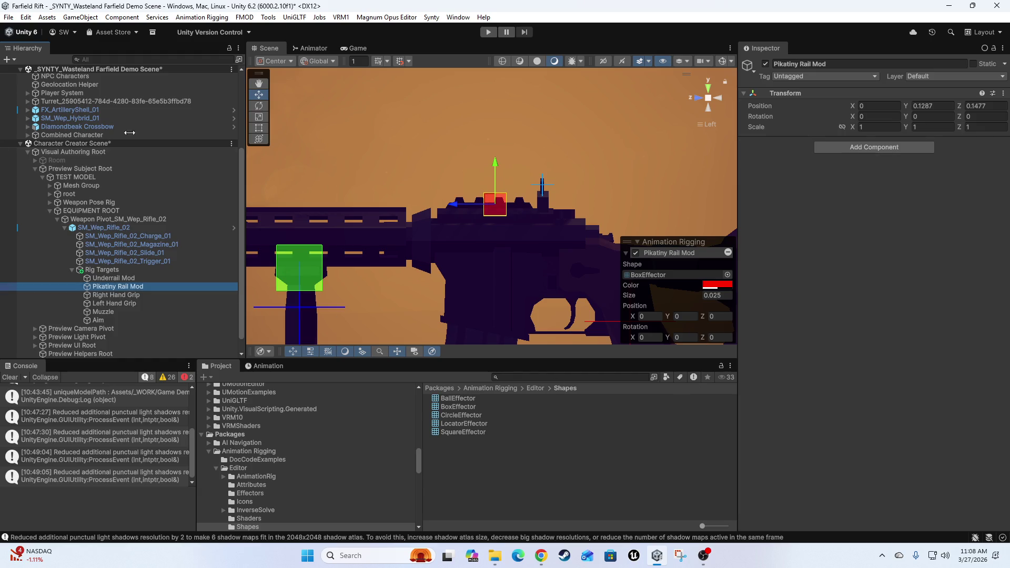
pyautogui.moveTo(547, 207)
pyautogui.mouseDown()
pyautogui.moveTo(507, 257)
pyautogui.moveTo(524, 259)
pyautogui.moveTo(473, 276)
pyautogui.moveTo(416, 242)
pyautogui.moveTo(384, 248)
pyautogui.moveTo(359, 269)
pyautogui.mouseUp()
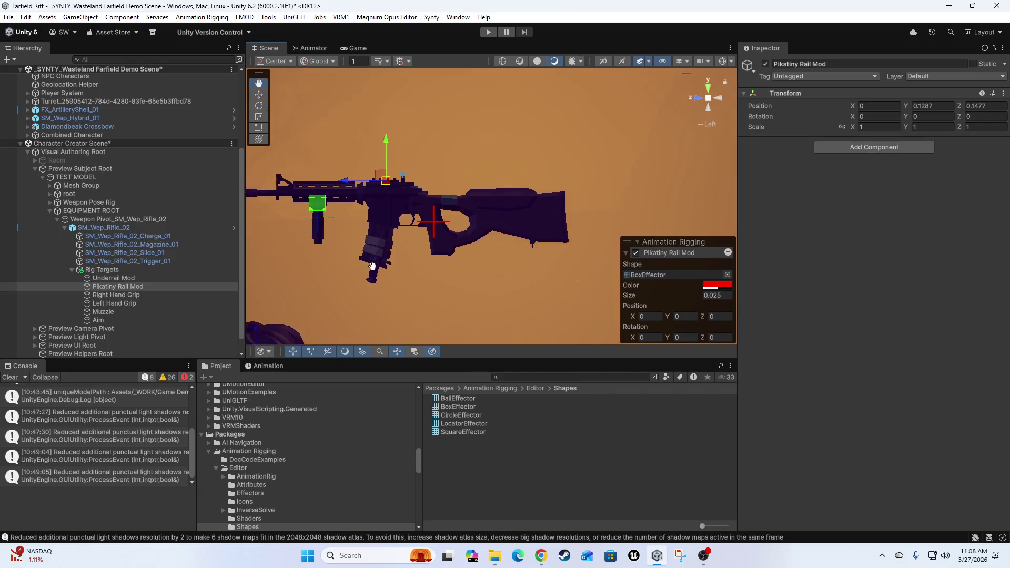
pyautogui.scroll(5, 472, 239)
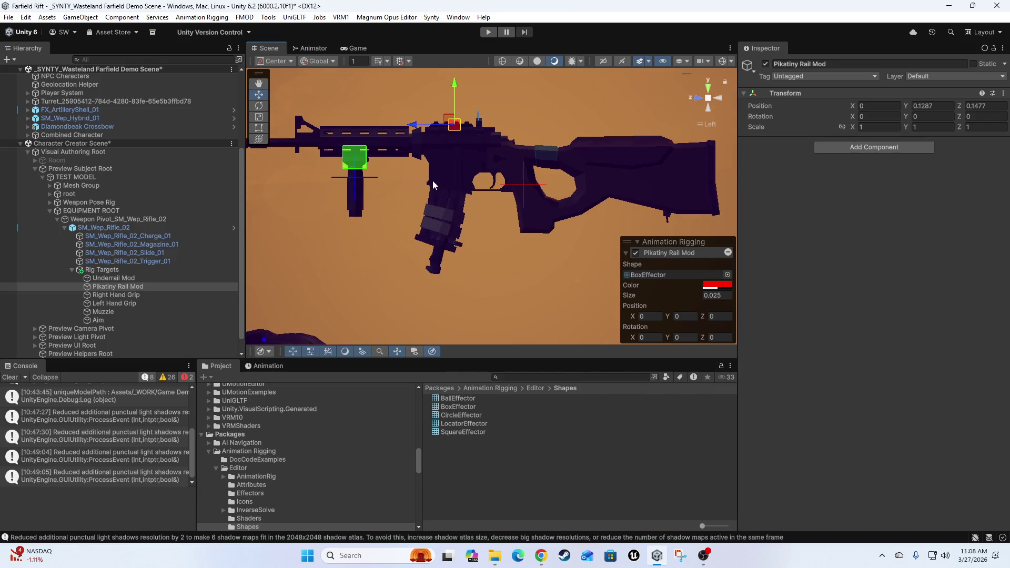
pyautogui.scroll(5, 422, 215)
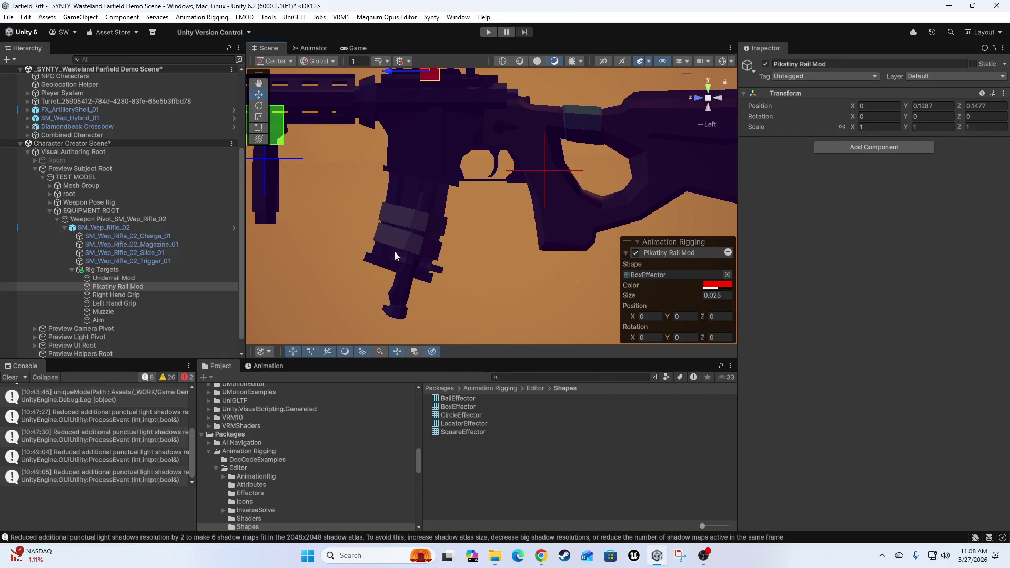
pyautogui.scroll(-3, 493, 270)
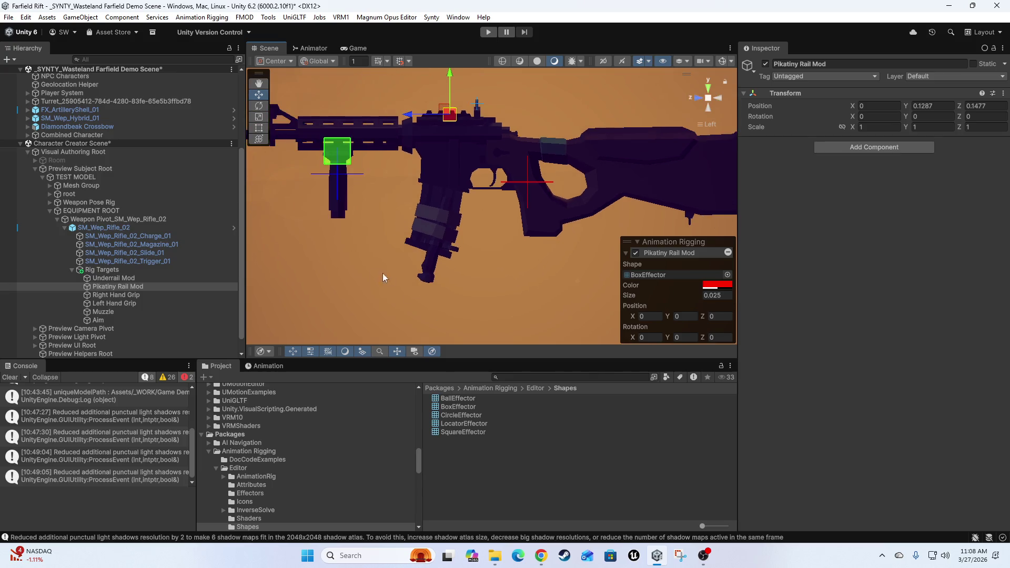
pyautogui.moveTo(458, 258)
pyautogui.mouseDown()
pyautogui.moveTo(542, 292)
pyautogui.moveTo(456, 298)
pyautogui.mouseUp()
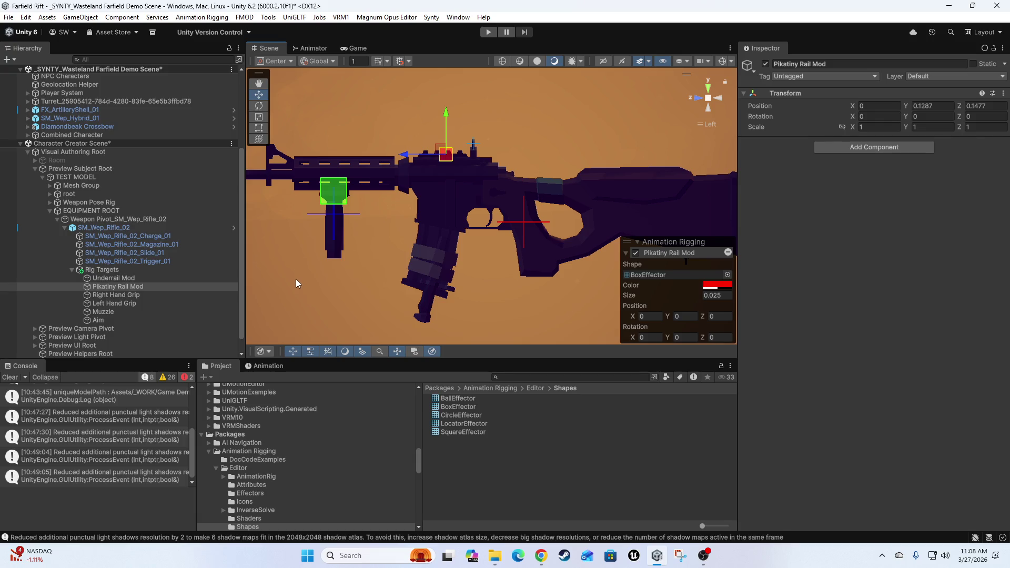
pyautogui.scroll(-3, 447, 210)
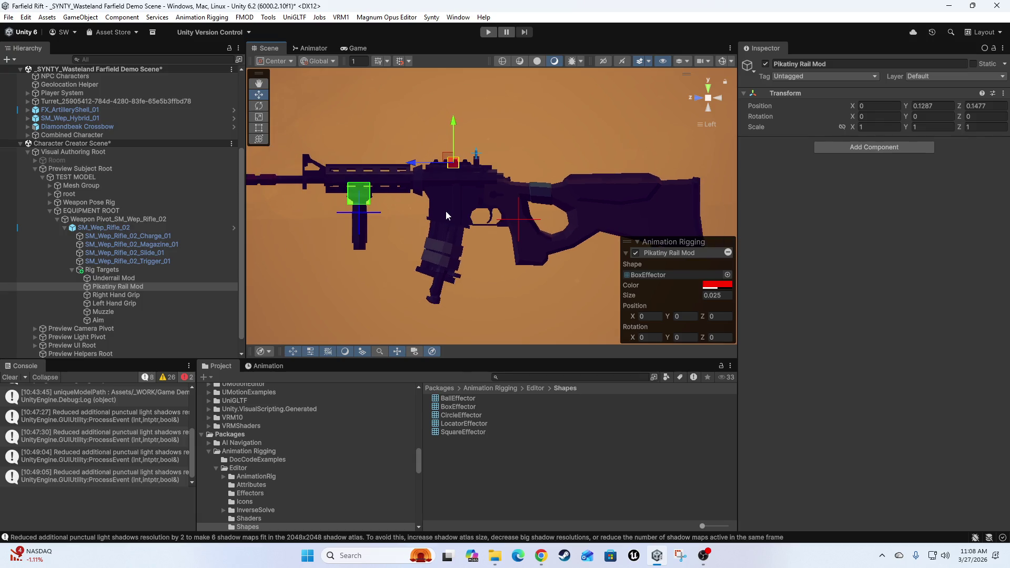
pyautogui.moveTo(424, 239)
pyautogui.mouseDown()
pyautogui.moveTo(519, 207)
pyautogui.moveTo(410, 214)
pyautogui.mouseUp()
pyautogui.scroll(-5, 437, 232)
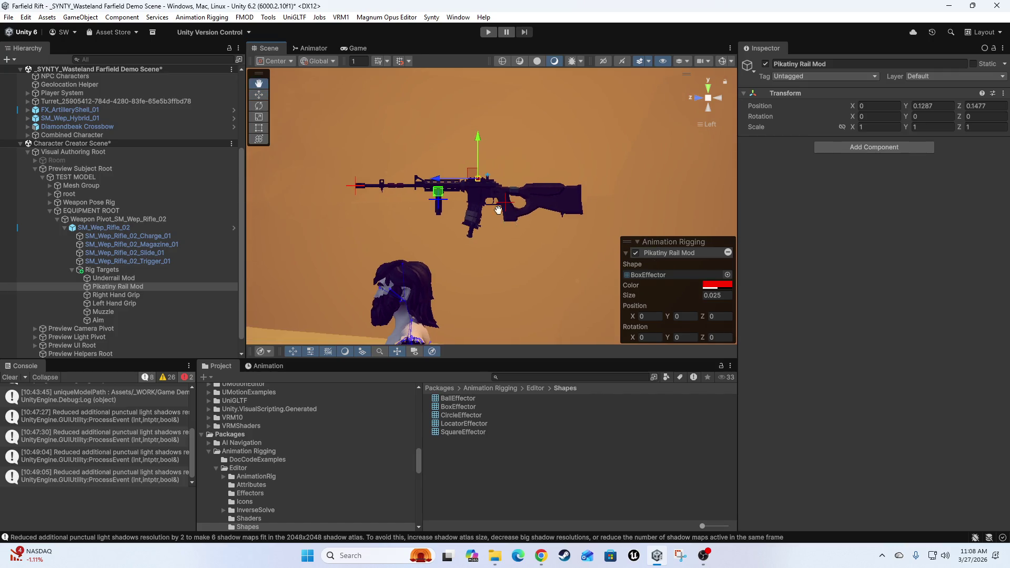
pyautogui.press('f')
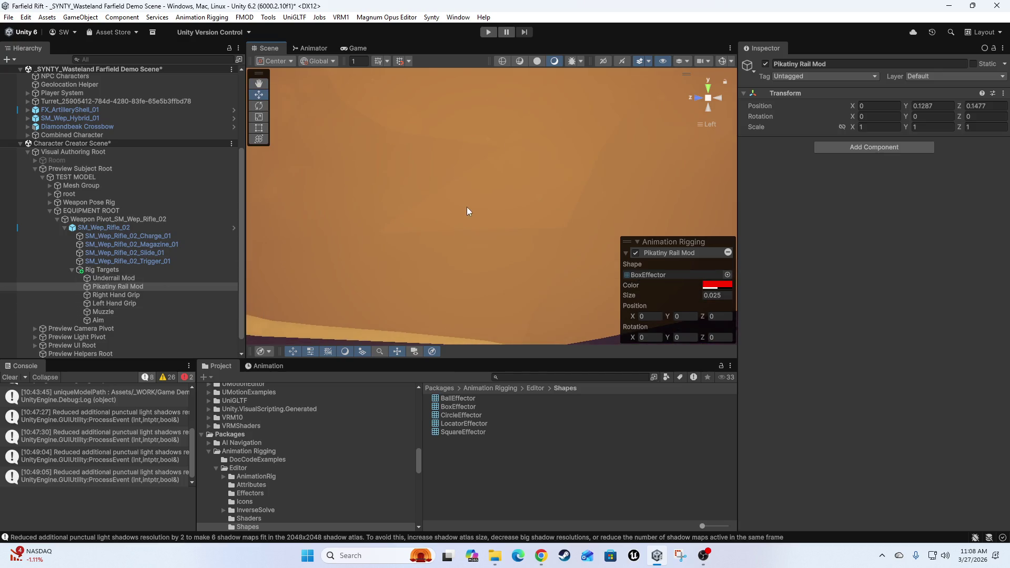
# Pan and zoom the Scene view so the rifle sits above the character
pyautogui.scroll(-5, 499, 136)
pyautogui.moveTo(447, 284)
pyautogui.mouseDown()
pyautogui.moveTo(525, 228)
pyautogui.moveTo(527, 167)
pyautogui.moveTo(484, 289)
pyautogui.mouseUp()
pyautogui.scroll(3, 538, 193)
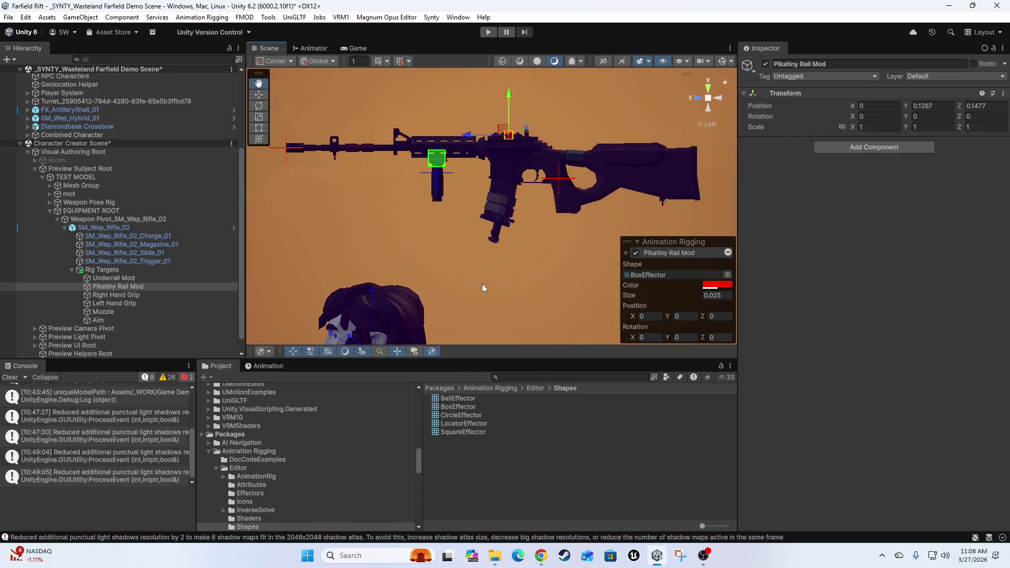
pyautogui.scroll(-4, 536, 189)
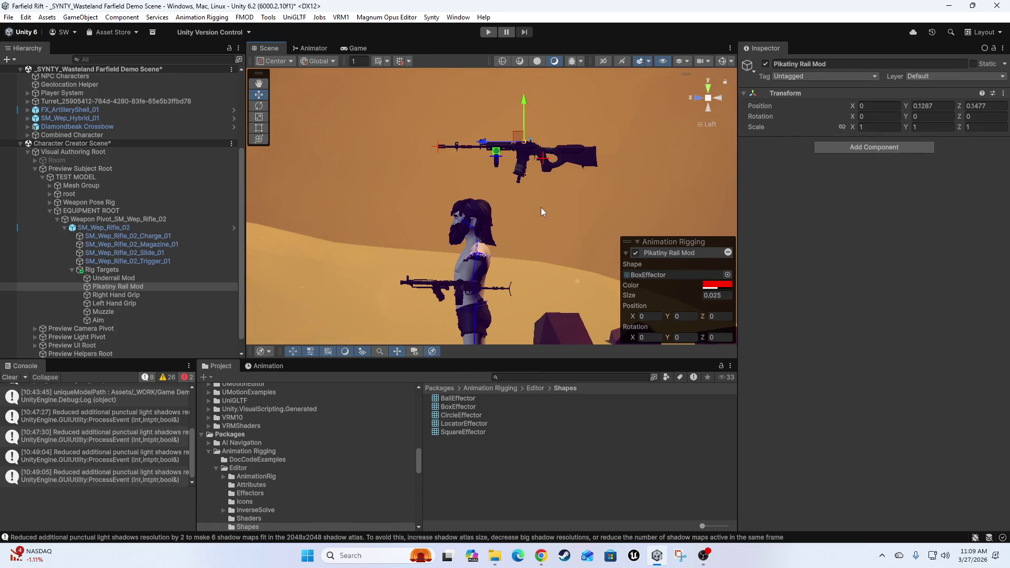
pyautogui.scroll(2, 567, 215)
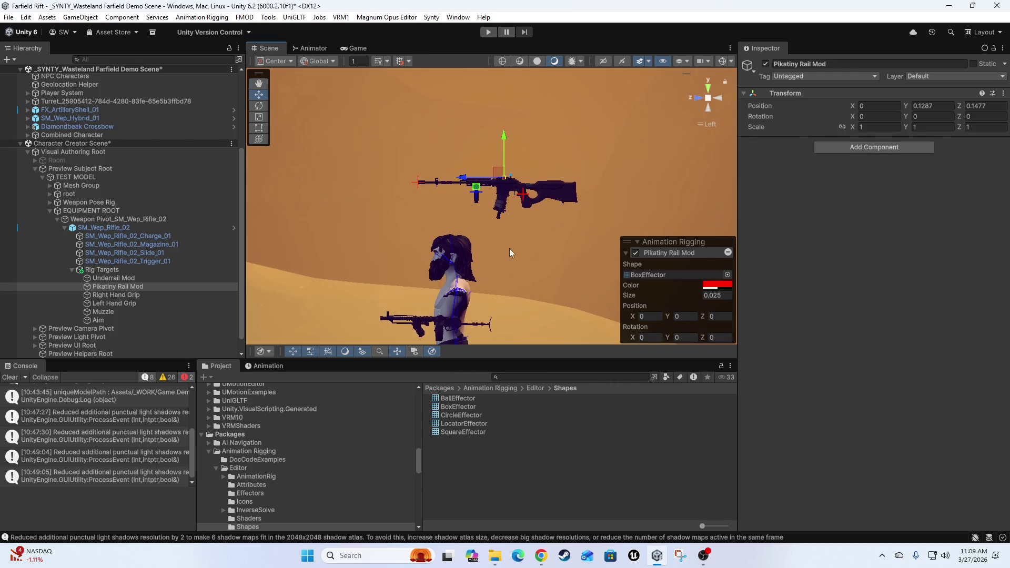
pyautogui.scroll(2, 515, 183)
pyautogui.press('Up')
pyautogui.press('Right')
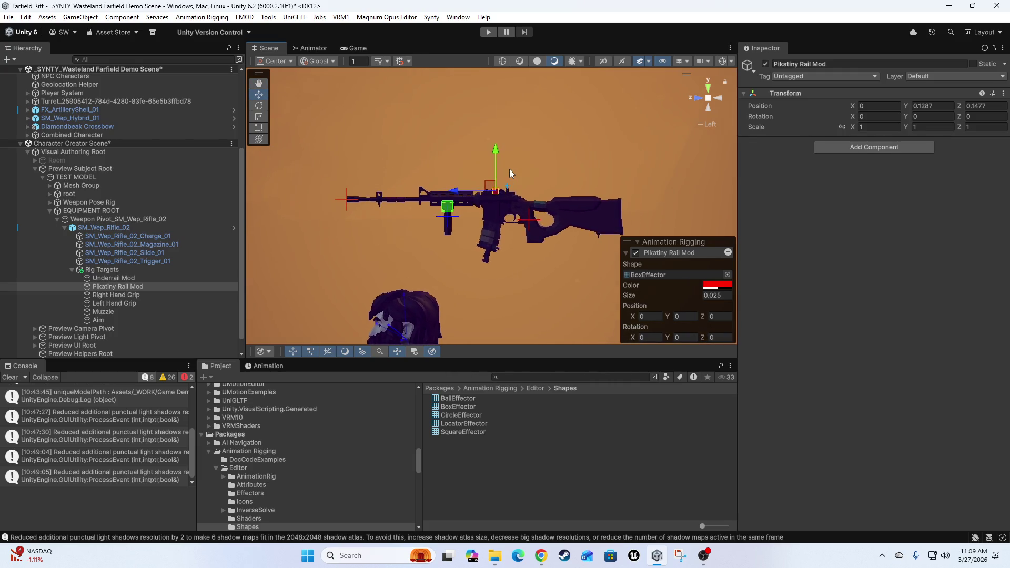
pyautogui.scroll(2, 514, 266)
pyautogui.press('q')
pyautogui.scroll(2, 508, 216)
pyautogui.moveTo(528, 205); pyautogui.dragTo(526, 267)
pyautogui.scroll(1, 526, 267)
pyautogui.moveTo(518, 213)
pyautogui.mouseDown()
pyautogui.moveTo(513, 245)
pyautogui.moveTo(489, 271)
pyautogui.mouseUp()
pyautogui.press('w')
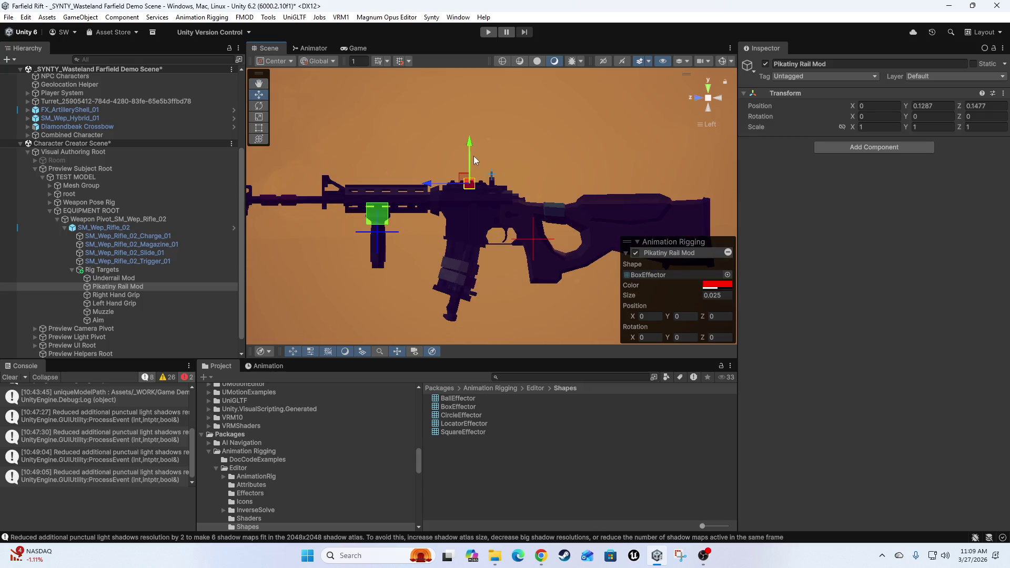
pyautogui.scroll(-1, 515, 234)
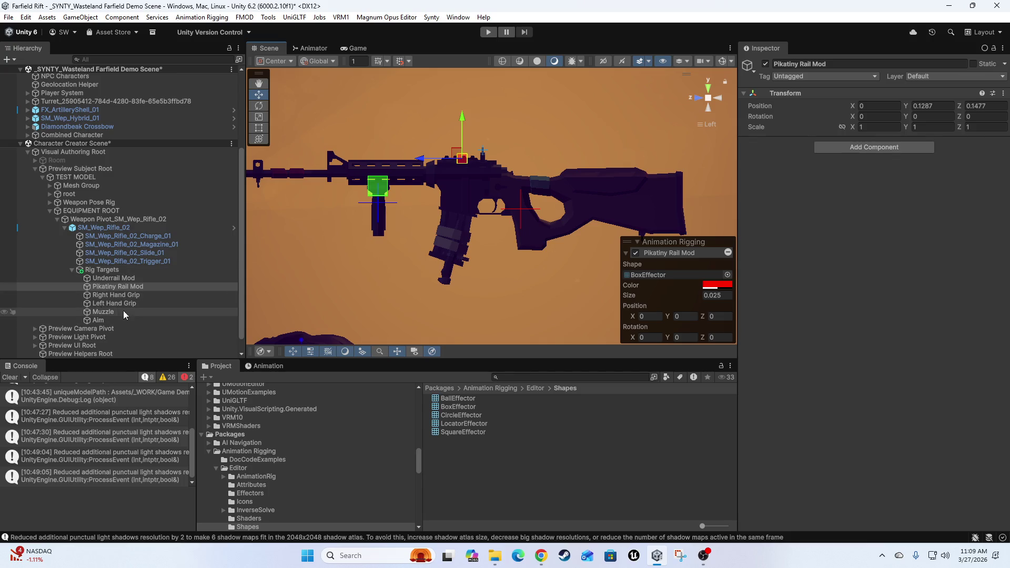
# Collapse and re-expand Rig Targets in the Hierarchy, then focus the Project search field
pyautogui.click(74, 269)
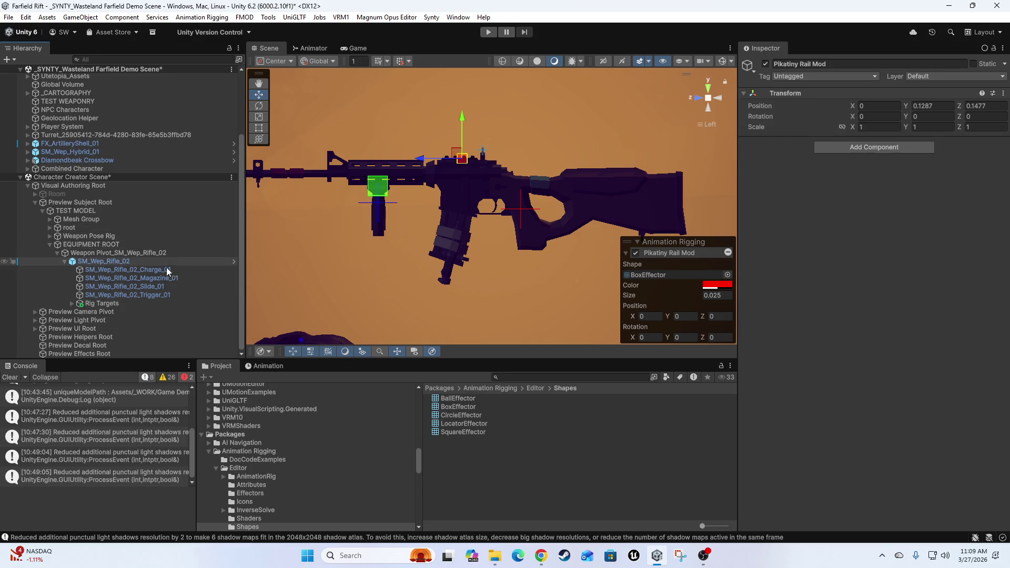
pyautogui.moveTo(473, 264); pyautogui.dragTo(487, 255)
pyautogui.scroll(-3, 486, 255)
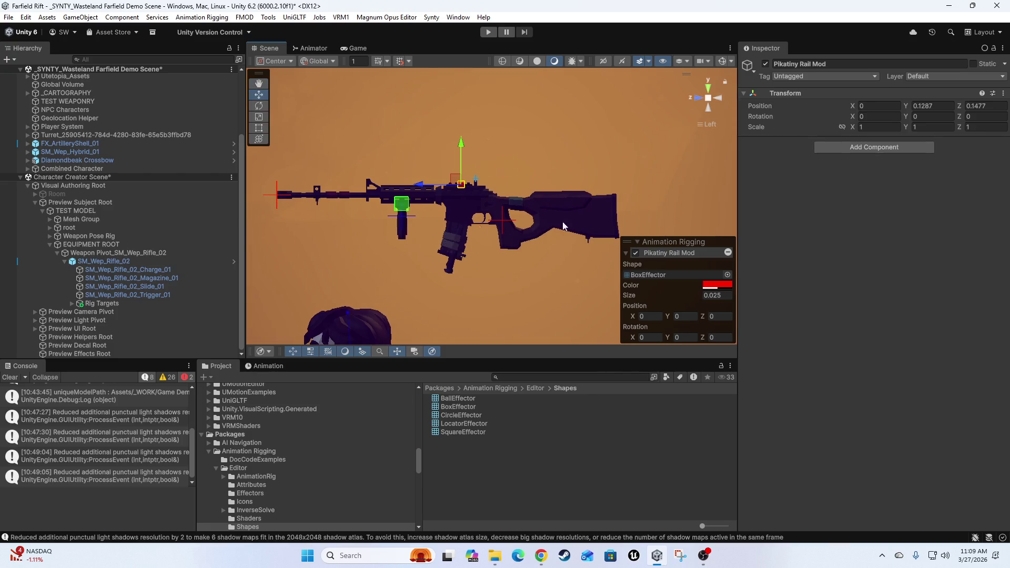
pyautogui.scroll(2, 352, 247)
pyautogui.press('w')
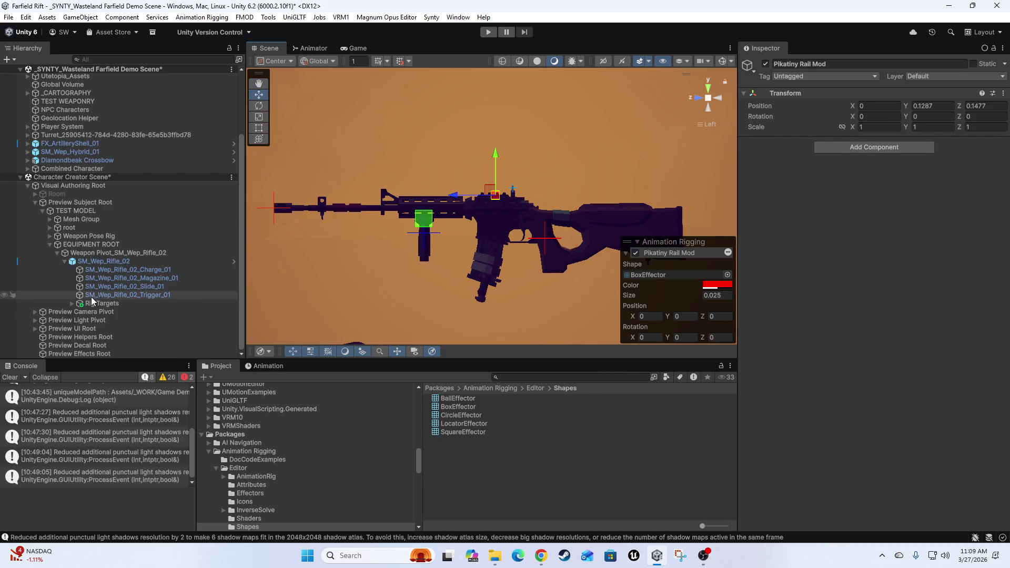
pyautogui.click(72, 303)
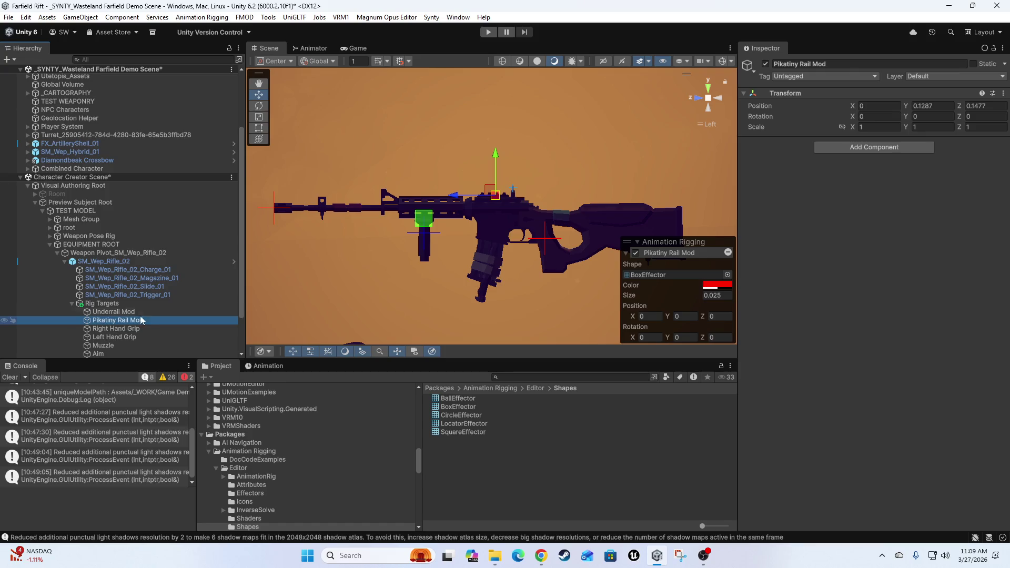
pyautogui.click(536, 378)
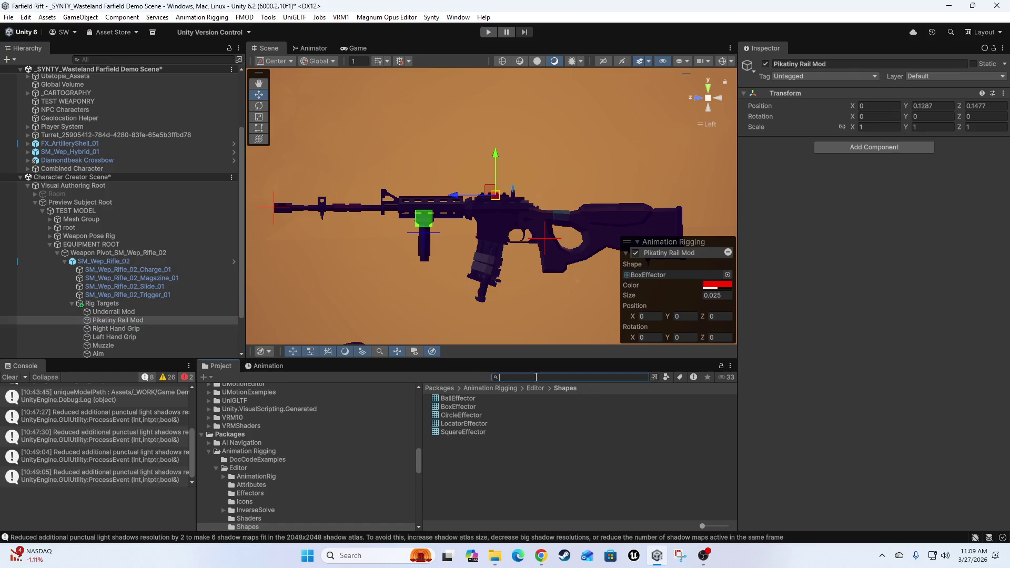
# Finish the 'scope' search and drop SM_Wep_Attach_Scope_CameraLens_01 under Pikatiny Rail Mod
pyautogui.write('scope')
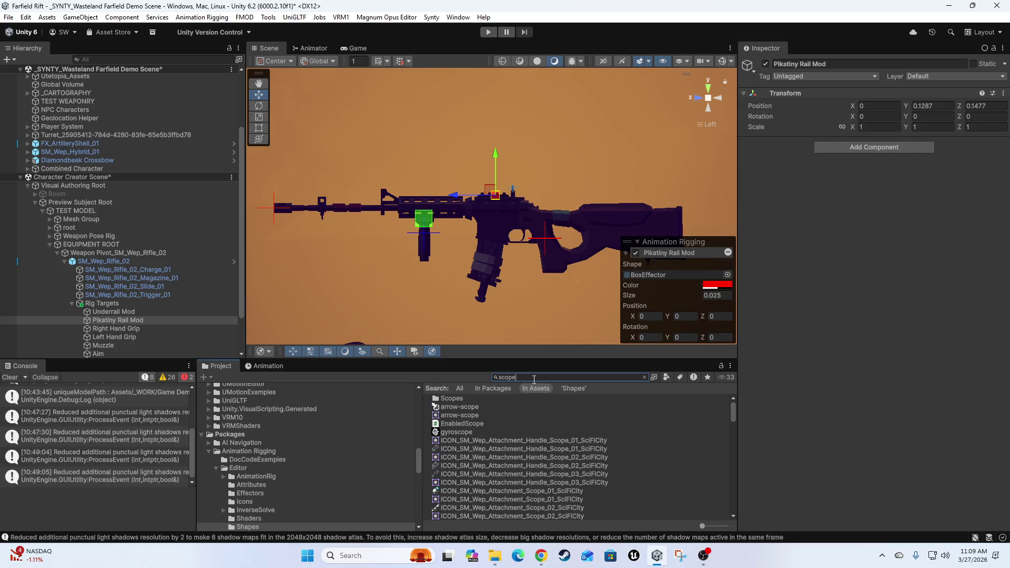
pyautogui.scroll(-10, 508, 465)
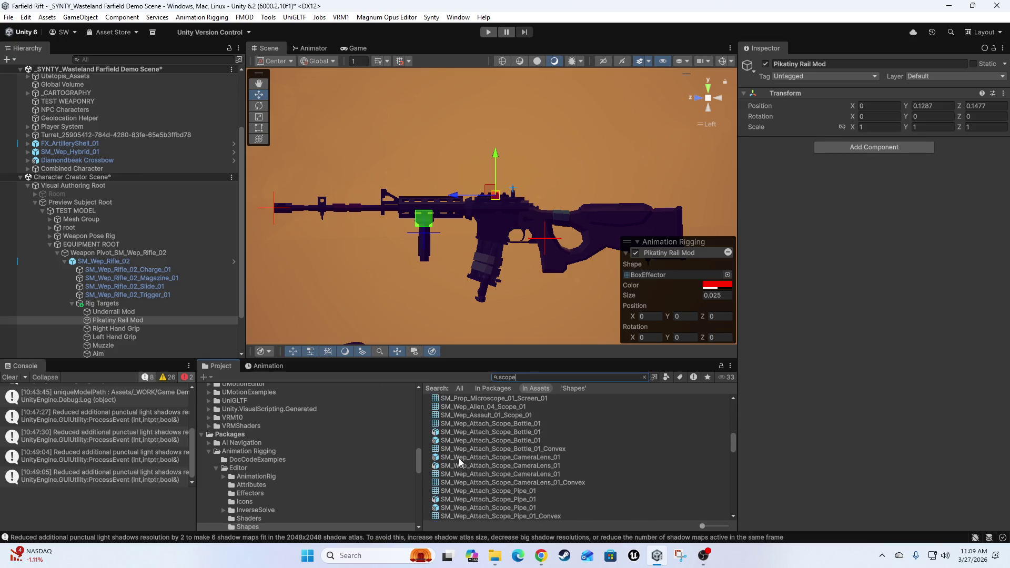
pyautogui.click(459, 459)
pyautogui.moveTo(763, 423)
pyautogui.mouseDown()
pyautogui.moveTo(842, 424)
pyautogui.moveTo(631, 431)
pyautogui.mouseUp()
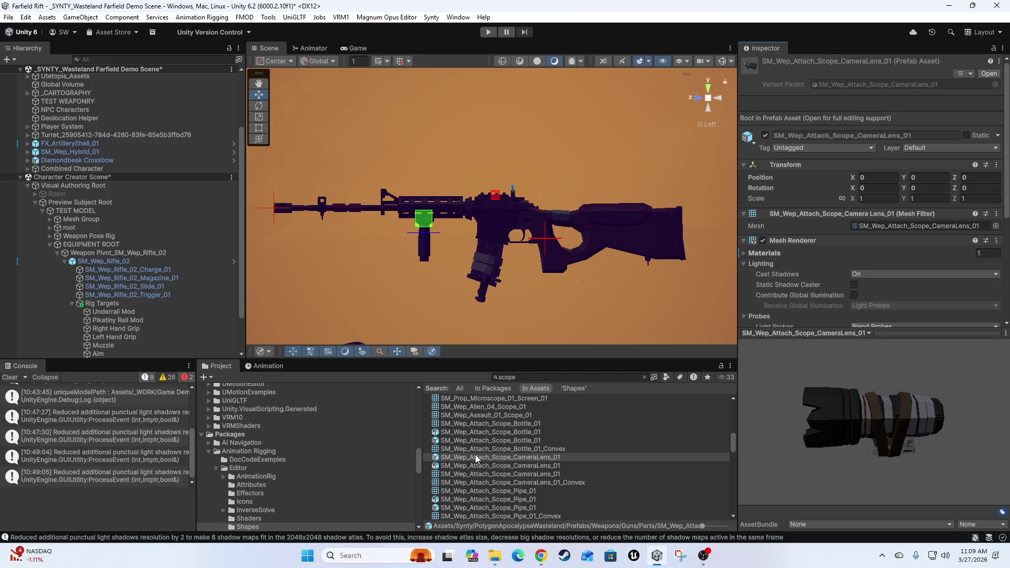
pyautogui.moveTo(475, 455)
pyautogui.mouseDown()
pyautogui.moveTo(265, 449)
pyautogui.moveTo(133, 203)
pyautogui.moveTo(130, 292)
pyautogui.moveTo(141, 325)
pyautogui.moveTo(123, 324)
pyautogui.mouseUp()
pyautogui.click(855, 135)
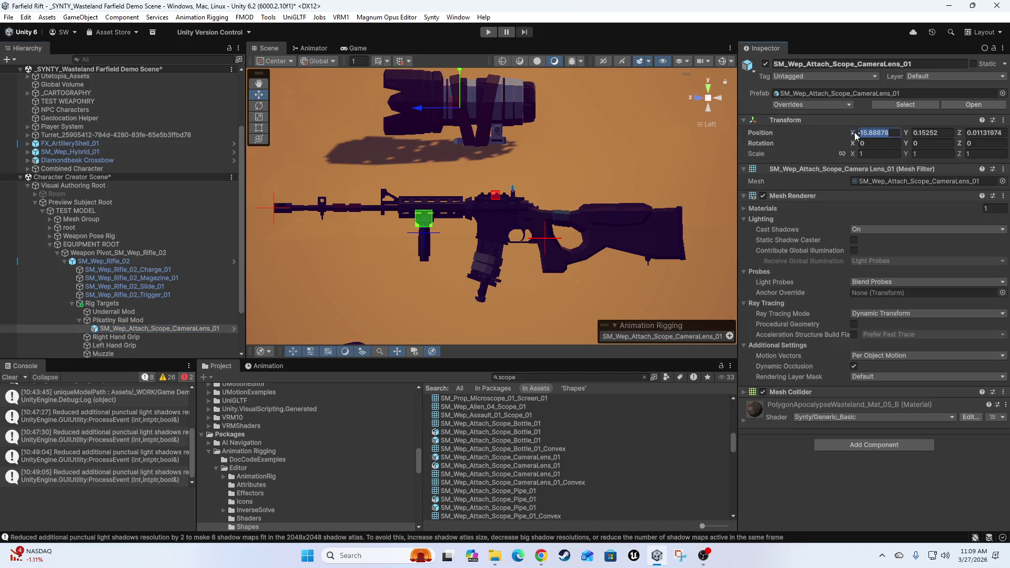
# Set the lens scope's position to 0, 0, 0
pyautogui.write('0')
pyautogui.press('Tab')
pyautogui.write('0')
pyautogui.press('Tab')
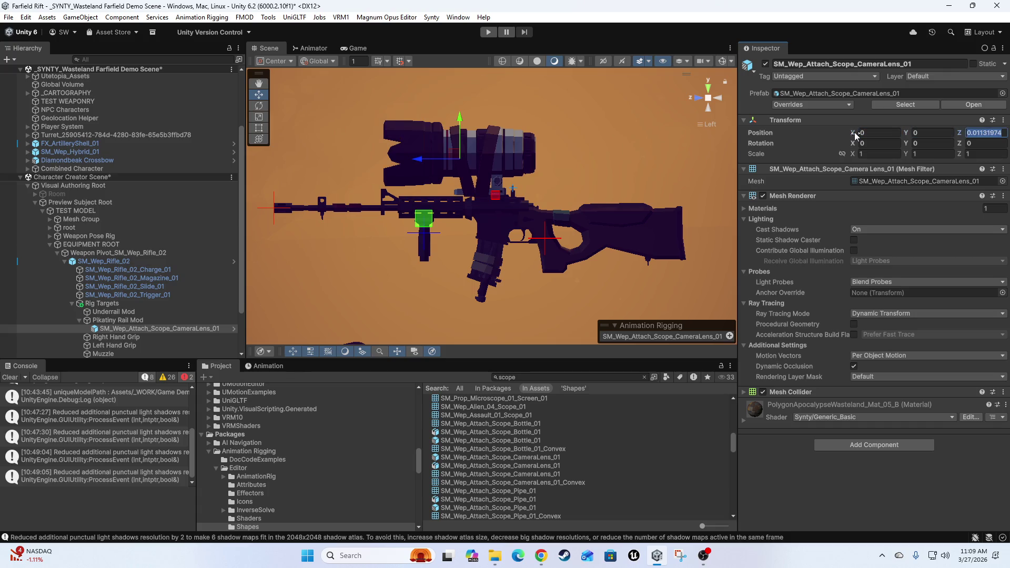
pyautogui.write('0')
pyautogui.press('Return')
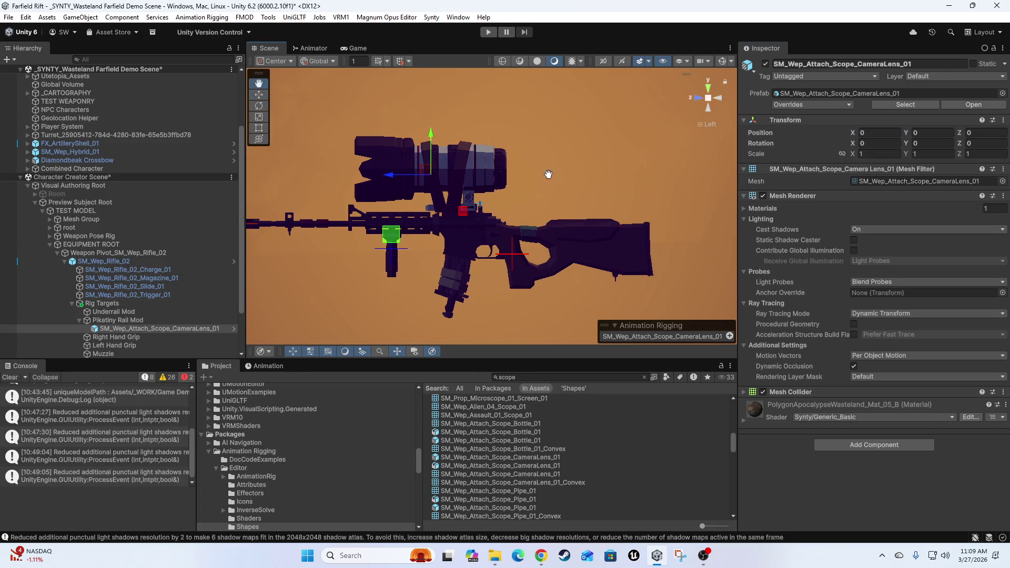
pyautogui.moveTo(708, 103)
pyautogui.mouseDown()
pyautogui.moveTo(523, 198)
pyautogui.moveTo(739, 221)
pyautogui.moveTo(915, 222)
pyautogui.moveTo(843, 207)
pyautogui.moveTo(653, 222)
pyautogui.moveTo(610, 153)
pyautogui.moveTo(594, 210)
pyautogui.moveTo(467, 172)
pyautogui.mouseUp()
# Select FX_ArtilleryShell_01 and stop its particle playback
pyautogui.scroll(2, 593, 209)
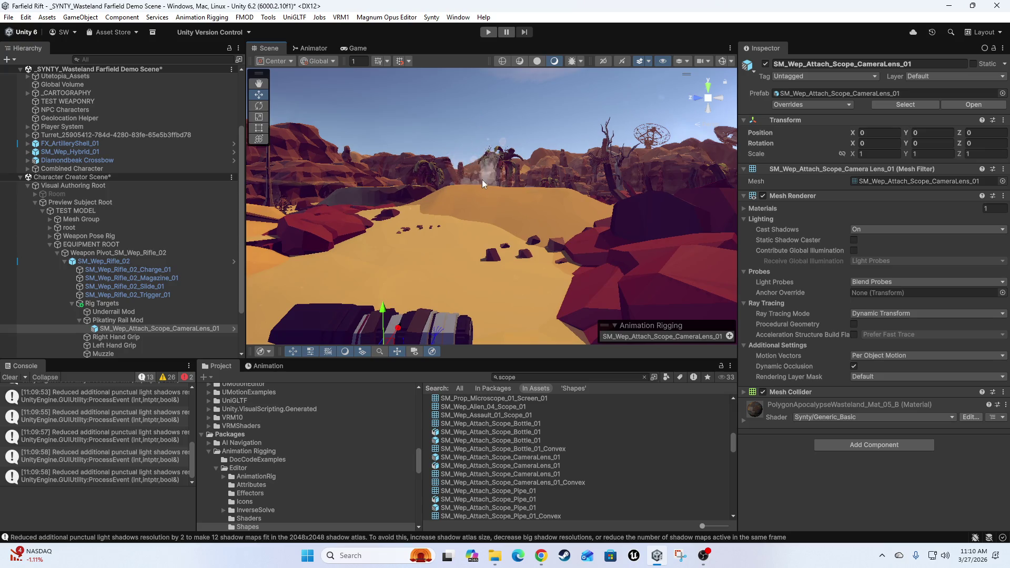
pyautogui.moveTo(549, 240)
pyautogui.mouseDown()
pyautogui.moveTo(543, 174)
pyautogui.moveTo(574, 262)
pyautogui.mouseUp()
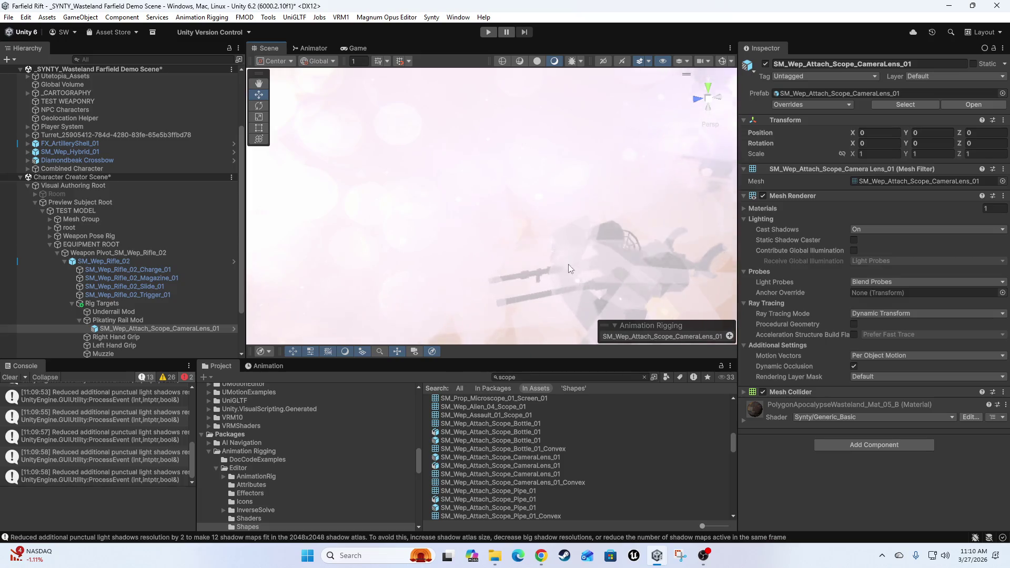
pyautogui.click(104, 144)
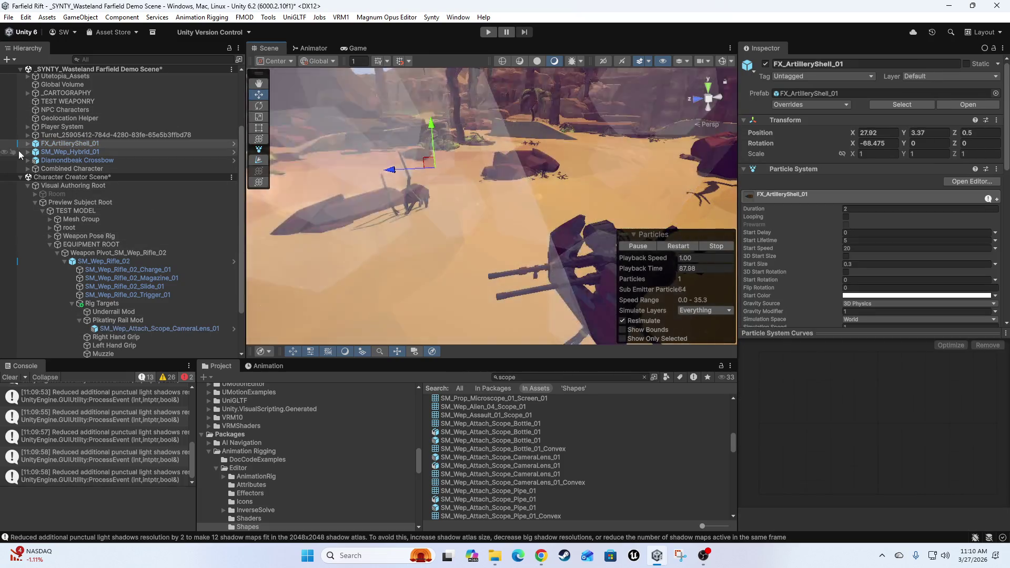
pyautogui.click(716, 249)
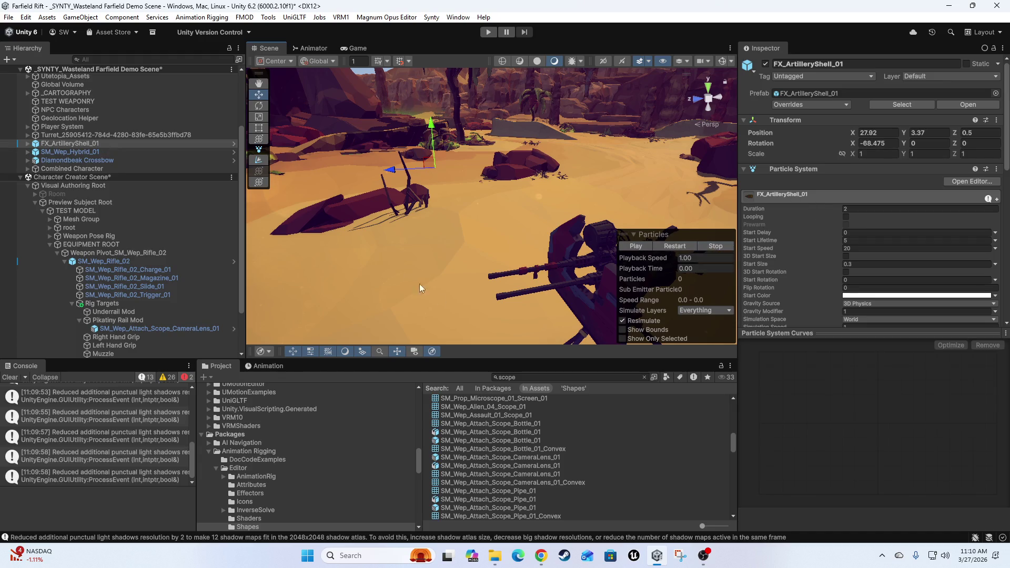
pyautogui.moveTo(610, 221)
pyautogui.mouseDown()
pyautogui.moveTo(535, 175)
pyautogui.moveTo(434, 218)
pyautogui.mouseUp()
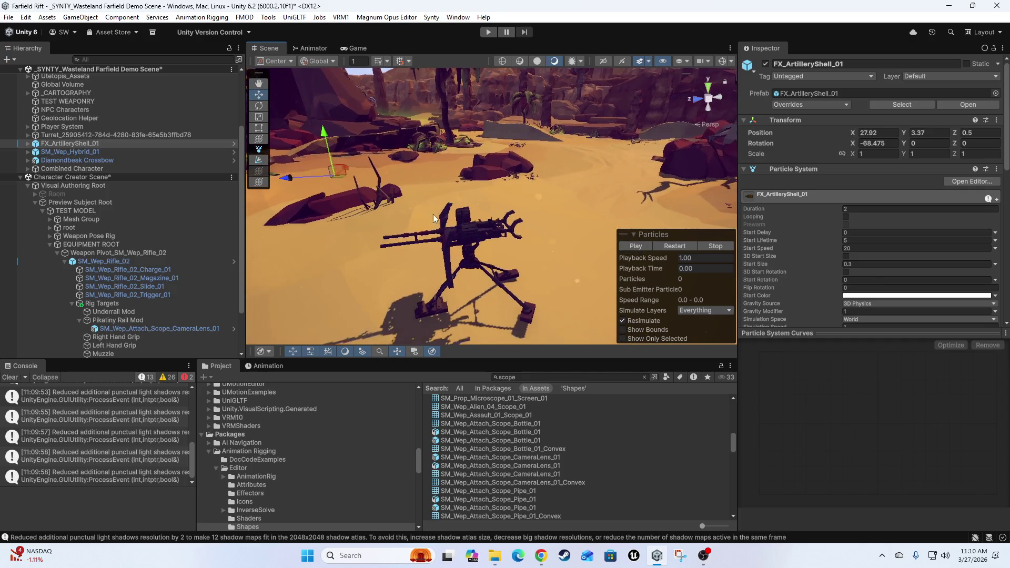
pyautogui.scroll(-5, 434, 218)
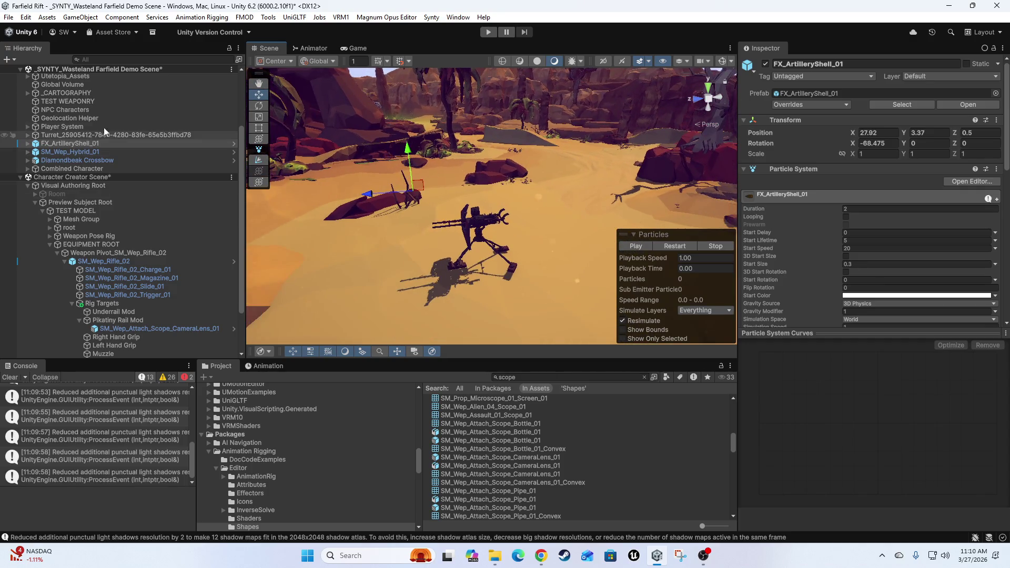
pyautogui.scroll(2, 466, 211)
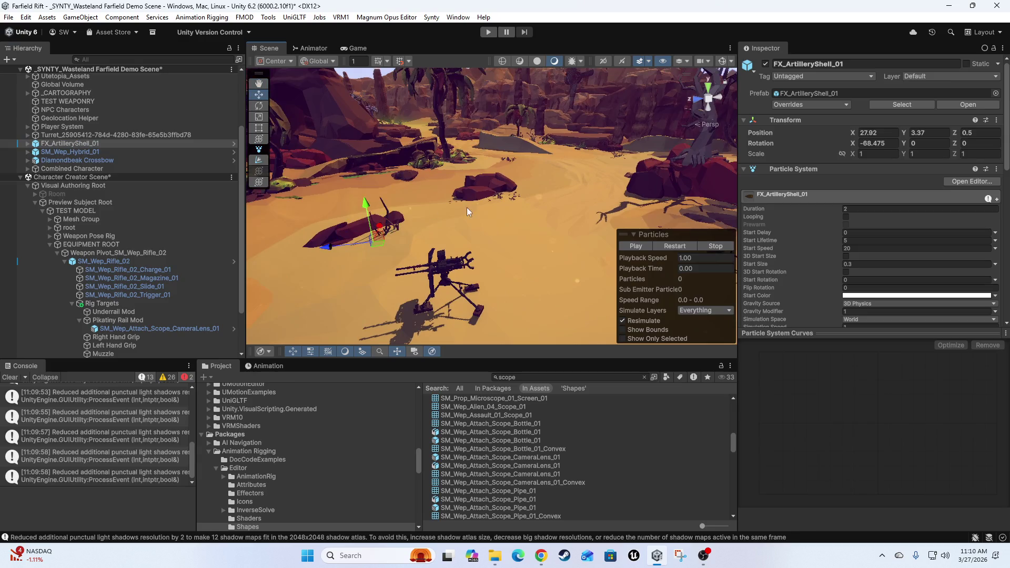
# Preview the artillery shell effect playing with scene gizmos hidden
pyautogui.click(722, 61)
pyautogui.moveTo(409, 172)
pyautogui.mouseDown()
pyautogui.moveTo(424, 222)
pyautogui.moveTo(497, 194)
pyautogui.moveTo(485, 234)
pyautogui.moveTo(498, 201)
pyautogui.moveTo(463, 233)
pyautogui.moveTo(489, 247)
pyautogui.moveTo(642, 255)
pyautogui.mouseUp()
pyautogui.click(638, 246)
pyautogui.moveTo(497, 152)
pyautogui.mouseDown()
pyautogui.moveTo(497, 220)
pyautogui.moveTo(478, 195)
pyautogui.moveTo(484, 224)
pyautogui.moveTo(526, 232)
pyautogui.mouseUp()
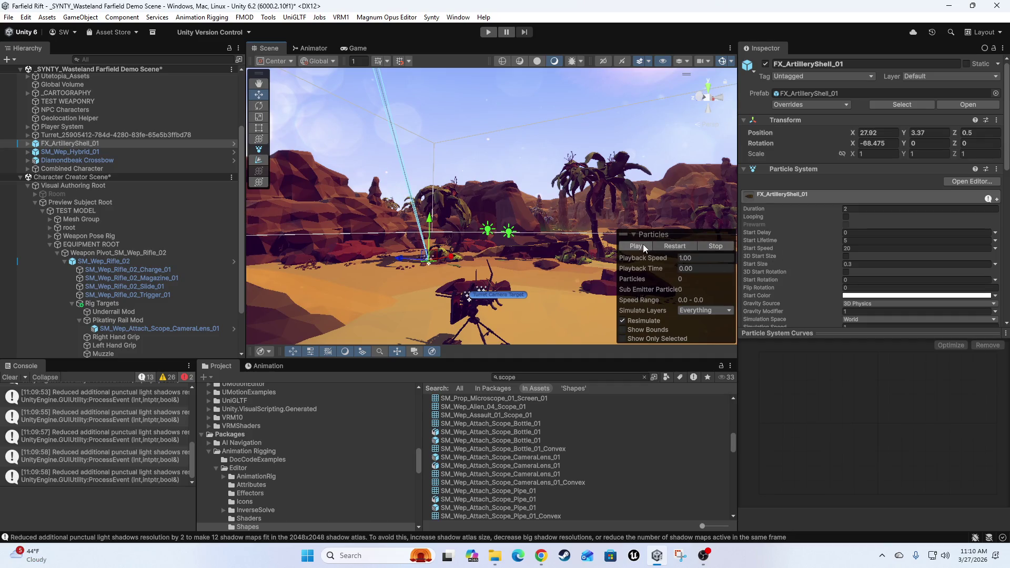
pyautogui.click(715, 62)
pyautogui.click(675, 246)
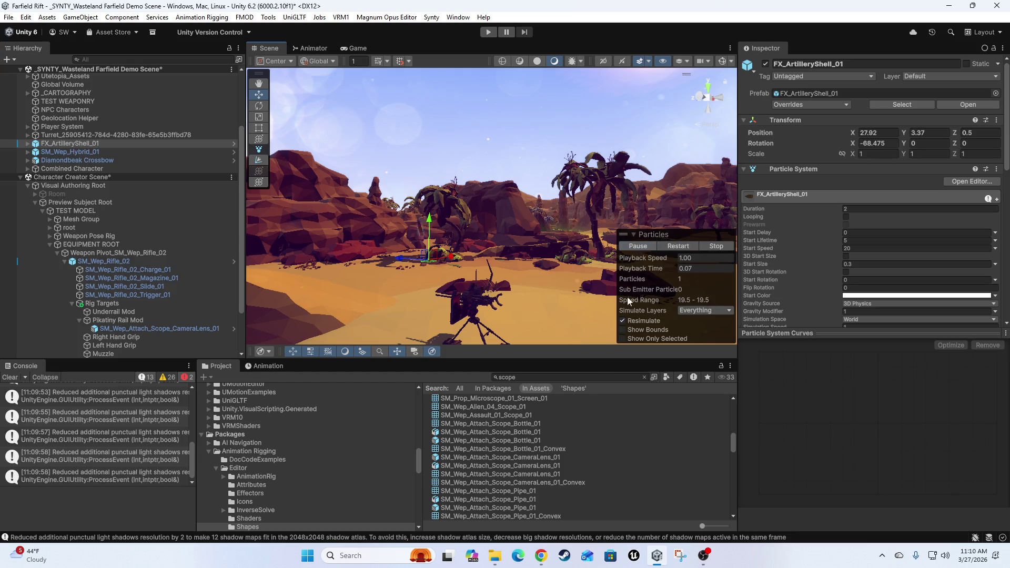
pyautogui.moveTo(415, 158)
pyautogui.mouseDown()
pyautogui.moveTo(499, 194)
pyautogui.moveTo(437, 136)
pyautogui.moveTo(489, 208)
pyautogui.moveTo(627, 298)
pyautogui.moveTo(627, 311)
pyautogui.moveTo(605, 298)
pyautogui.mouseUp()
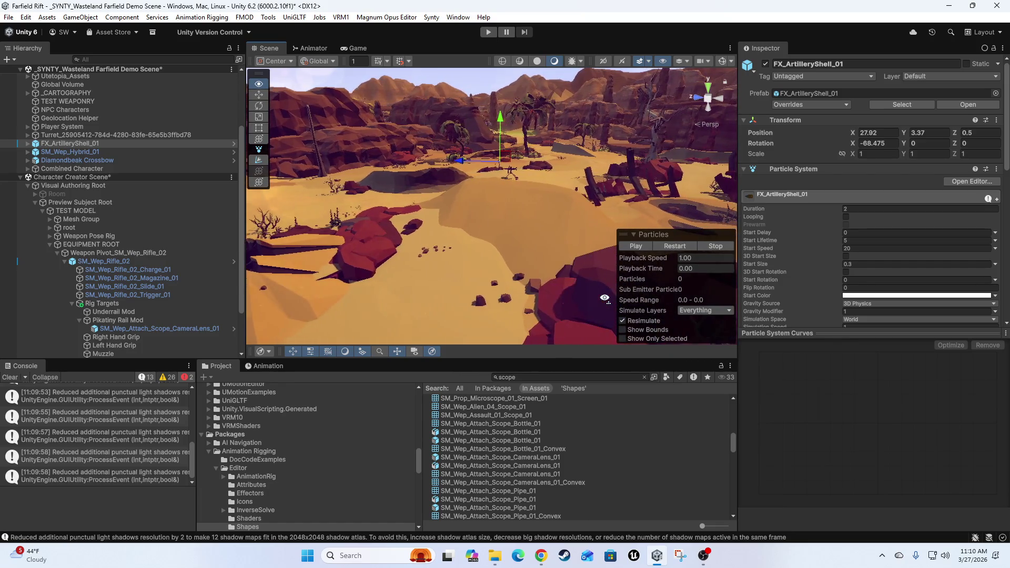
pyautogui.moveTo(503, 321); pyautogui.dragTo(505, 255)
# Deactivate the FX_ArtilleryShell_01 effect
pyautogui.click(98, 151)
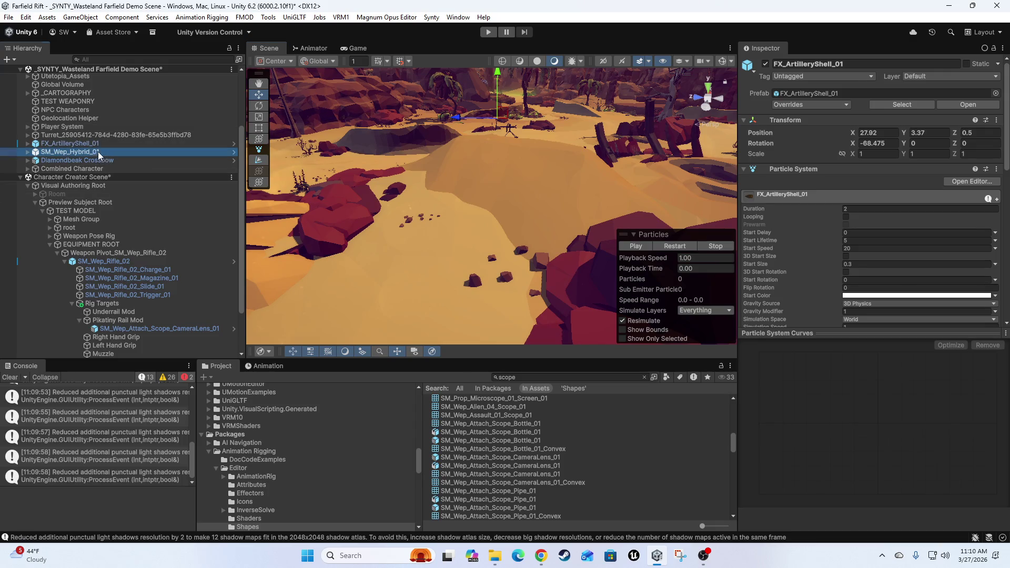
pyautogui.click(81, 142)
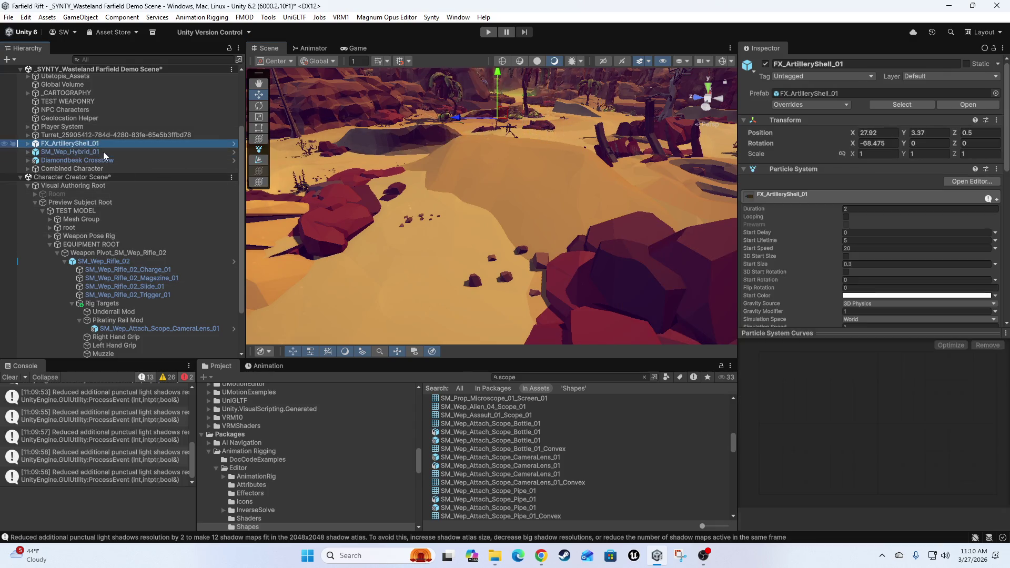
pyautogui.click(766, 65)
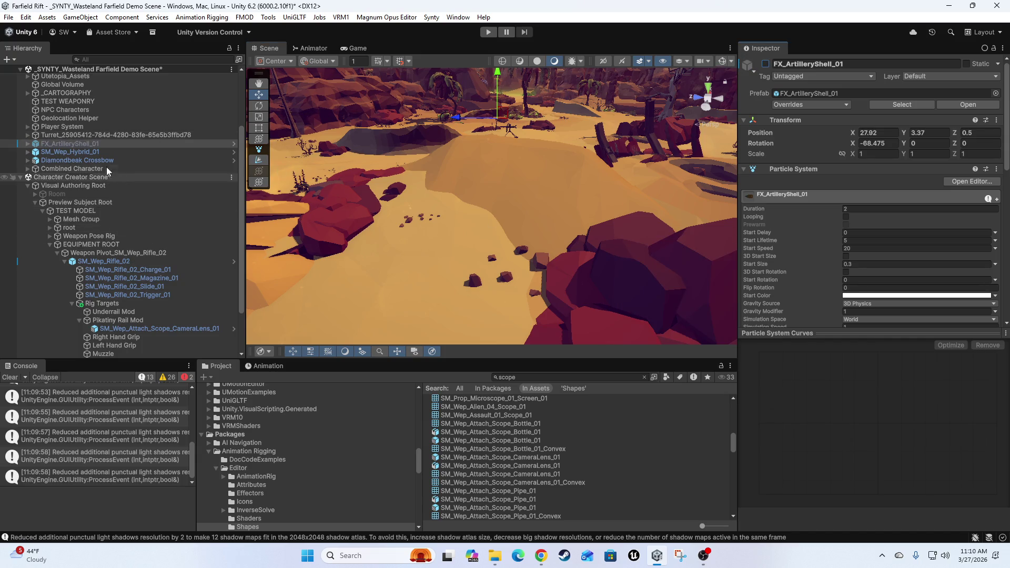
# Select the SM_Wep_Attach_Scope_CameraLens_01 scope under Pikatiny Rail Mod and deactivate it
pyautogui.click(99, 161)
pyautogui.moveTo(468, 245)
pyautogui.mouseDown()
pyautogui.moveTo(422, 254)
pyautogui.moveTo(431, 239)
pyautogui.moveTo(473, 232)
pyautogui.moveTo(441, 208)
pyautogui.moveTo(521, 221)
pyautogui.moveTo(463, 206)
pyautogui.moveTo(512, 213)
pyautogui.mouseUp()
pyautogui.click(549, 211)
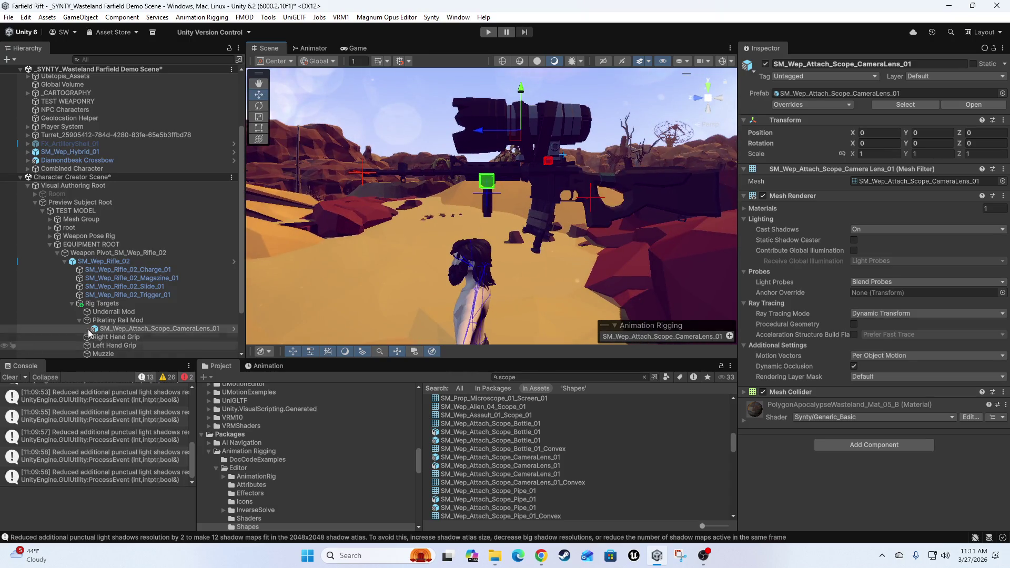
pyautogui.click(122, 331)
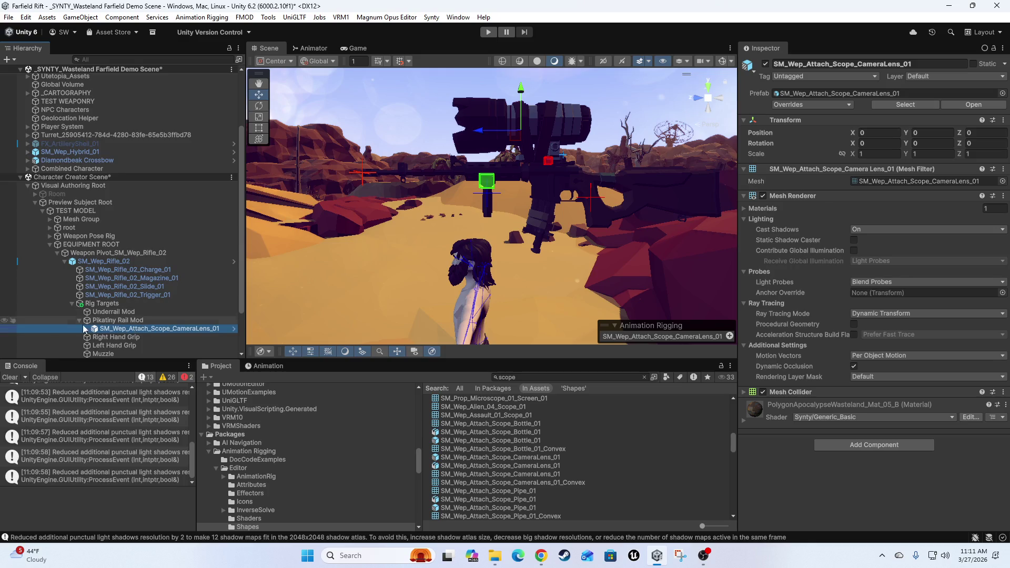
pyautogui.click(105, 321)
pyautogui.click(106, 331)
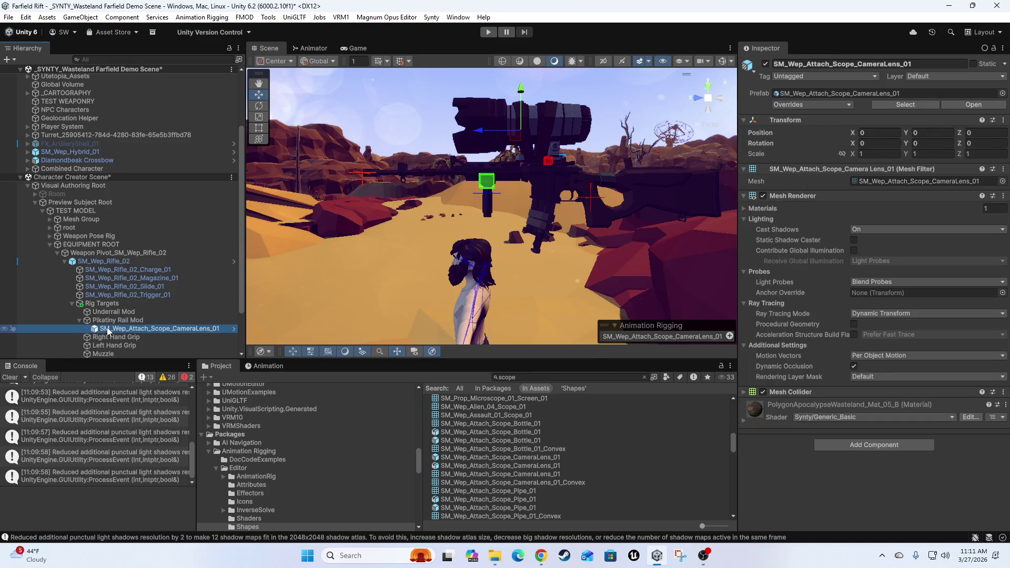
pyautogui.moveTo(455, 168)
pyautogui.mouseDown()
pyautogui.moveTo(409, 254)
pyautogui.moveTo(534, 226)
pyautogui.moveTo(850, 257)
pyautogui.moveTo(56, 246)
pyautogui.moveTo(705, 251)
pyautogui.moveTo(353, 330)
pyautogui.mouseUp()
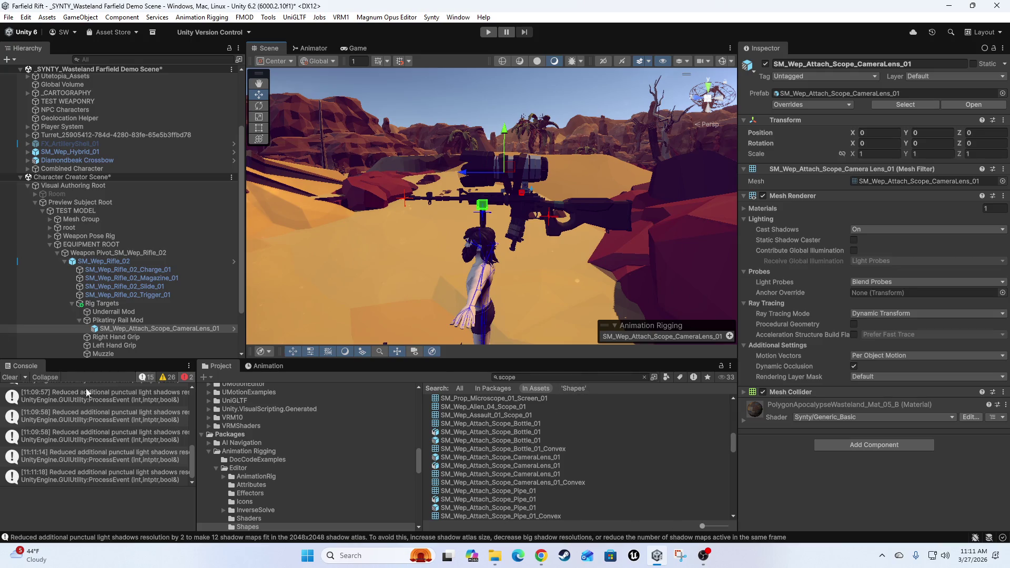
pyautogui.click(115, 329)
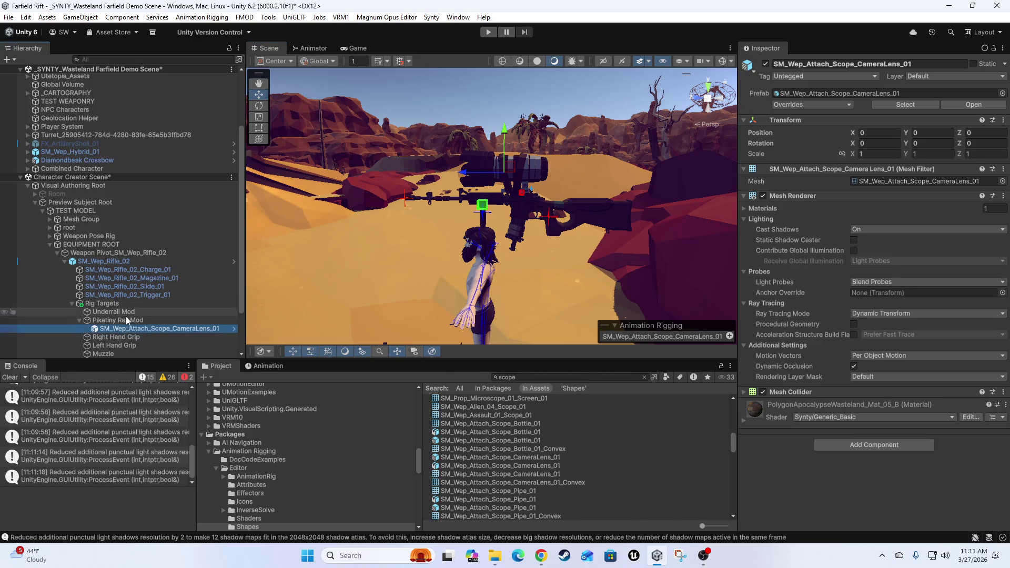
pyautogui.click(115, 320)
pyautogui.click(121, 329)
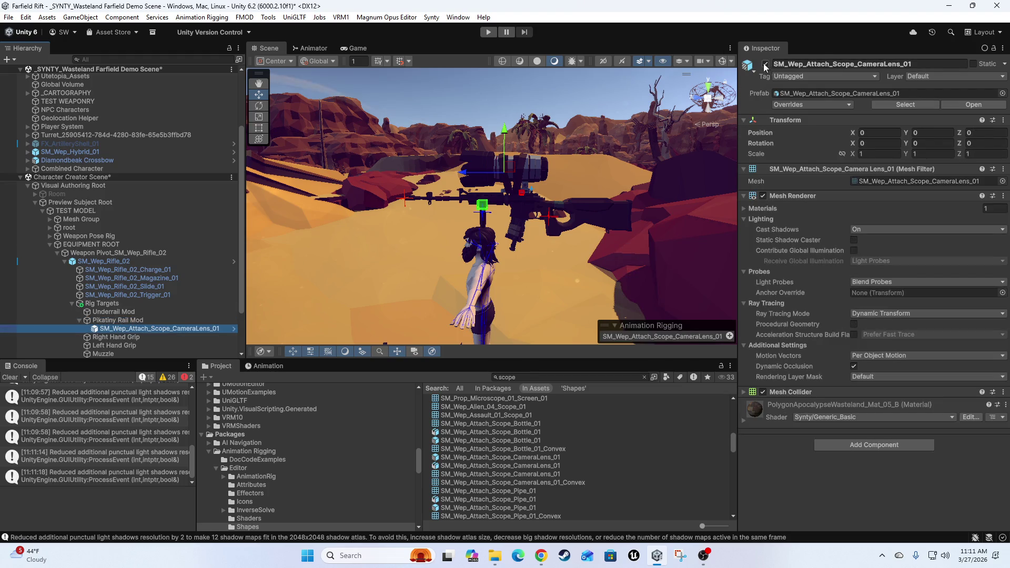
pyautogui.click(765, 65)
# Snap the Scene view to an orthographic Left view of the rifle
pyautogui.moveTo(579, 232); pyautogui.dragTo(563, 232)
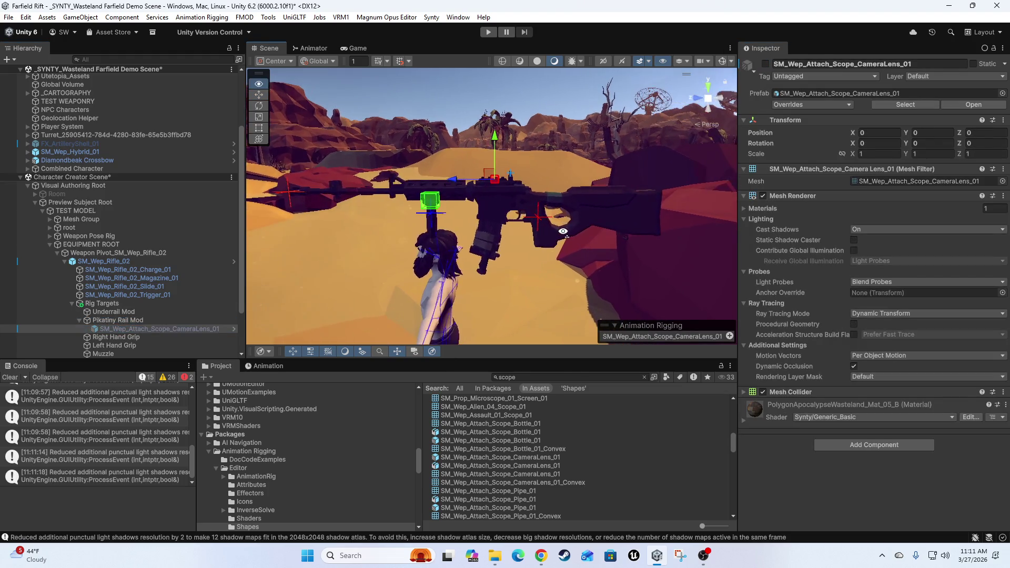
pyautogui.moveTo(705, 97)
pyautogui.mouseDown()
pyautogui.moveTo(722, 99)
pyautogui.moveTo(712, 101)
pyautogui.mouseUp()
pyautogui.click(712, 101)
pyautogui.scroll(5, 624, 156)
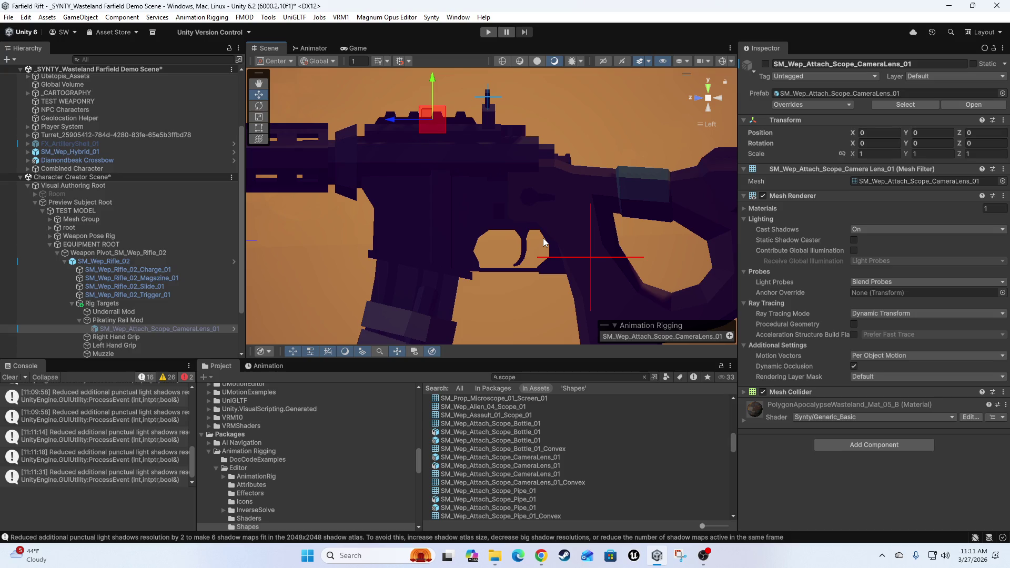
pyautogui.scroll(-2, 524, 233)
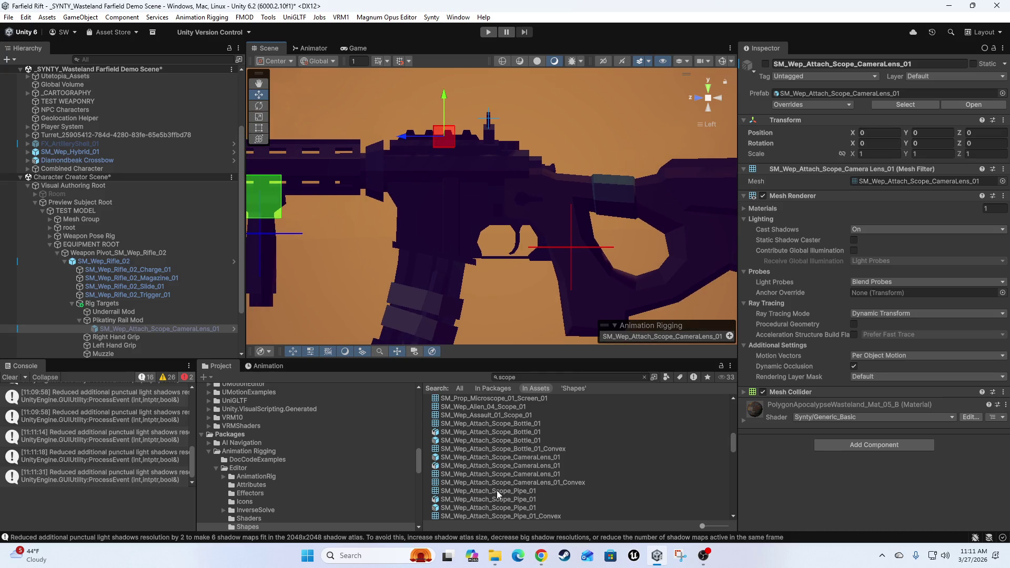
# Add SM_Wep_Attach_Scope_Pipe_01 under Pikatiny Rail Mod, zero it, and lower it to Y -0.0171
pyautogui.click(478, 507)
pyautogui.moveTo(815, 471)
pyautogui.mouseDown()
pyautogui.moveTo(893, 394)
pyautogui.moveTo(869, 384)
pyautogui.moveTo(762, 400)
pyautogui.mouseUp()
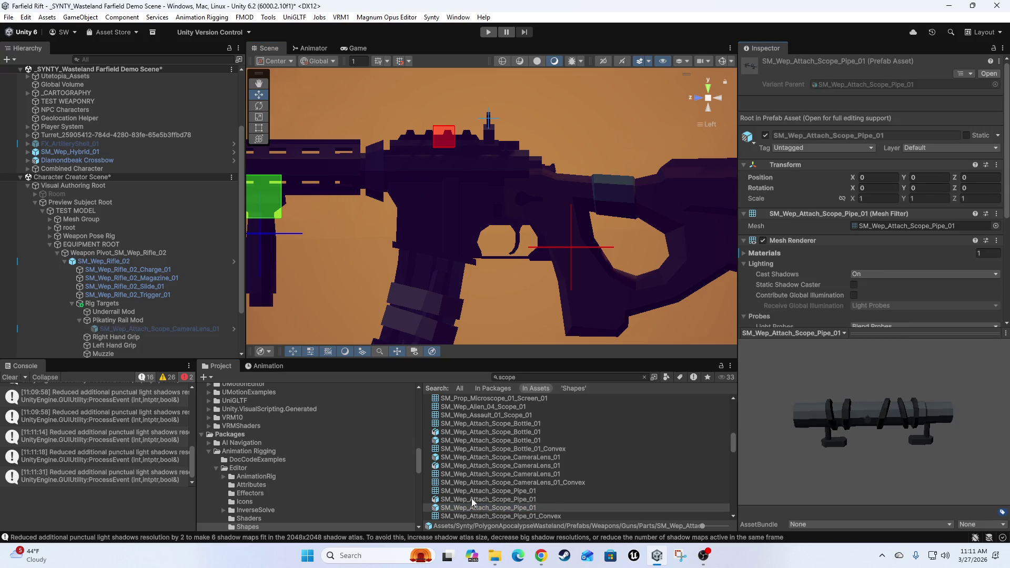
pyautogui.moveTo(466, 512)
pyautogui.mouseDown()
pyautogui.moveTo(265, 365)
pyautogui.moveTo(108, 326)
pyautogui.mouseUp()
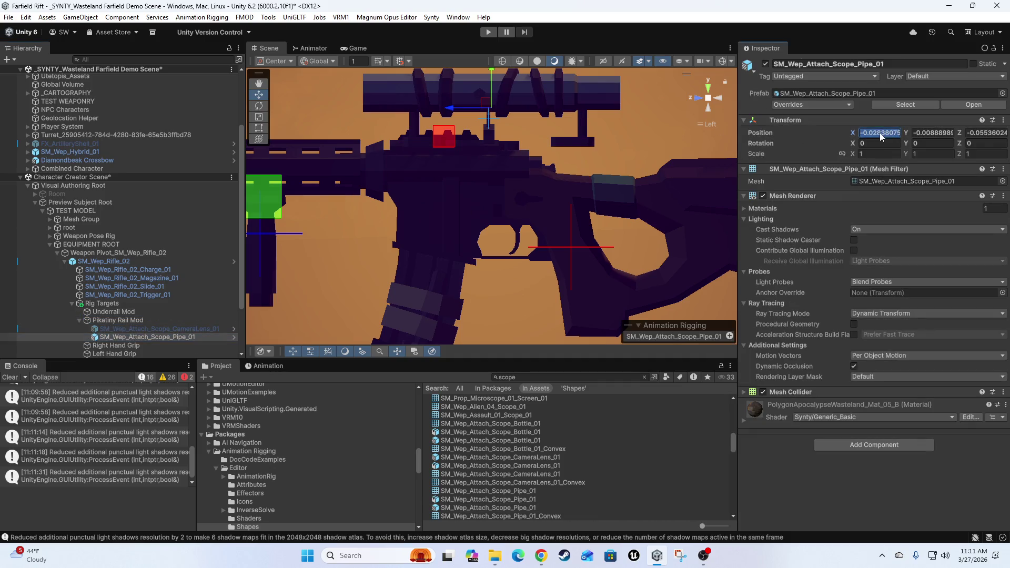
pyautogui.write('0')
pyautogui.press('Tab')
pyautogui.write('0')
pyautogui.press('Tab')
pyautogui.write('0')
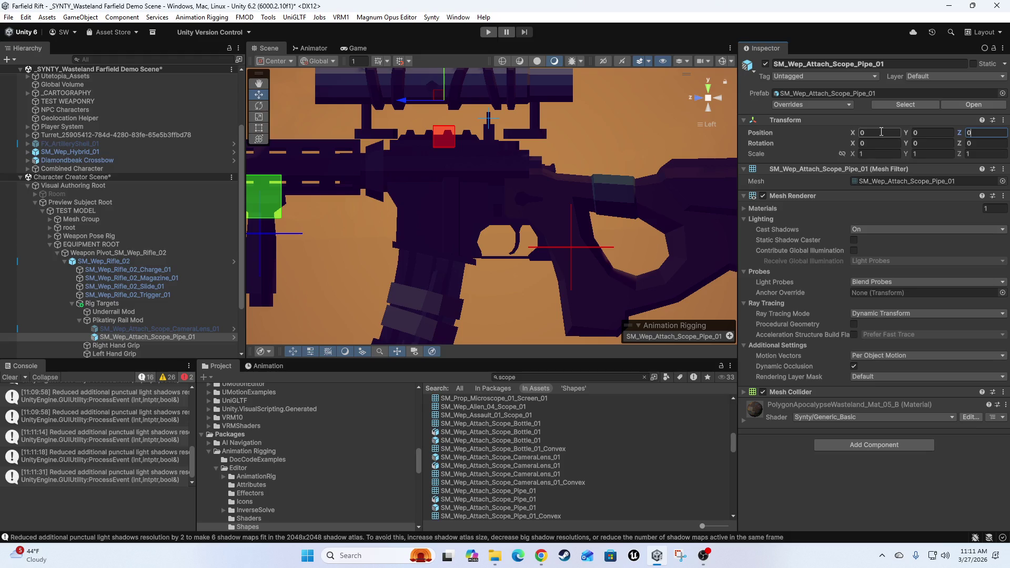
pyautogui.moveTo(489, 162)
pyautogui.mouseDown()
pyautogui.moveTo(518, 233)
pyautogui.moveTo(544, 196)
pyautogui.mouseUp()
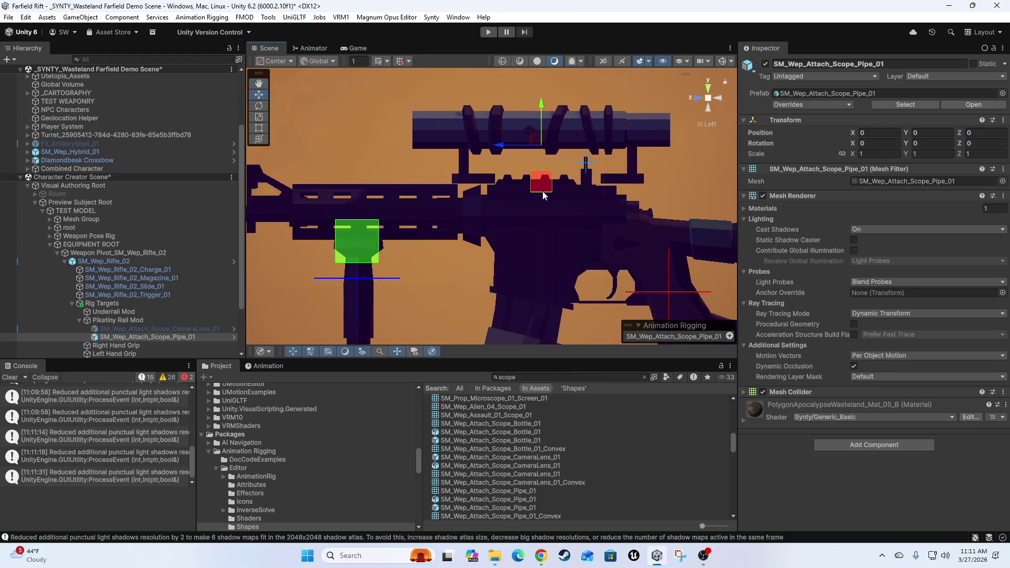
pyautogui.moveTo(542, 105); pyautogui.dragTo(545, 119)
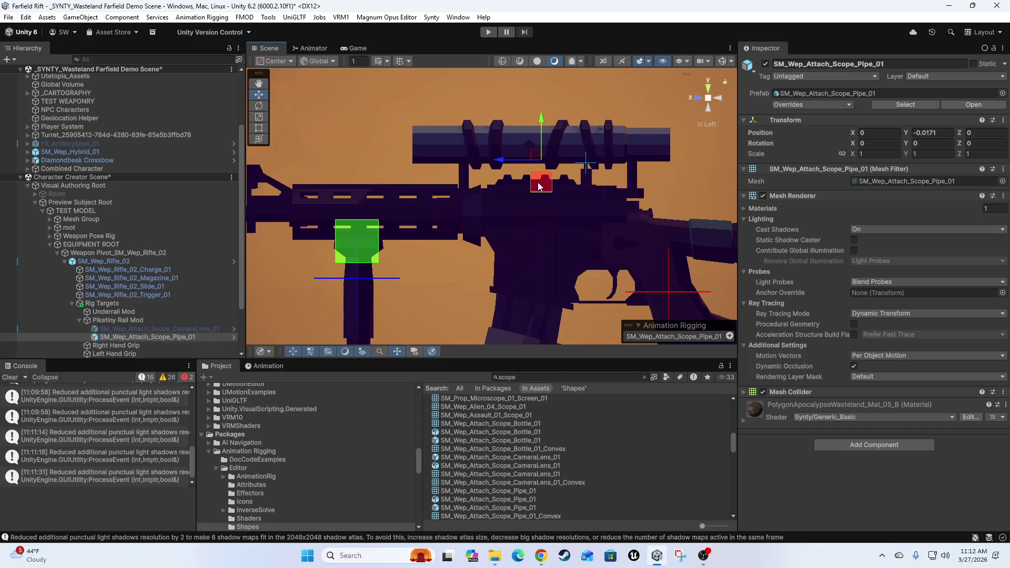
# Inspect the pipe scope from side, front and back views, then deactivate it
pyautogui.moveTo(603, 175)
pyautogui.mouseDown()
pyautogui.moveTo(551, 188)
pyautogui.moveTo(957, 120)
pyautogui.mouseUp()
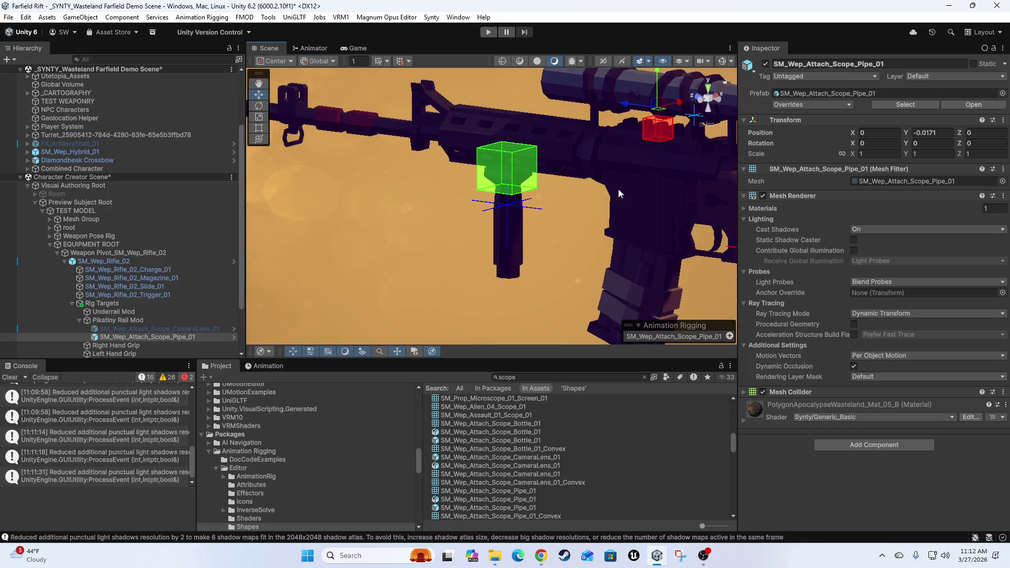
pyautogui.moveTo(680, 185); pyautogui.dragTo(452, 190)
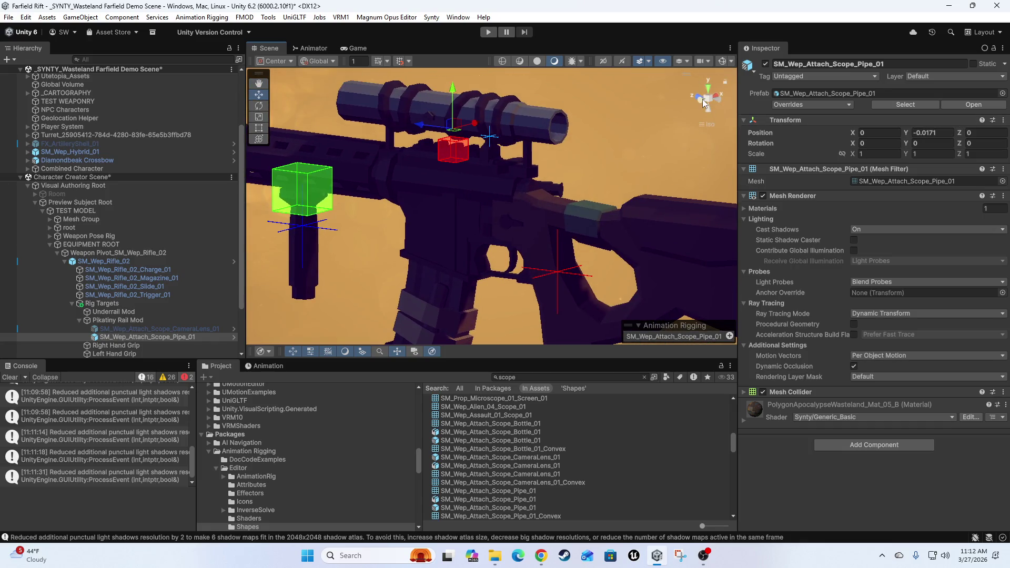
pyautogui.click(702, 99)
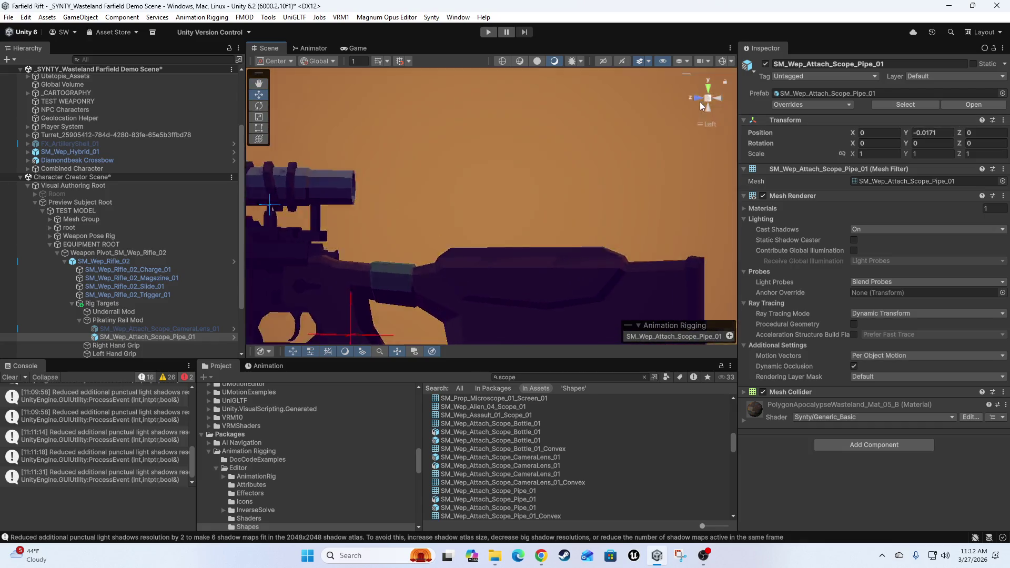
pyautogui.click(696, 101)
pyautogui.click(708, 109)
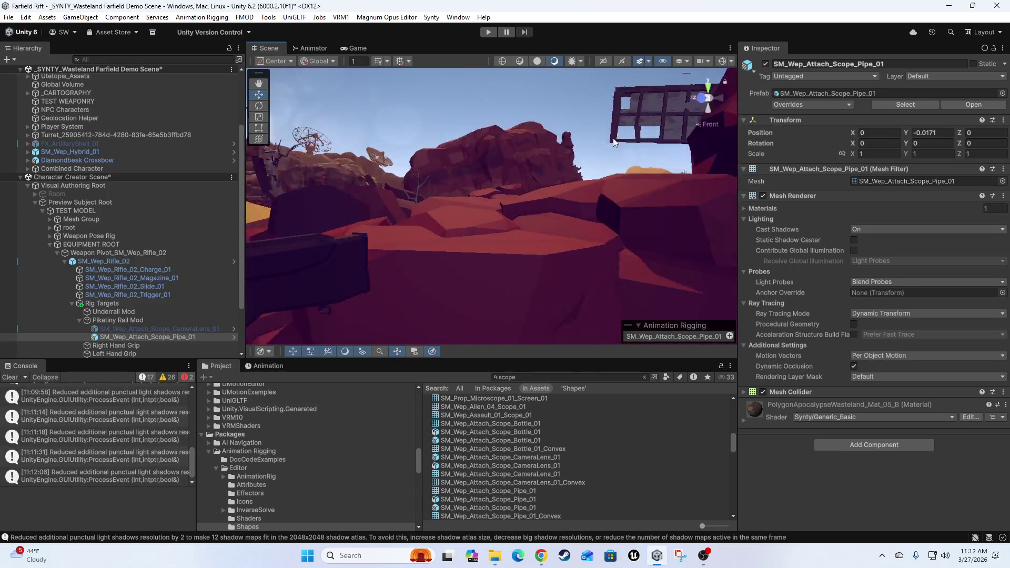
pyautogui.click(722, 102)
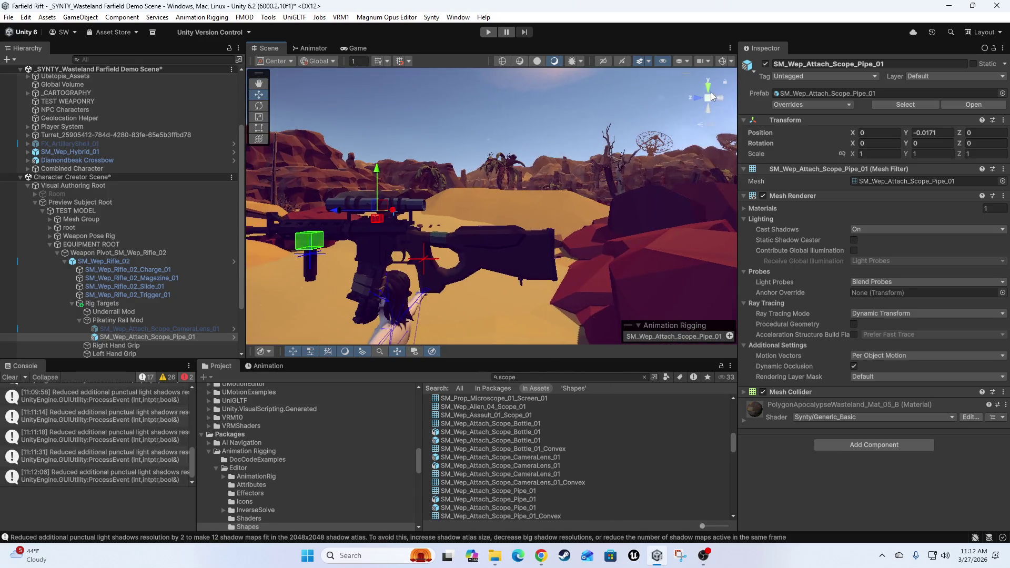
pyautogui.moveTo(630, 163); pyautogui.dragTo(446, 253)
pyautogui.scroll(5, 446, 254)
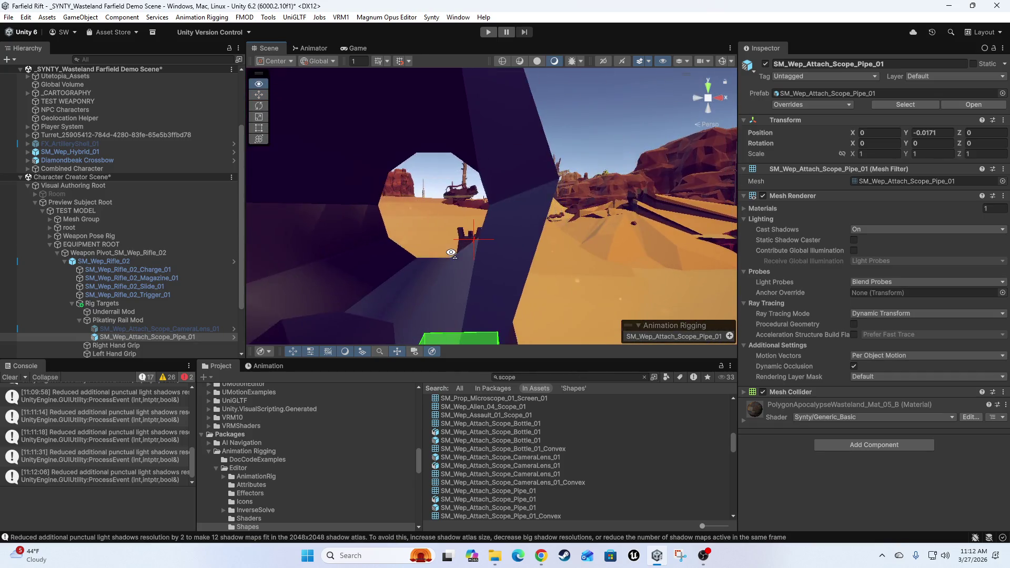
pyautogui.moveTo(512, 251)
pyautogui.mouseDown()
pyautogui.moveTo(486, 243)
pyautogui.moveTo(768, 282)
pyautogui.moveTo(816, 268)
pyautogui.moveTo(811, 286)
pyautogui.mouseUp()
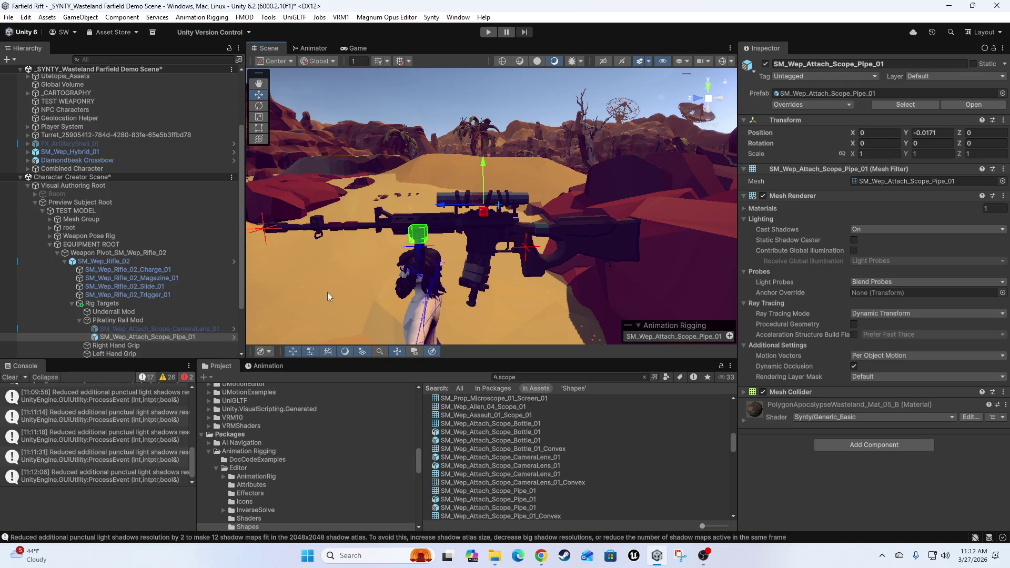
pyautogui.click(767, 64)
pyautogui.scroll(-3, 518, 467)
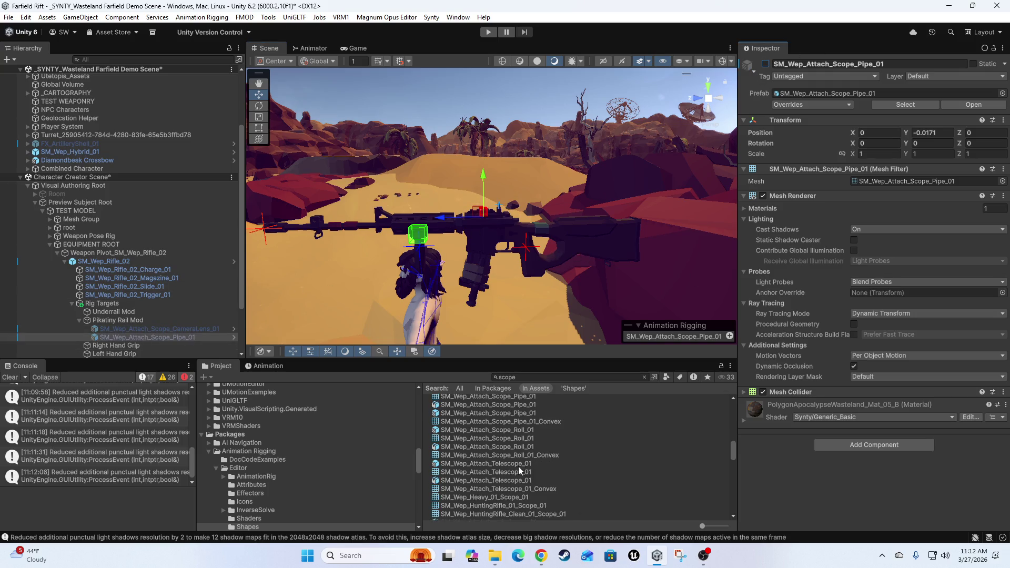
# Add SM_Wep_Attach_Telescope_01 under Pikatiny Rail Mod at position 0, -0.0976, 0.17
pyautogui.click(450, 465)
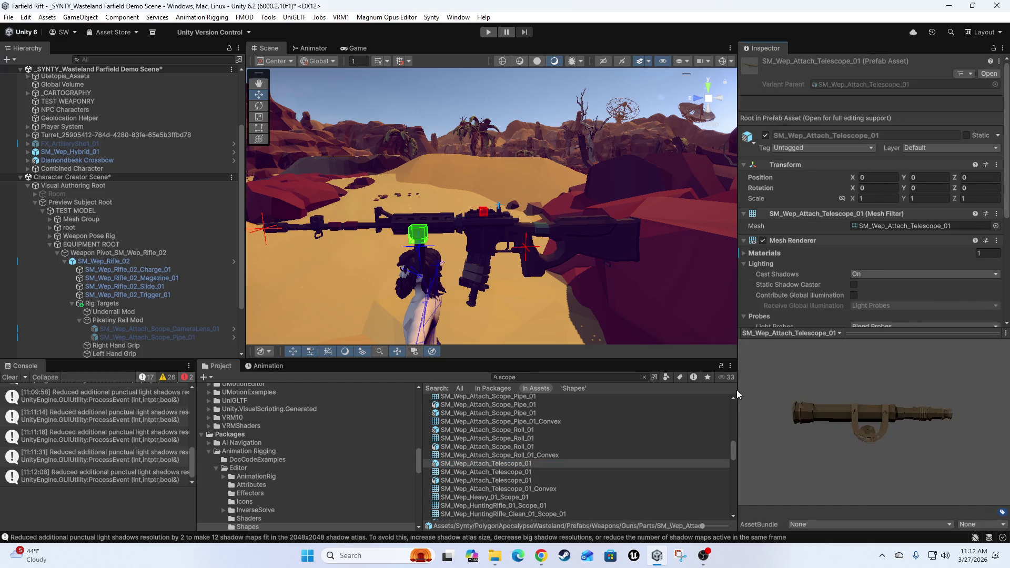
pyautogui.moveTo(747, 347)
pyautogui.mouseDown()
pyautogui.moveTo(759, 377)
pyautogui.moveTo(706, 431)
pyautogui.mouseUp()
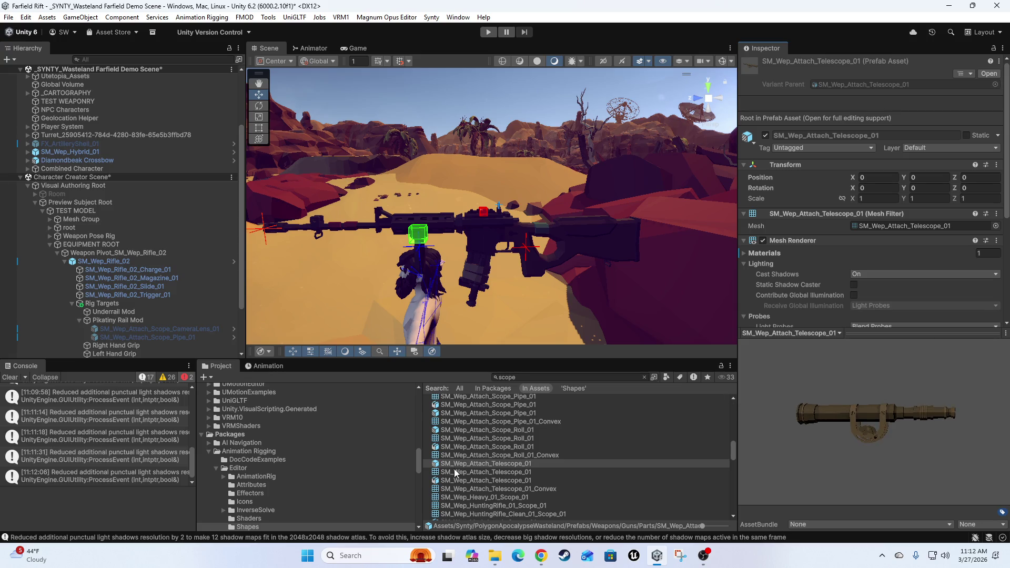
pyautogui.moveTo(454, 468)
pyautogui.mouseDown()
pyautogui.moveTo(210, 320)
pyautogui.moveTo(112, 321)
pyautogui.mouseUp()
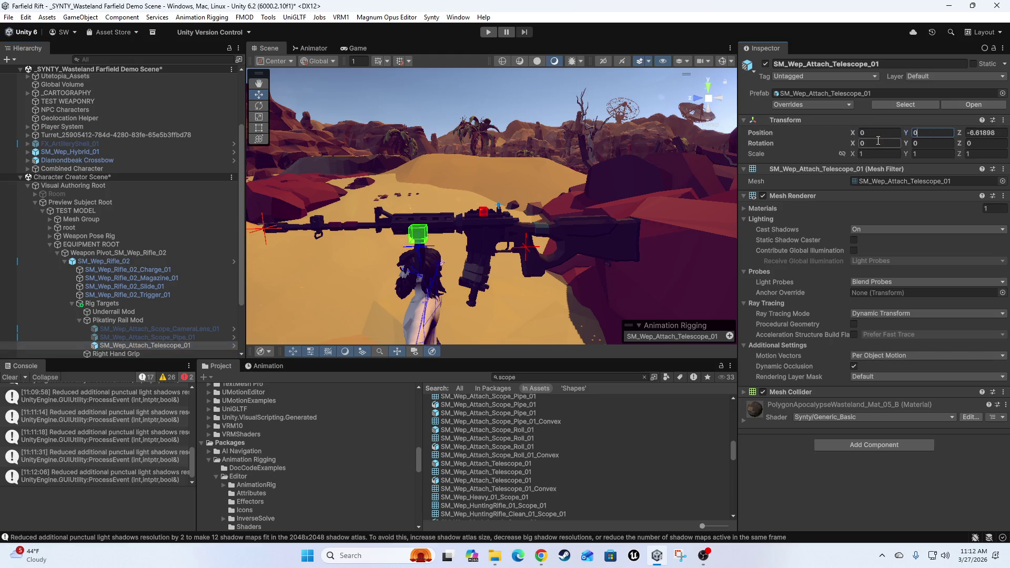
pyautogui.press('Tab')
pyautogui.write('0')
pyautogui.moveTo(554, 209)
pyautogui.mouseDown()
pyautogui.moveTo(601, 209)
pyautogui.moveTo(465, 178)
pyautogui.moveTo(447, 162)
pyautogui.moveTo(481, 164)
pyautogui.moveTo(542, 193)
pyautogui.moveTo(378, 215)
pyautogui.moveTo(594, 158)
pyautogui.moveTo(579, 175)
pyautogui.moveTo(579, 211)
pyautogui.moveTo(560, 232)
pyautogui.moveTo(389, 200)
pyautogui.moveTo(551, 241)
pyautogui.moveTo(387, 256)
pyautogui.moveTo(511, 269)
pyautogui.moveTo(241, 227)
pyautogui.moveTo(215, 255)
pyautogui.moveTo(557, 245)
pyautogui.moveTo(469, 260)
pyautogui.moveTo(664, 279)
pyautogui.moveTo(387, 245)
pyautogui.moveTo(627, 289)
pyautogui.moveTo(516, 279)
pyautogui.moveTo(480, 235)
pyautogui.moveTo(554, 270)
pyautogui.mouseUp()
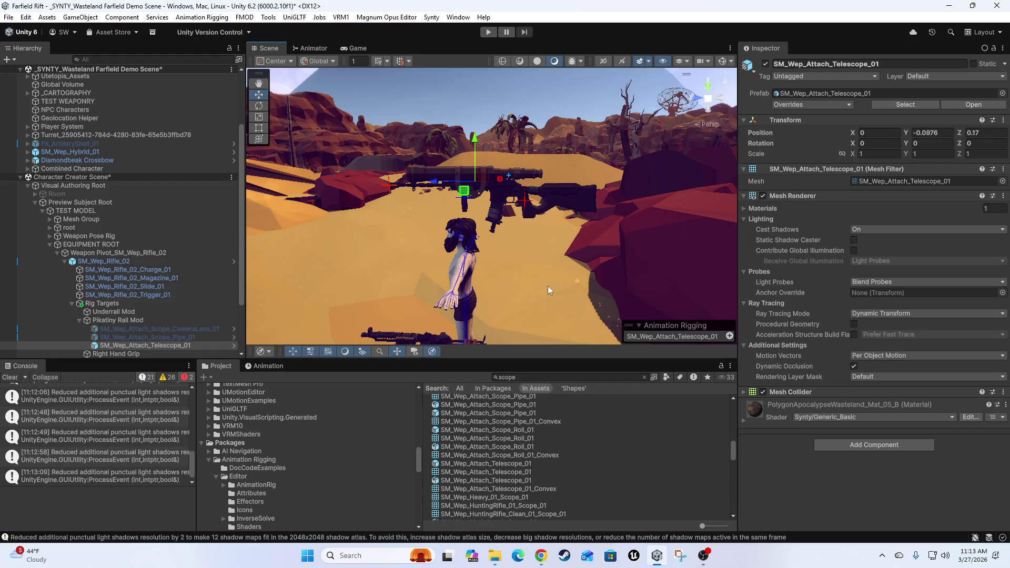
# Select SM_Wep_Attach_Telescope_01, frame it and slide it back along the rifle
pyautogui.click(550, 270)
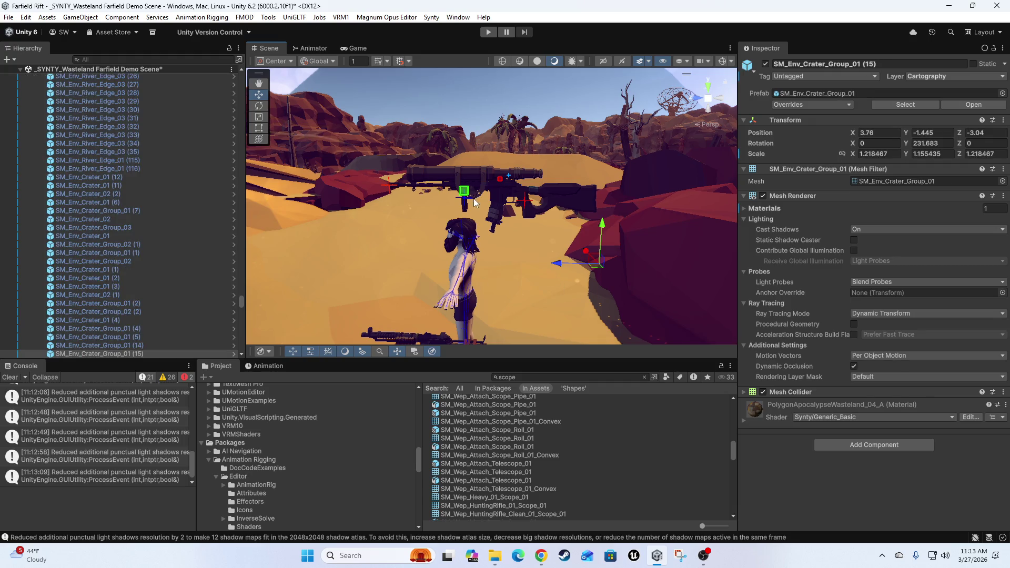
pyautogui.scroll(5, 478, 208)
pyautogui.moveTo(439, 198)
pyautogui.mouseDown()
pyautogui.moveTo(972, 173)
pyautogui.moveTo(434, 115)
pyautogui.mouseUp()
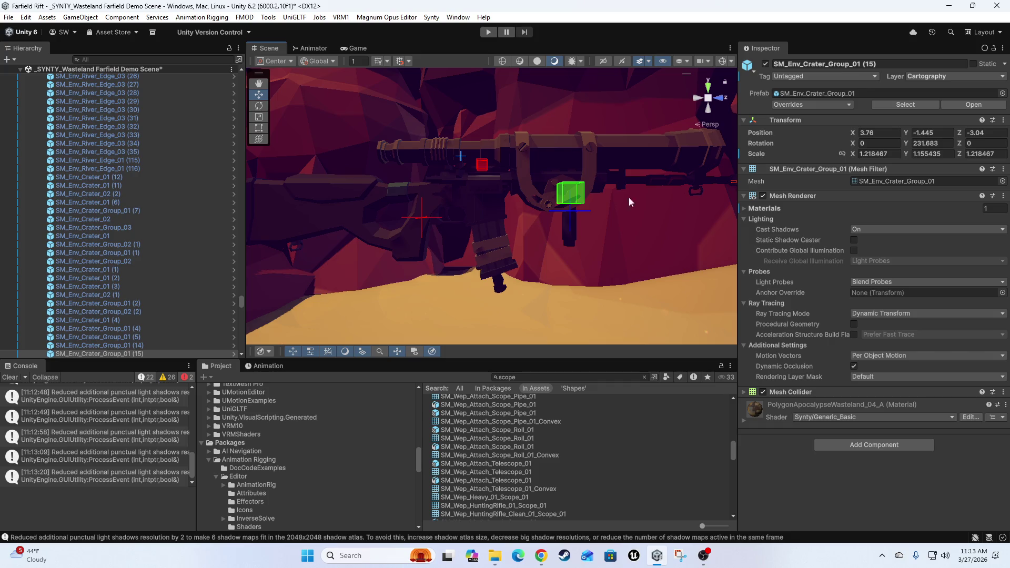
pyautogui.moveTo(719, 223)
pyautogui.mouseDown()
pyautogui.moveTo(658, 216)
pyautogui.moveTo(588, 241)
pyautogui.moveTo(700, 301)
pyautogui.moveTo(562, 257)
pyautogui.mouseUp()
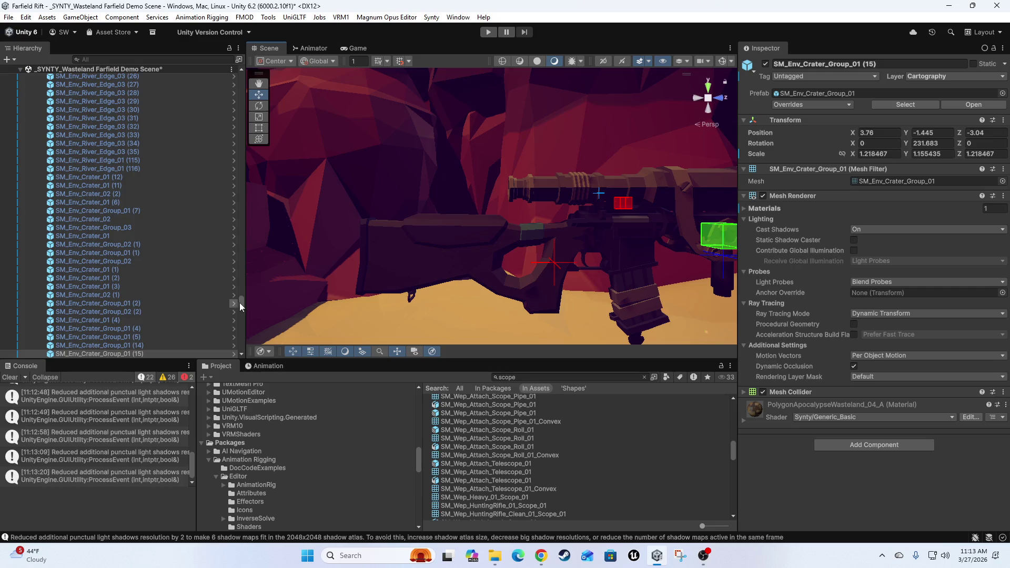
pyautogui.moveTo(242, 303); pyautogui.dragTo(241, 345)
pyautogui.click(181, 270)
pyautogui.press('f')
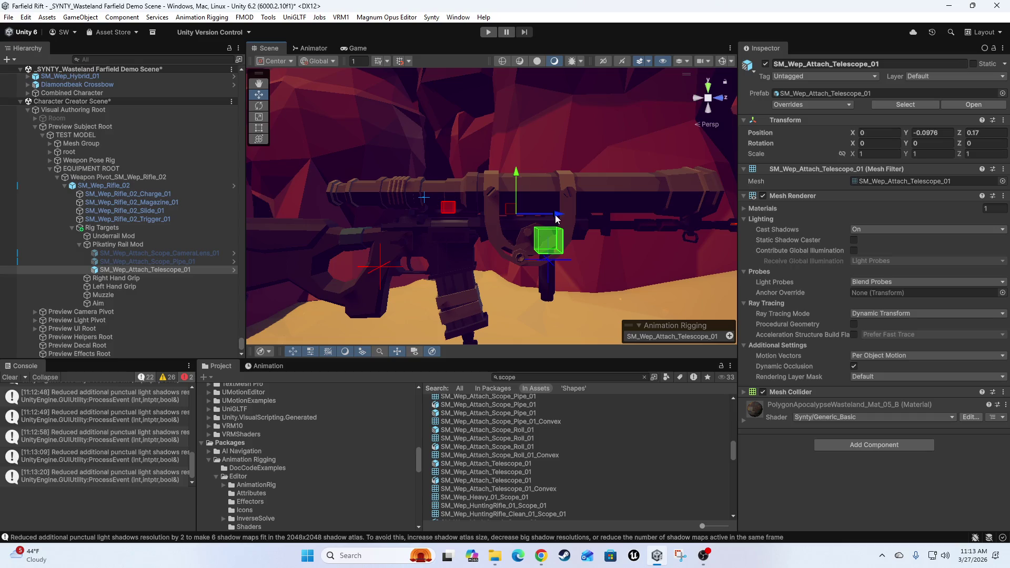
pyautogui.moveTo(556, 212); pyautogui.dragTo(475, 214)
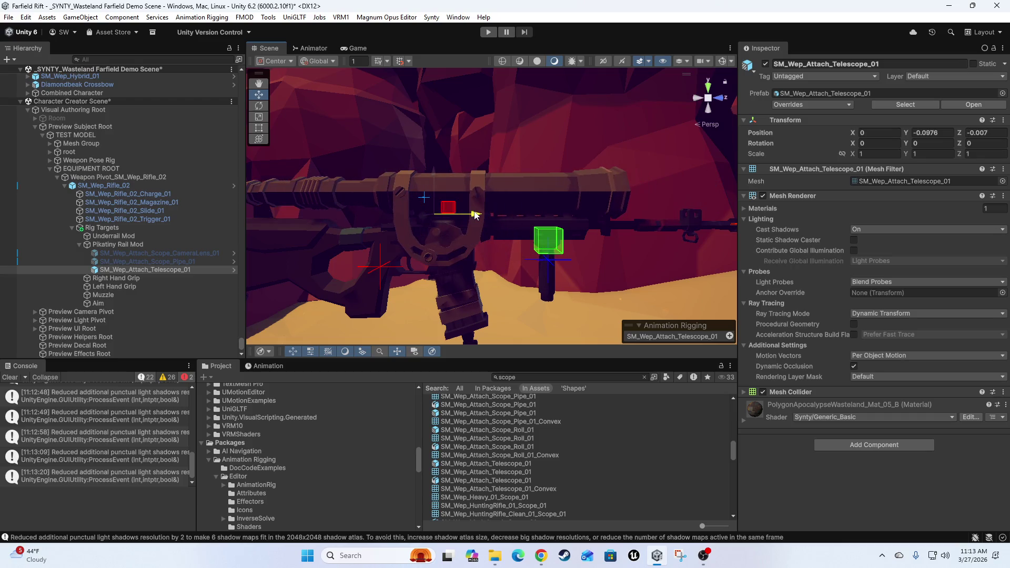
pyautogui.moveTo(479, 274)
pyautogui.mouseDown()
pyautogui.moveTo(398, 267)
pyautogui.moveTo(535, 314)
pyautogui.moveTo(531, 304)
pyautogui.moveTo(580, 241)
pyautogui.moveTo(513, 234)
pyautogui.mouseUp()
pyautogui.press('f')
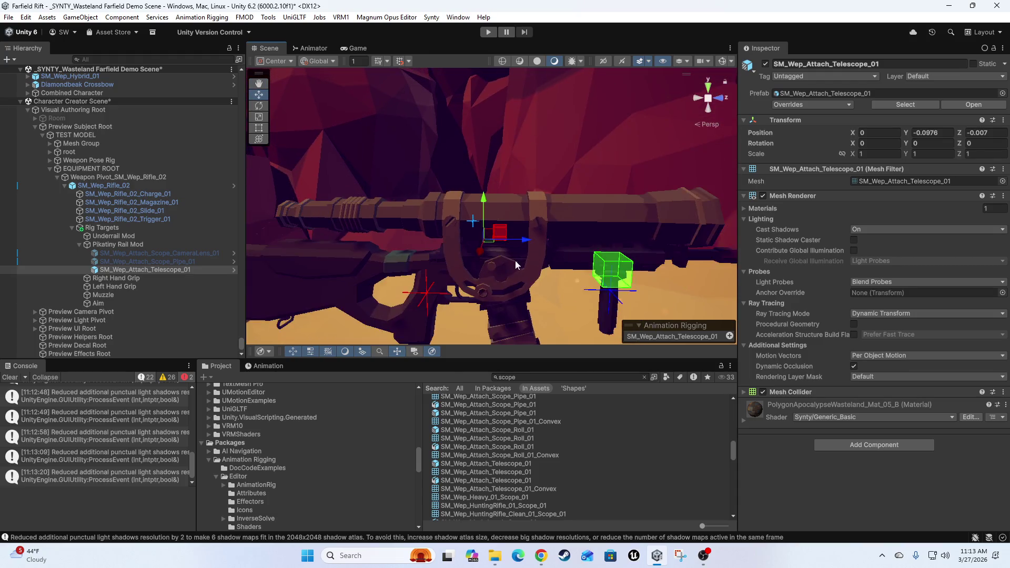
# Slide the telescope forward to Z 0.233, then remove it from the rifle
pyautogui.click(137, 261)
pyautogui.click(144, 270)
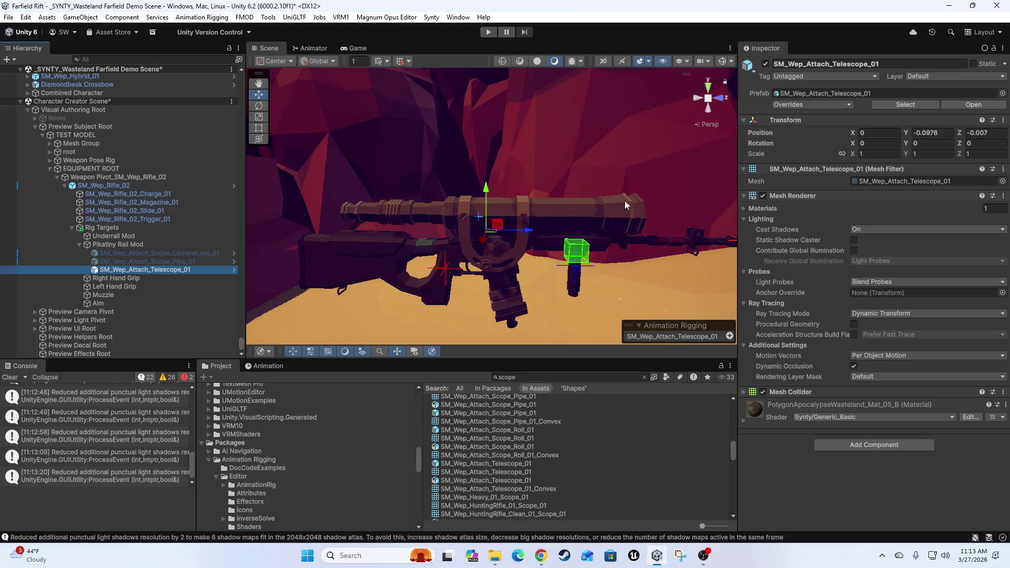
pyautogui.moveTo(530, 233)
pyautogui.mouseDown()
pyautogui.moveTo(663, 235)
pyautogui.moveTo(626, 235)
pyautogui.moveTo(560, 191)
pyautogui.moveTo(524, 209)
pyautogui.mouseUp()
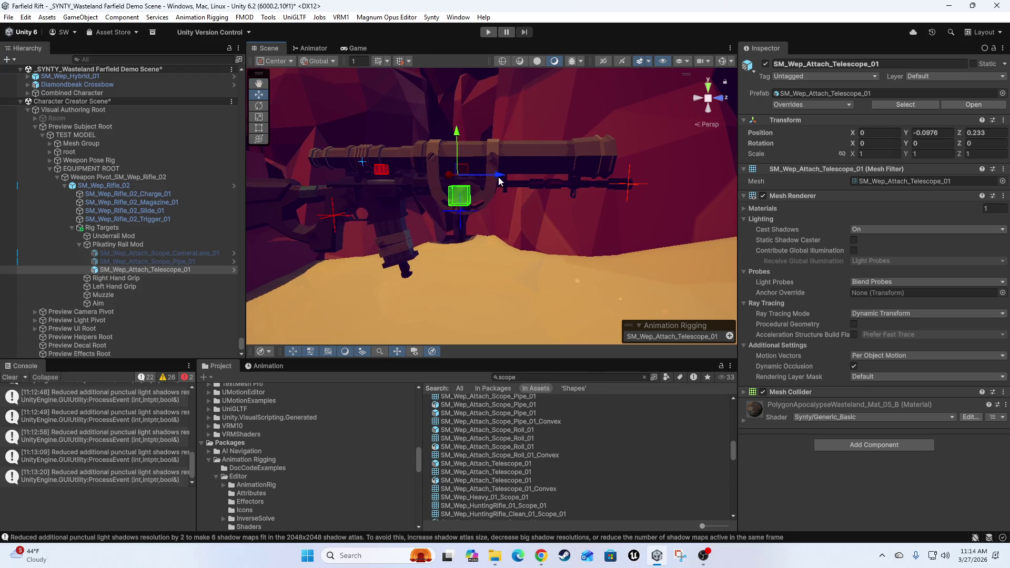
pyautogui.click(467, 168)
pyautogui.click(484, 193)
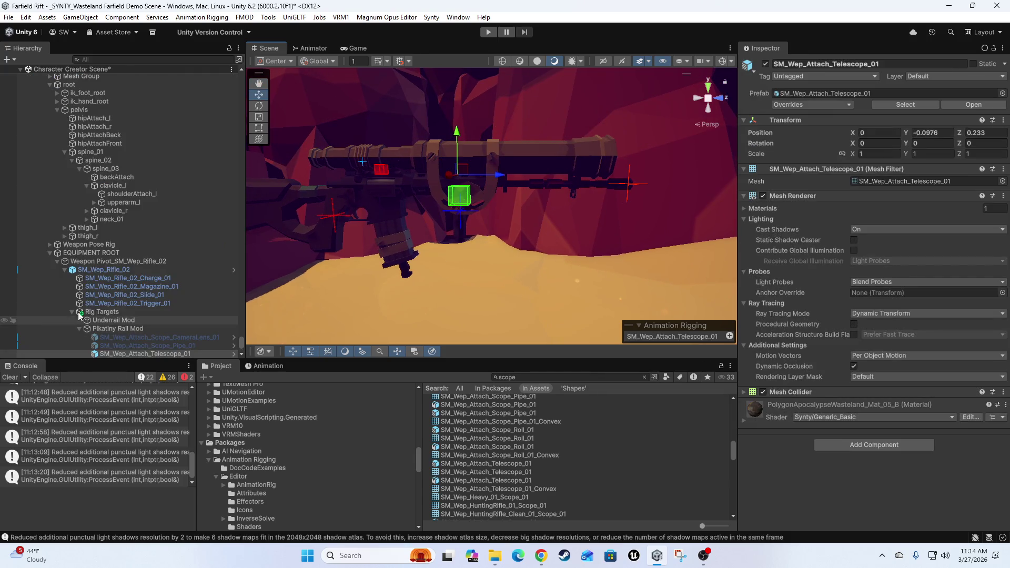
pyautogui.scroll(-5, 141, 337)
pyautogui.press('Delete')
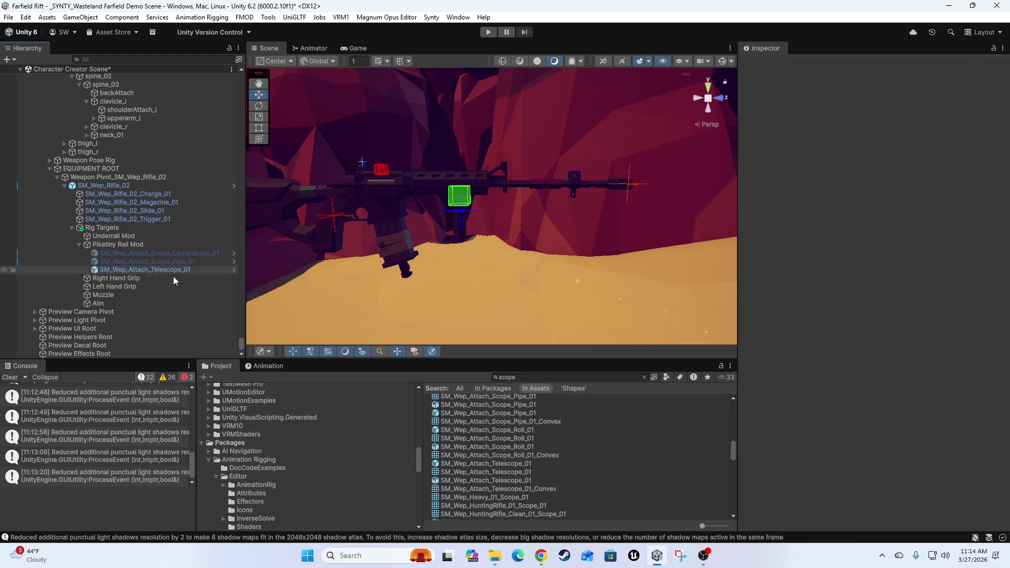
# Compare Scope_08 and Scope_07, then place SM_Wep_Mod_Attach_Scope_07 under Pikatiny Rail Mod
pyautogui.scroll(-5, 495, 489)
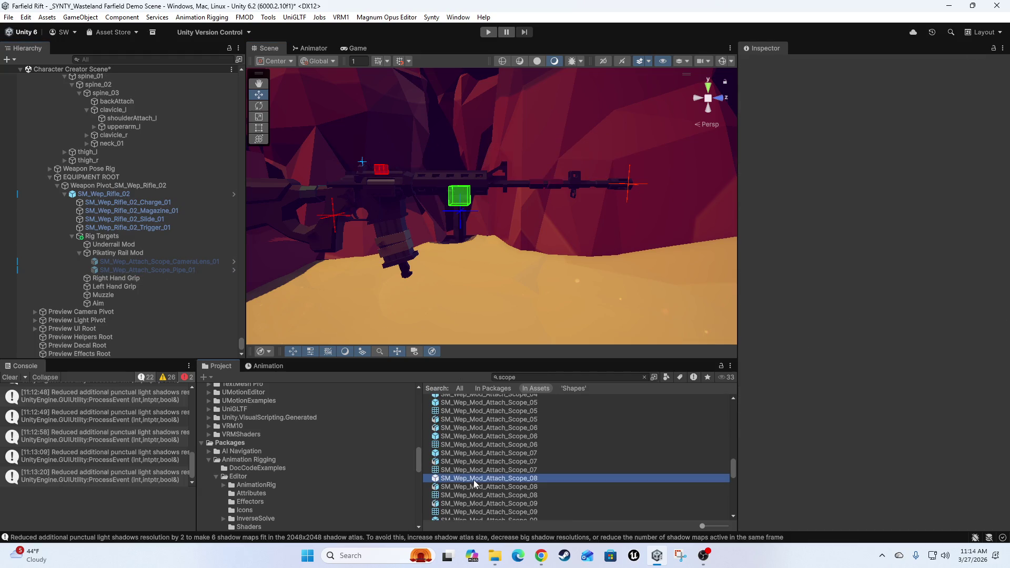
pyautogui.click(473, 479)
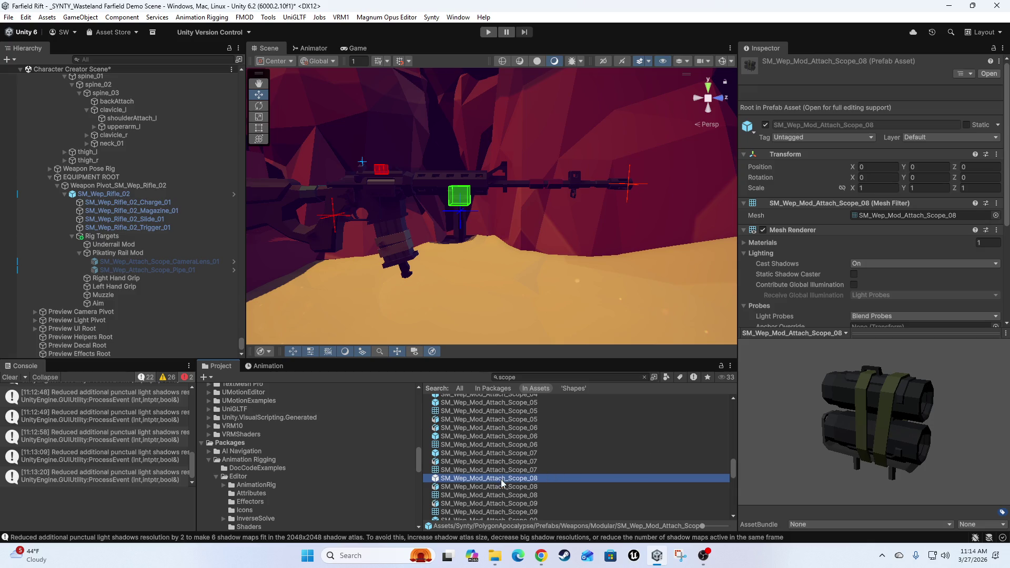
pyautogui.click(454, 455)
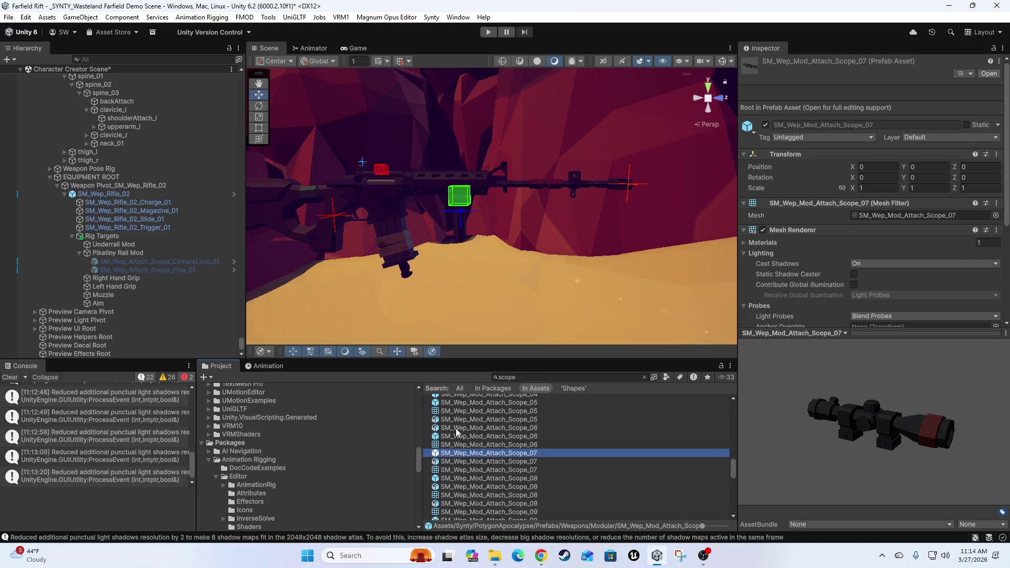
pyautogui.moveTo(483, 167); pyautogui.dragTo(482, 322)
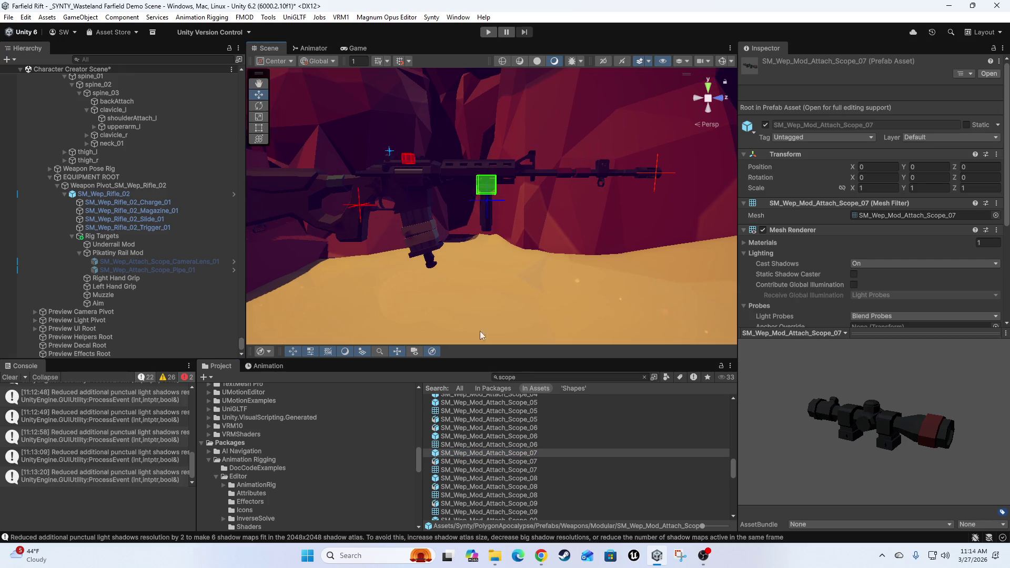
pyautogui.moveTo(451, 459)
pyautogui.mouseDown()
pyautogui.moveTo(326, 369)
pyautogui.moveTo(131, 275)
pyautogui.mouseUp()
# Reset the scope's position to X 0, Y 0, Z 0
pyautogui.click(892, 132)
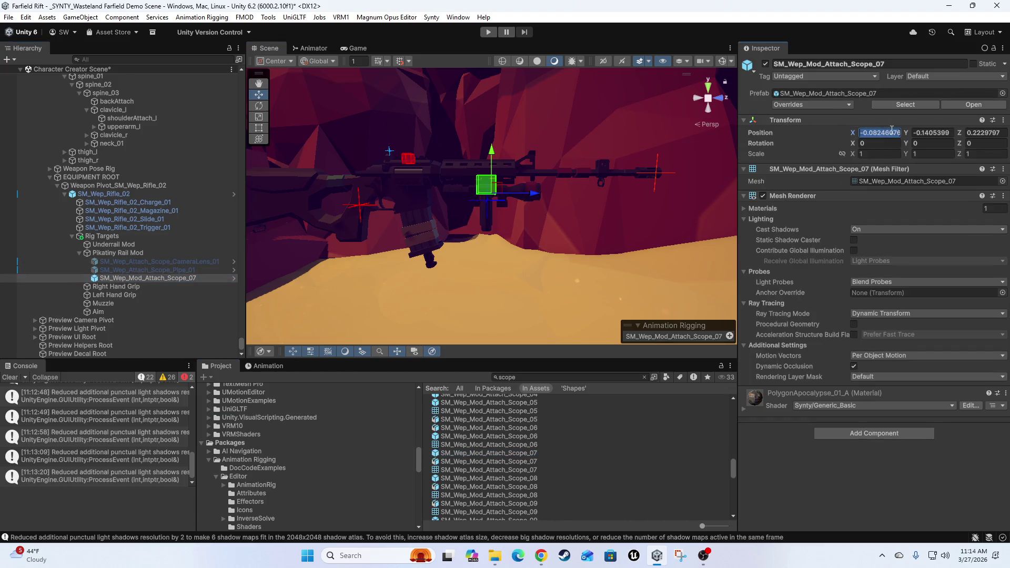
pyautogui.write('0')
pyautogui.press('Tab')
pyautogui.write('0')
pyautogui.press('Tab')
pyautogui.write('0')
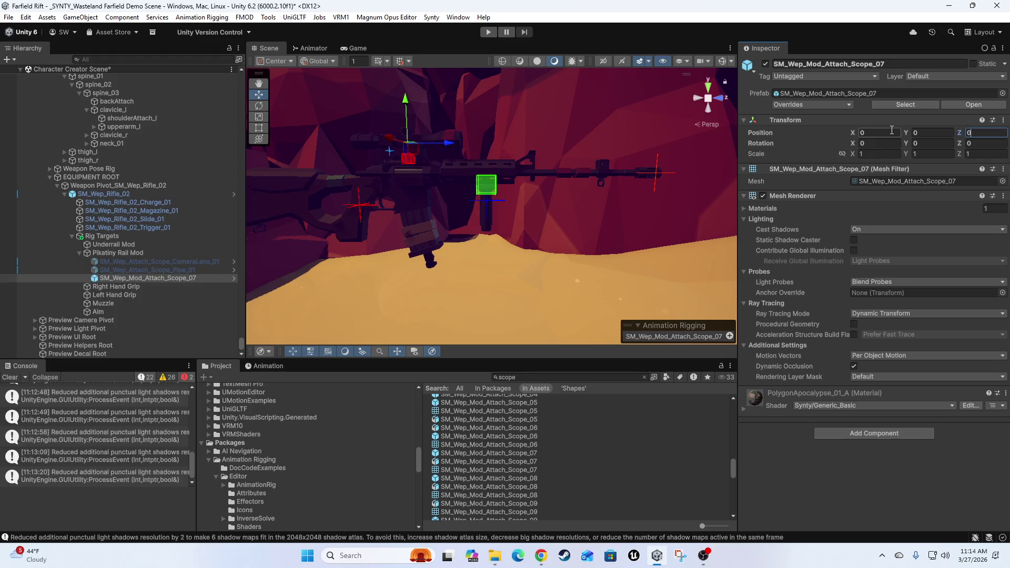
pyautogui.press('Return')
pyautogui.scroll(10, 517, 244)
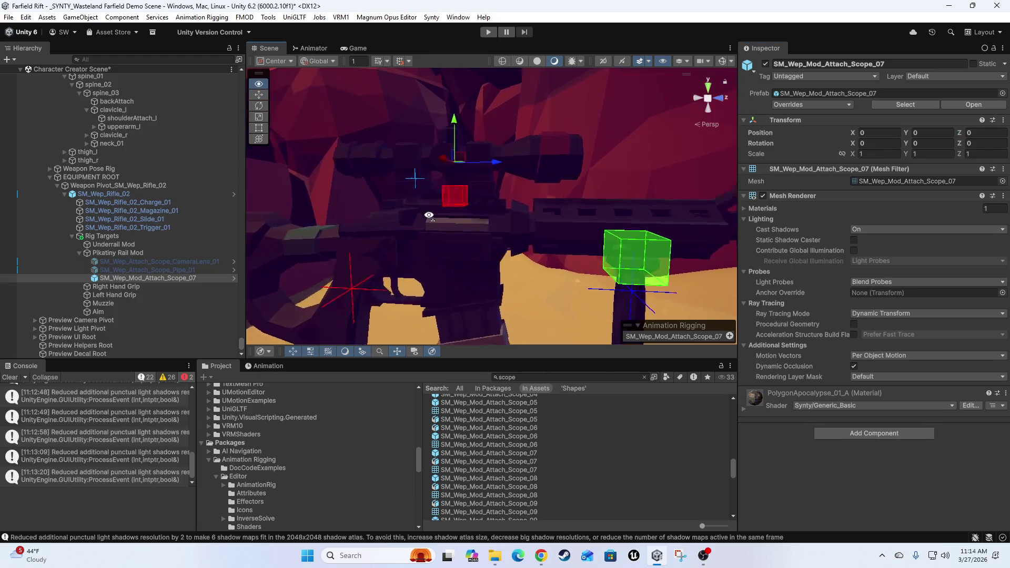
pyautogui.moveTo(517, 244)
pyautogui.mouseDown()
pyautogui.moveTo(454, 237)
pyautogui.moveTo(423, 247)
pyautogui.moveTo(480, 245)
pyautogui.moveTo(399, 227)
pyautogui.moveTo(451, 221)
pyautogui.moveTo(505, 284)
pyautogui.mouseUp()
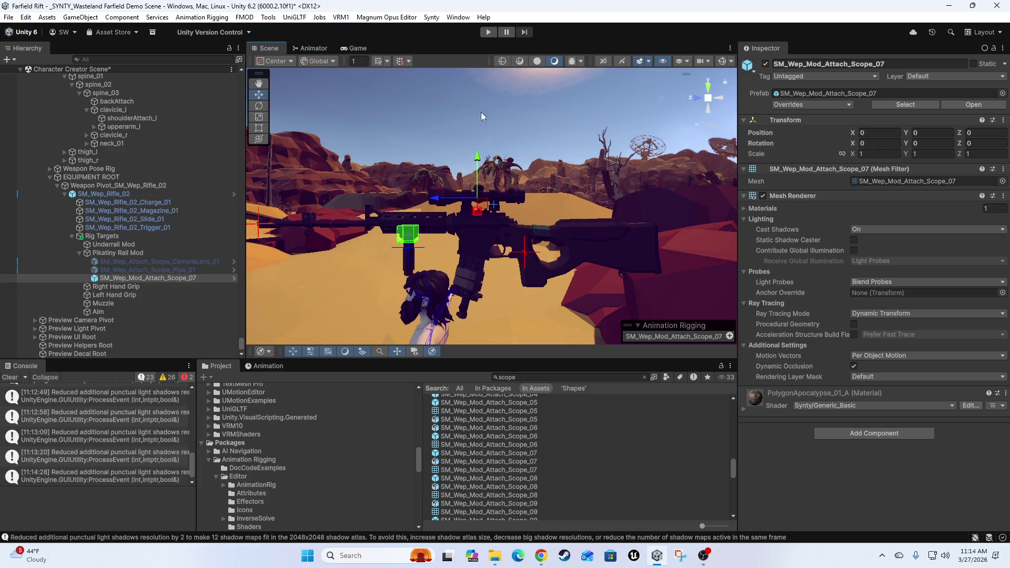
# Select Pikatiny Rail Mod and drag it down to Y 0.12 using the pivot handle
pyautogui.click(509, 288)
pyautogui.scroll(8, 509, 288)
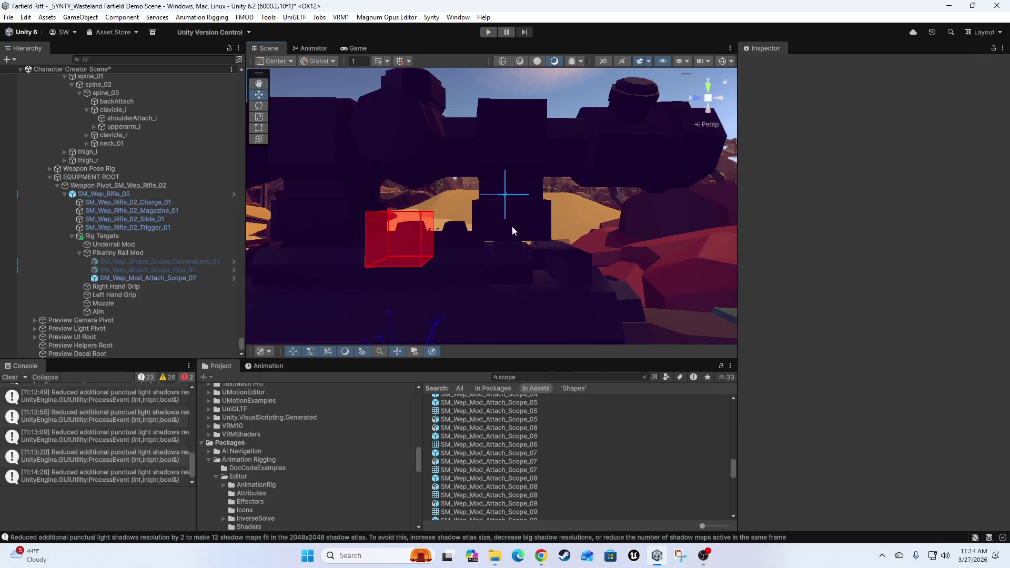
pyautogui.moveTo(497, 252); pyautogui.dragTo(455, 200)
pyautogui.click(456, 200)
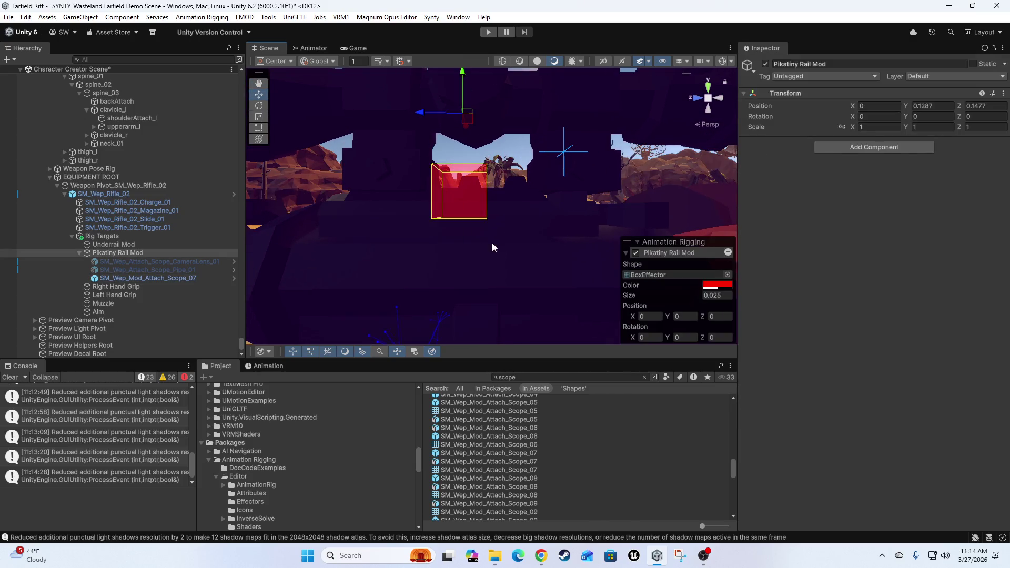
pyautogui.scroll(-3, 494, 239)
pyautogui.press('z')
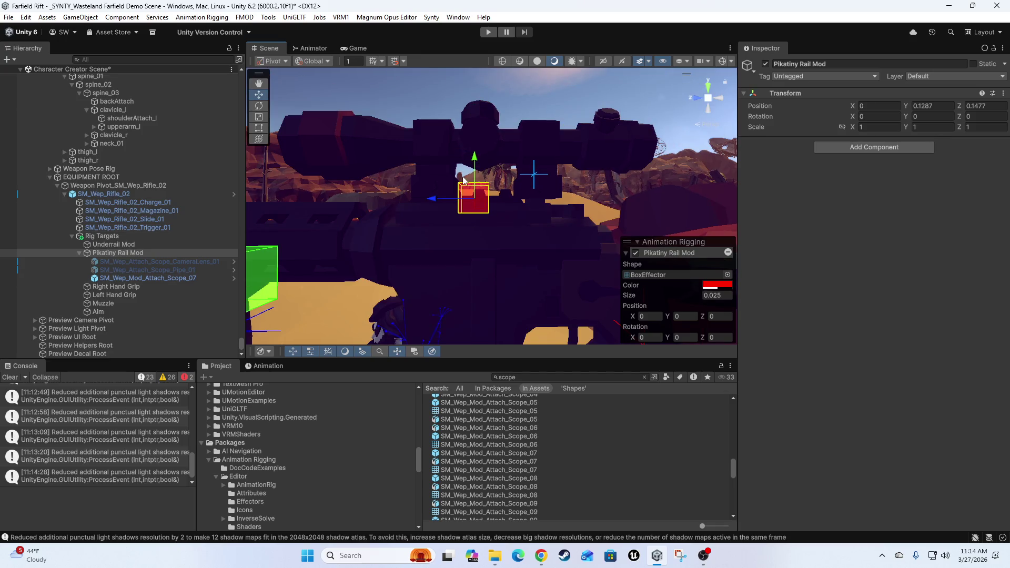
pyautogui.moveTo(475, 160); pyautogui.dragTo(475, 171)
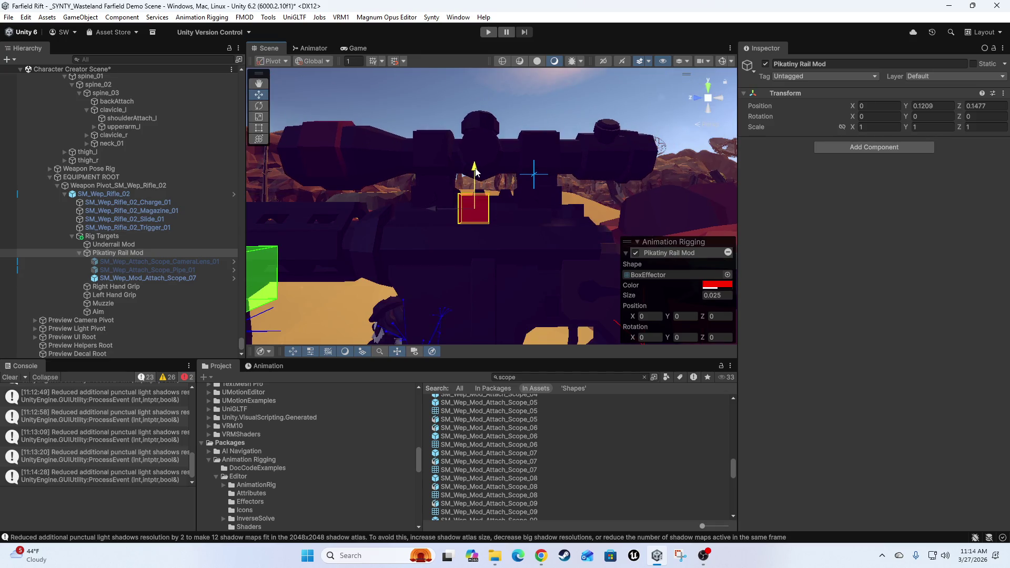
pyautogui.scroll(-3, 455, 260)
# Select SM_Wep_Mod_Attach_Scope_07 and frame it in the Scene view
pyautogui.moveTo(500, 261); pyautogui.dragTo(440, 162)
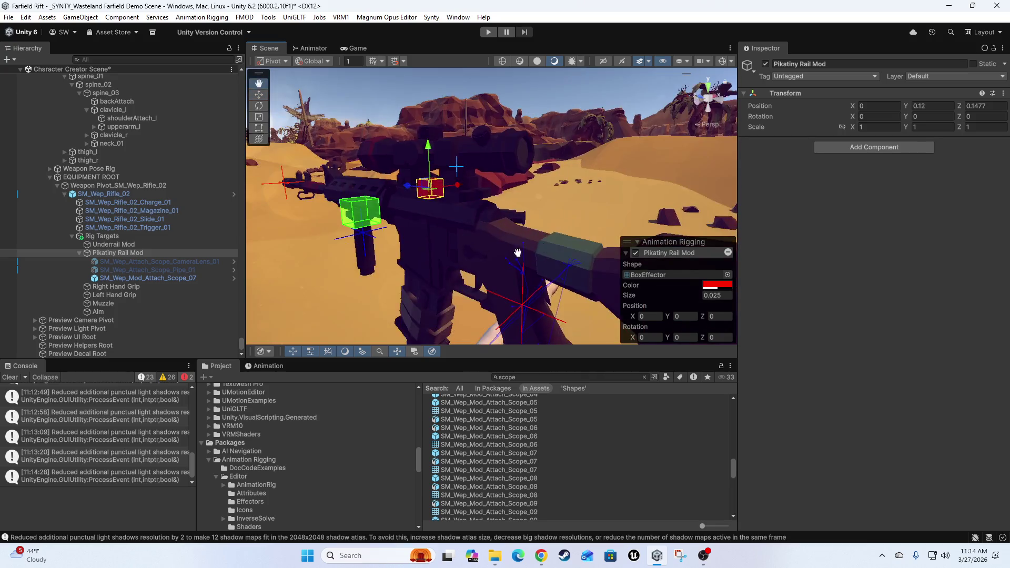
pyautogui.click(440, 171)
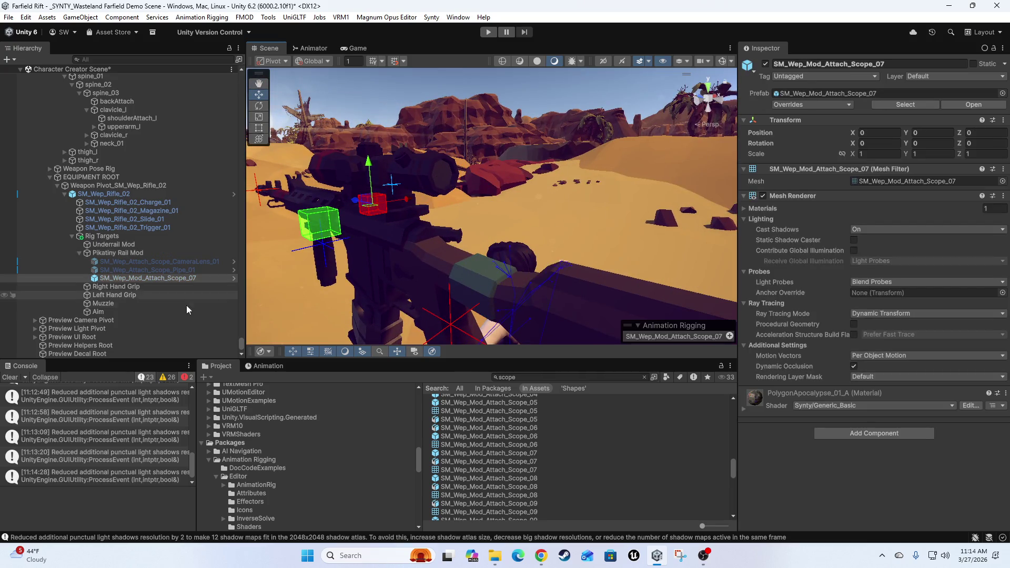
pyautogui.click(111, 279)
pyautogui.doubleClick(112, 278)
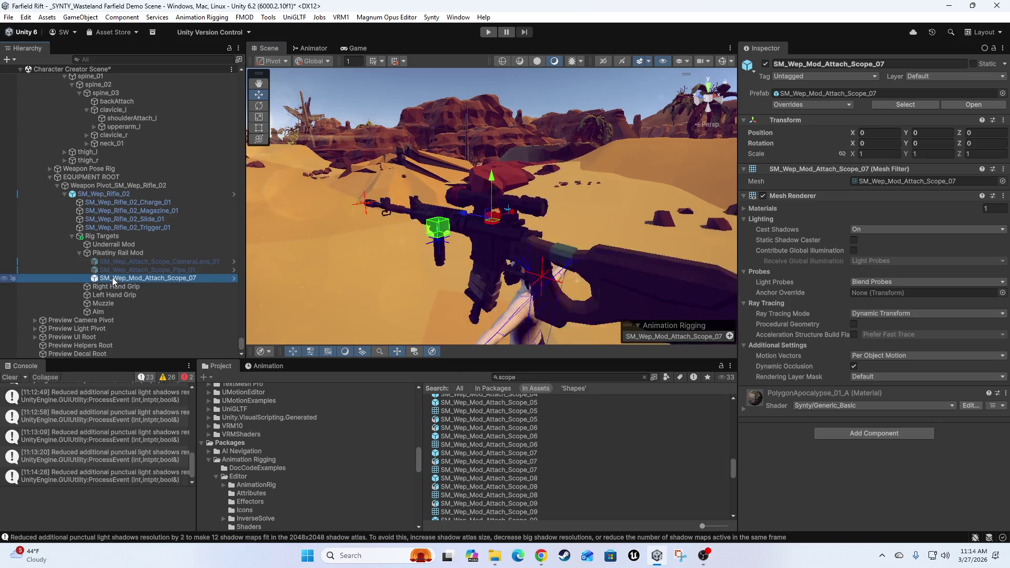
pyautogui.scroll(10, 238, 280)
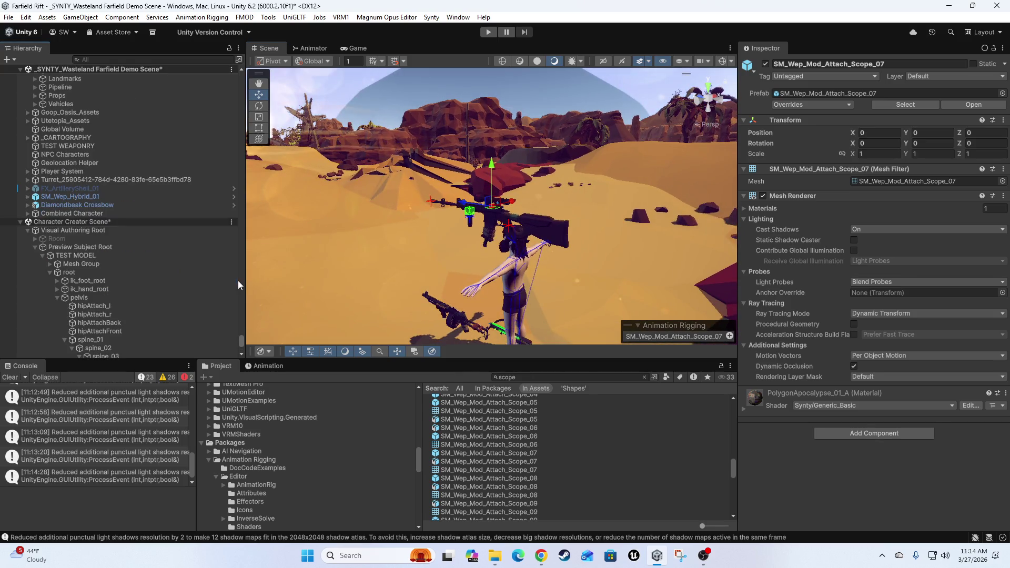
pyautogui.scroll(-10, 156, 286)
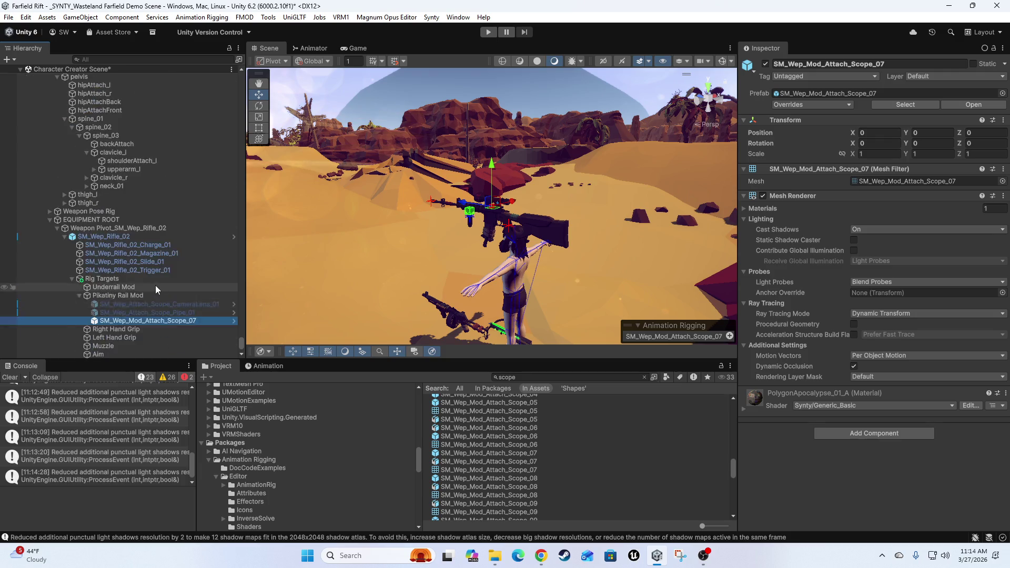
# Open the Scope_07 prefab in context, orbit around it, then return to the Character Creator Scene
pyautogui.click(234, 270)
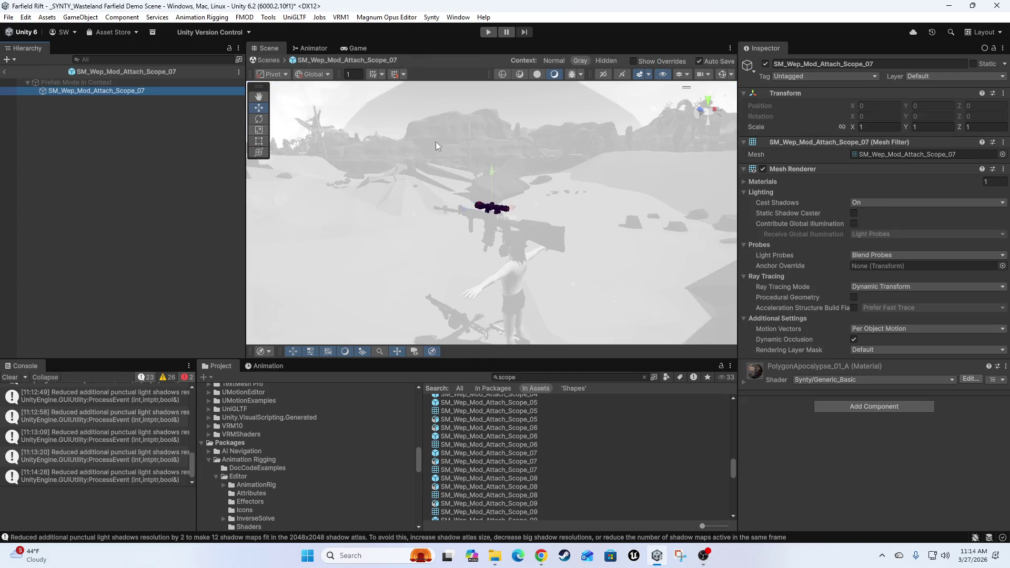
pyautogui.scroll(6, 446, 203)
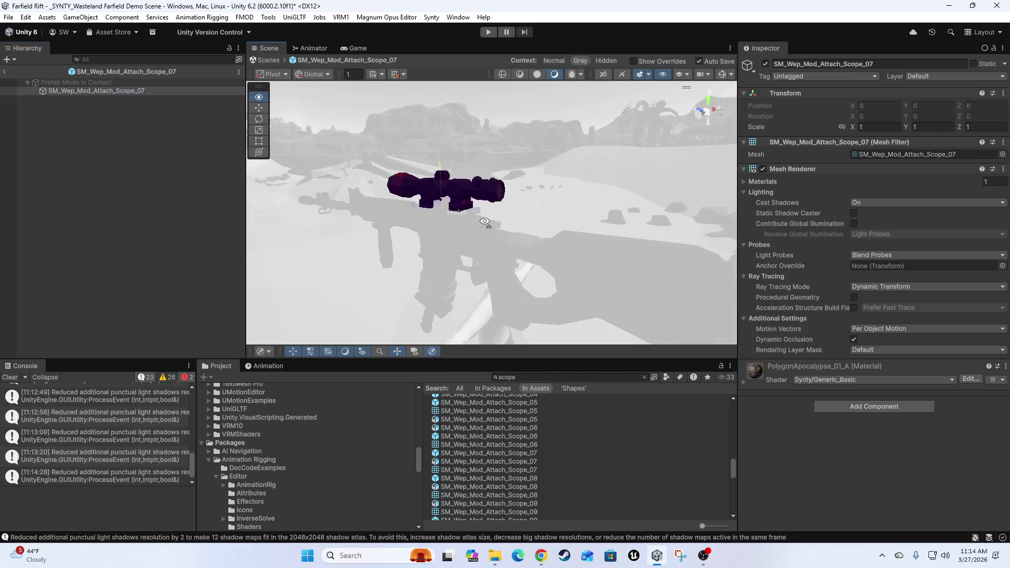
pyautogui.moveTo(325, 237)
pyautogui.mouseDown()
pyautogui.moveTo(437, 220)
pyautogui.moveTo(535, 225)
pyautogui.mouseUp()
pyautogui.scroll(5, 535, 229)
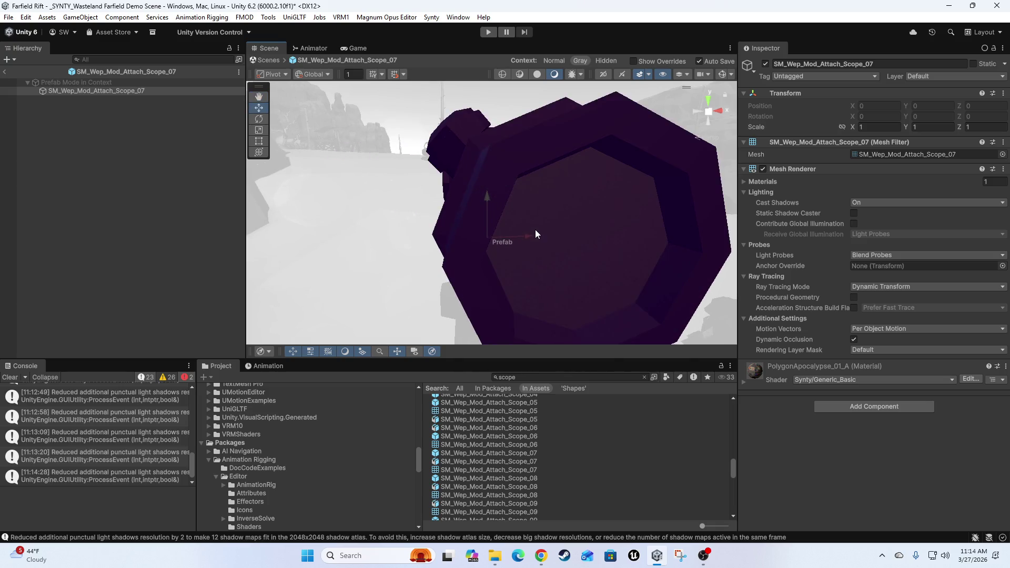
pyautogui.press('w')
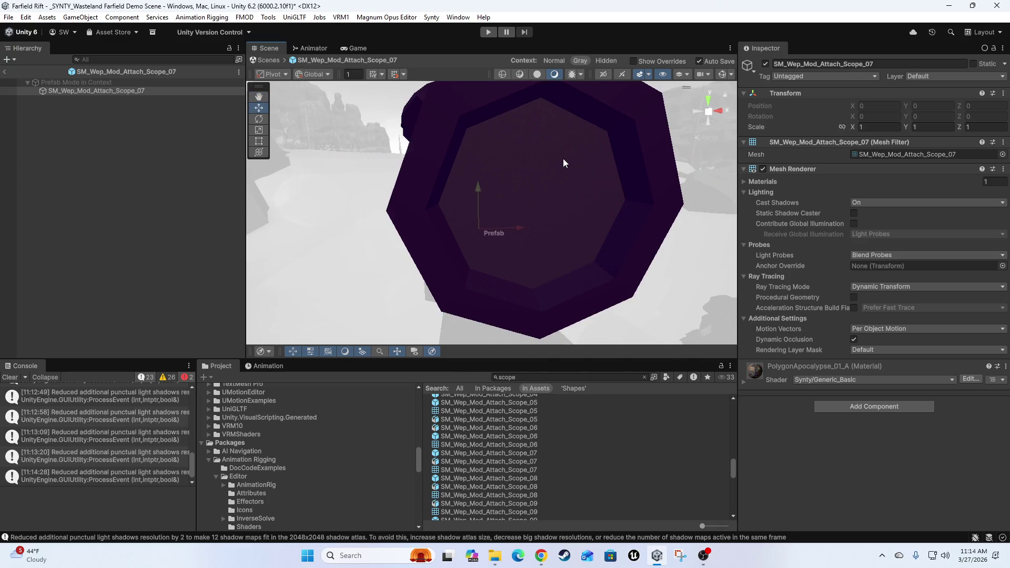
pyautogui.scroll(-5, 563, 159)
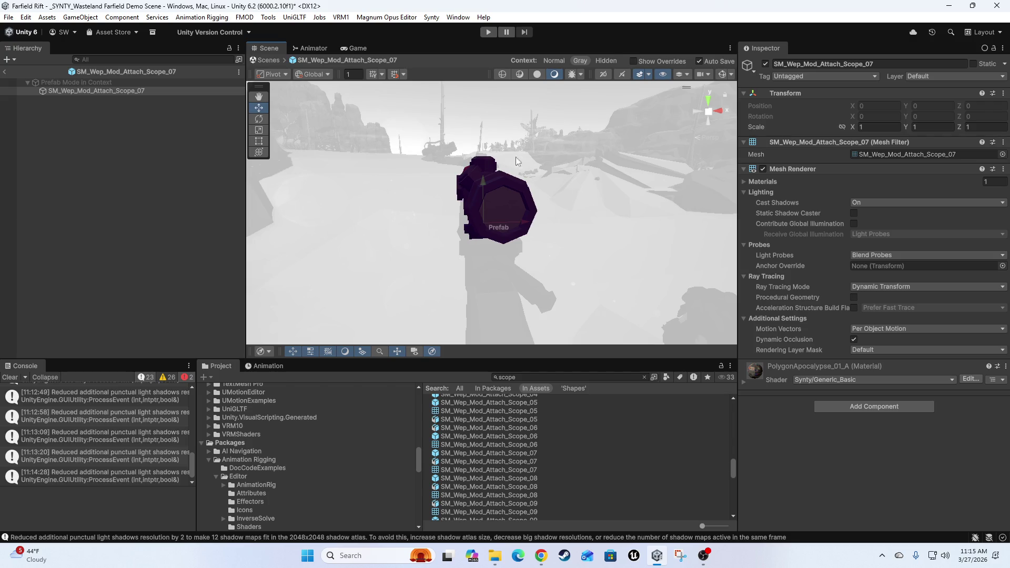
pyautogui.moveTo(527, 234)
pyautogui.mouseDown()
pyautogui.moveTo(495, 229)
pyautogui.moveTo(523, 216)
pyautogui.moveTo(589, 236)
pyautogui.moveTo(519, 257)
pyautogui.moveTo(459, 185)
pyautogui.mouseUp()
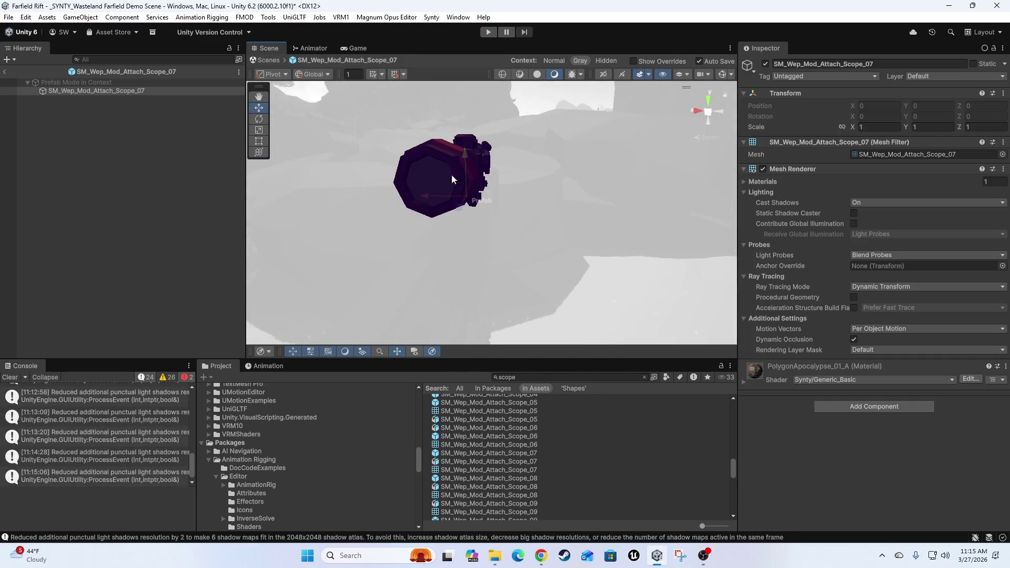
pyautogui.moveTo(595, 169)
pyautogui.mouseDown()
pyautogui.moveTo(512, 207)
pyautogui.moveTo(363, 209)
pyautogui.moveTo(486, 237)
pyautogui.moveTo(520, 207)
pyautogui.mouseUp()
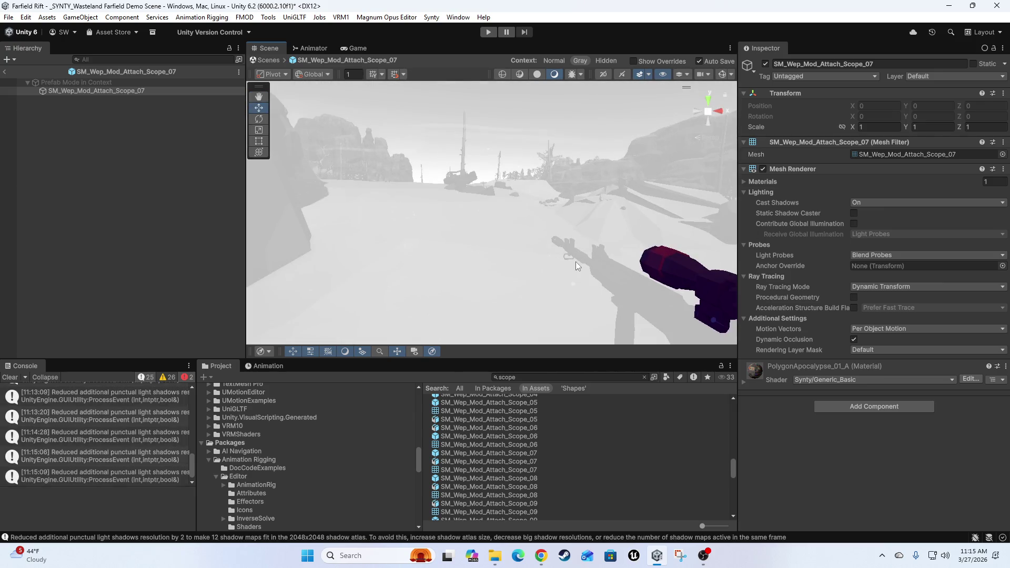
pyautogui.click(6, 73)
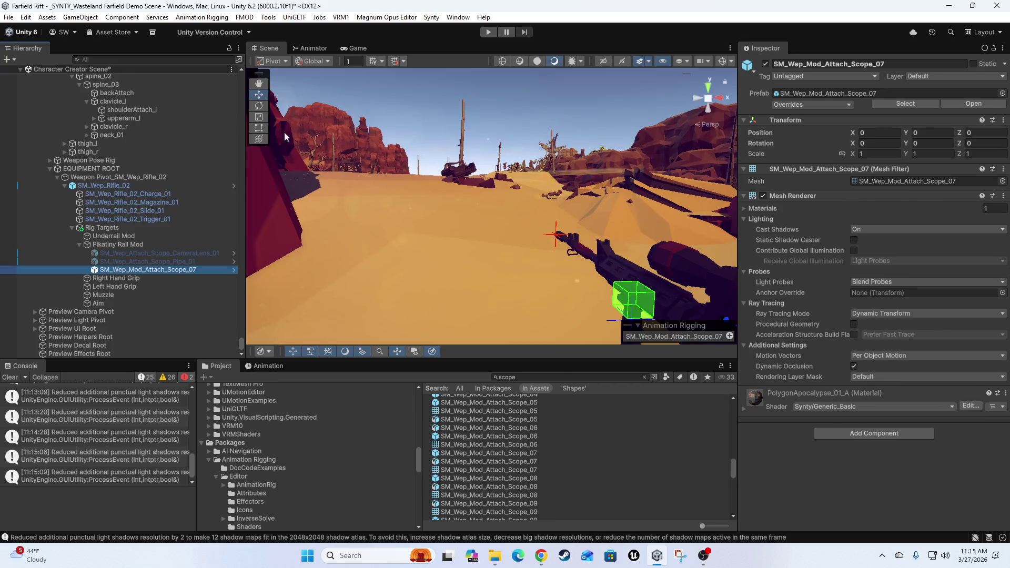
pyautogui.moveTo(531, 180)
pyautogui.mouseDown()
pyautogui.moveTo(592, 210)
pyautogui.moveTo(549, 150)
pyautogui.moveTo(537, 200)
pyautogui.moveTo(489, 215)
pyautogui.moveTo(465, 195)
pyautogui.mouseUp()
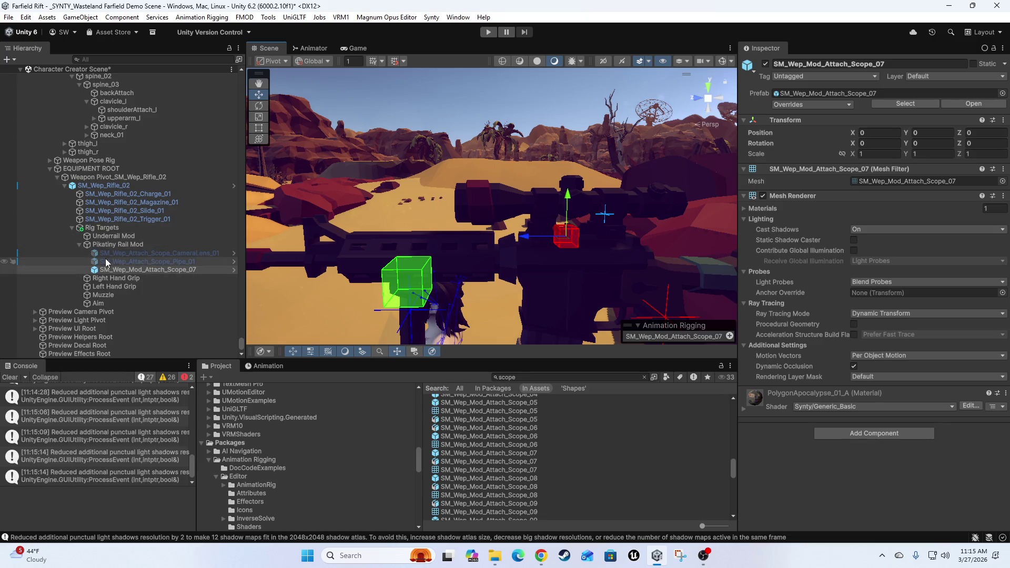
pyautogui.moveTo(354, 230); pyautogui.dragTo(475, 194)
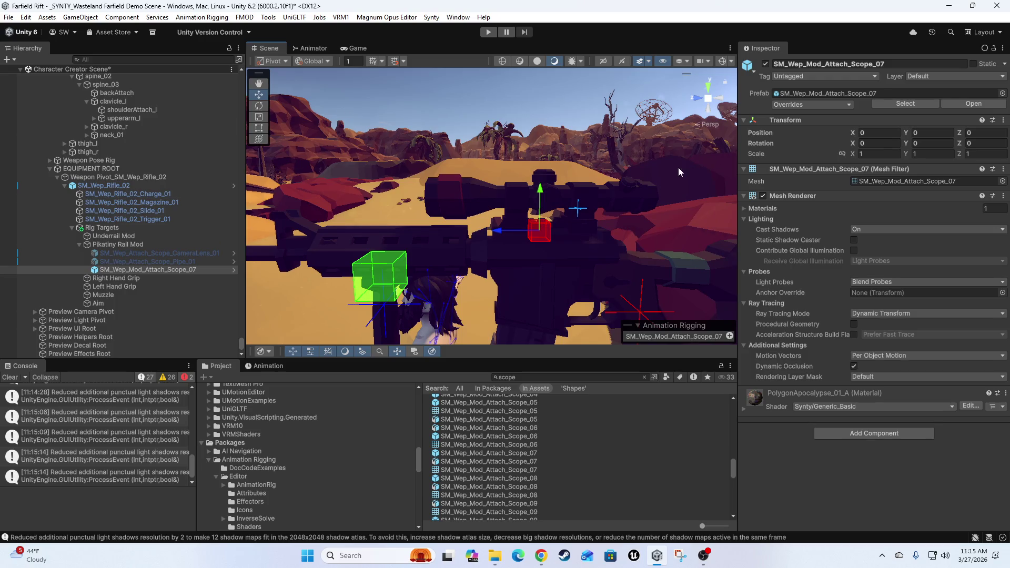
pyautogui.scroll(-3, 602, 207)
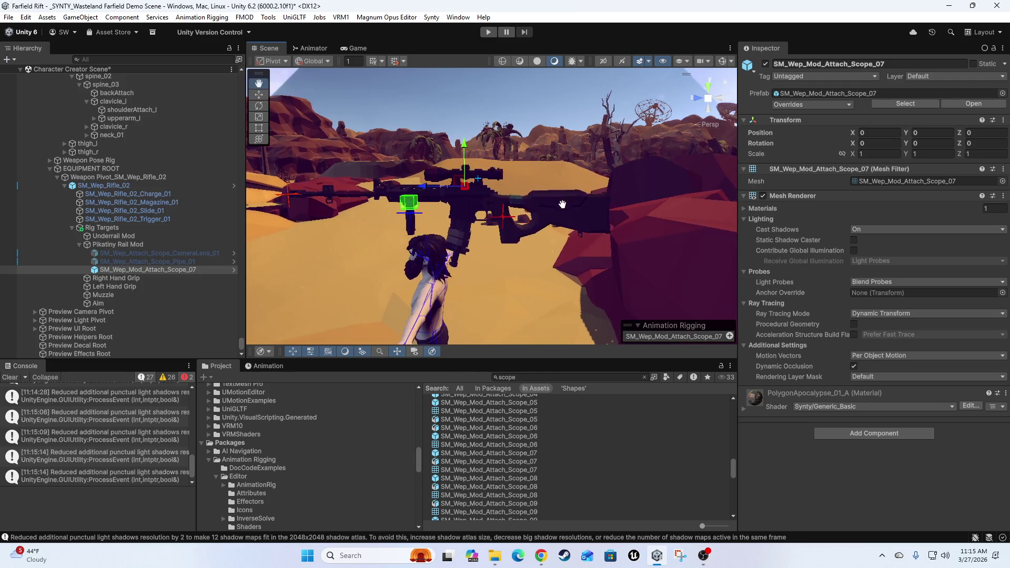
pyautogui.moveTo(591, 228)
pyautogui.mouseDown()
pyautogui.moveTo(597, 254)
pyautogui.moveTo(613, 236)
pyautogui.moveTo(467, 246)
pyautogui.moveTo(515, 266)
pyautogui.moveTo(480, 310)
pyautogui.moveTo(495, 263)
pyautogui.moveTo(510, 275)
pyautogui.mouseUp()
pyautogui.scroll(-5, 513, 273)
pyautogui.scroll(6, 513, 266)
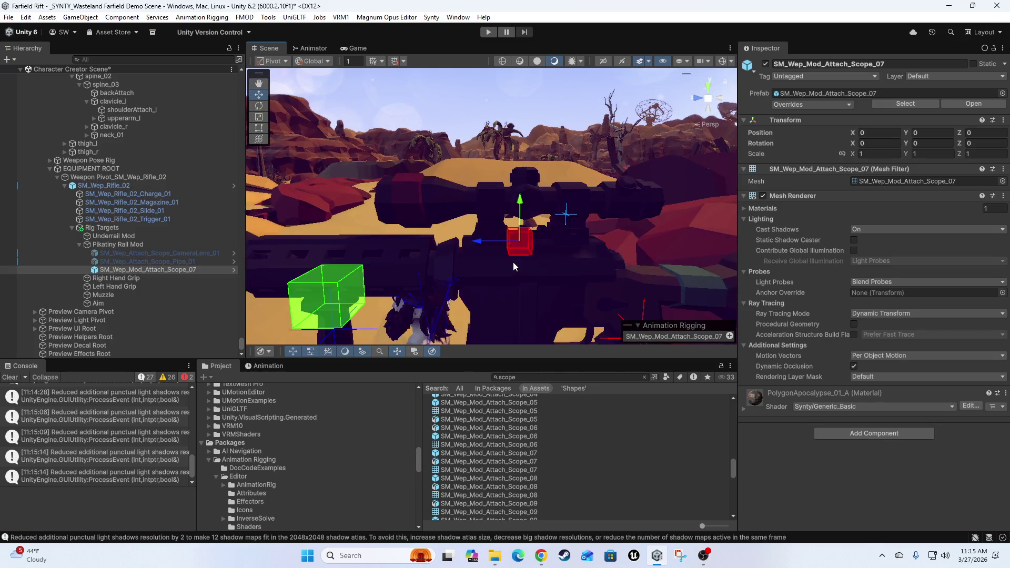
pyautogui.scroll(-2, 513, 263)
pyautogui.scroll(-3, 510, 256)
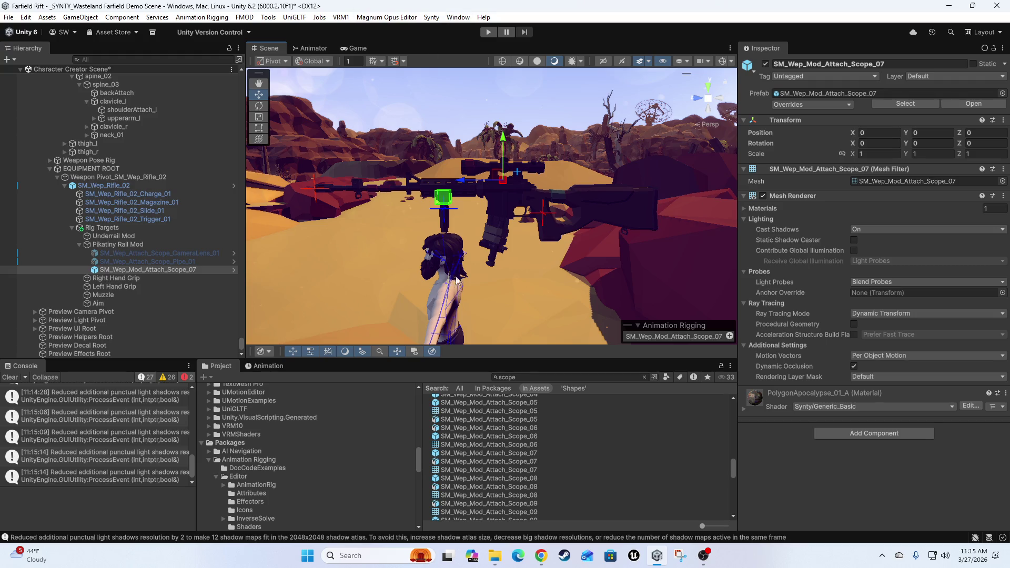
pyautogui.moveTo(367, 204)
pyautogui.mouseDown()
pyautogui.moveTo(656, 201)
pyautogui.moveTo(576, 263)
pyautogui.moveTo(516, 272)
pyautogui.moveTo(496, 261)
pyautogui.moveTo(555, 254)
pyautogui.moveTo(595, 224)
pyautogui.mouseUp()
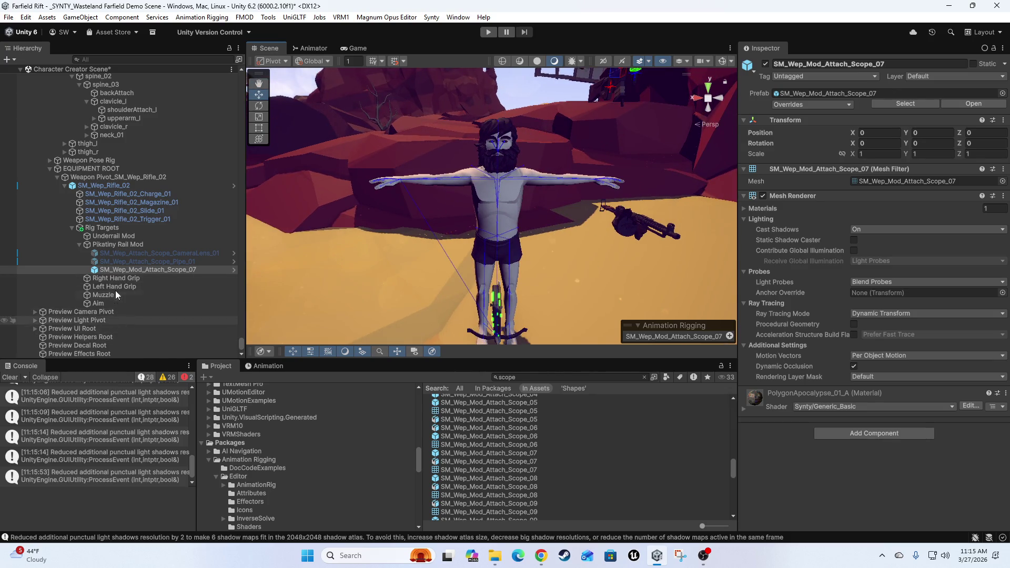
# Select TEST MODEL to show its Animator, Bone Renderer and Rig Builder components
pyautogui.scroll(5, 105, 261)
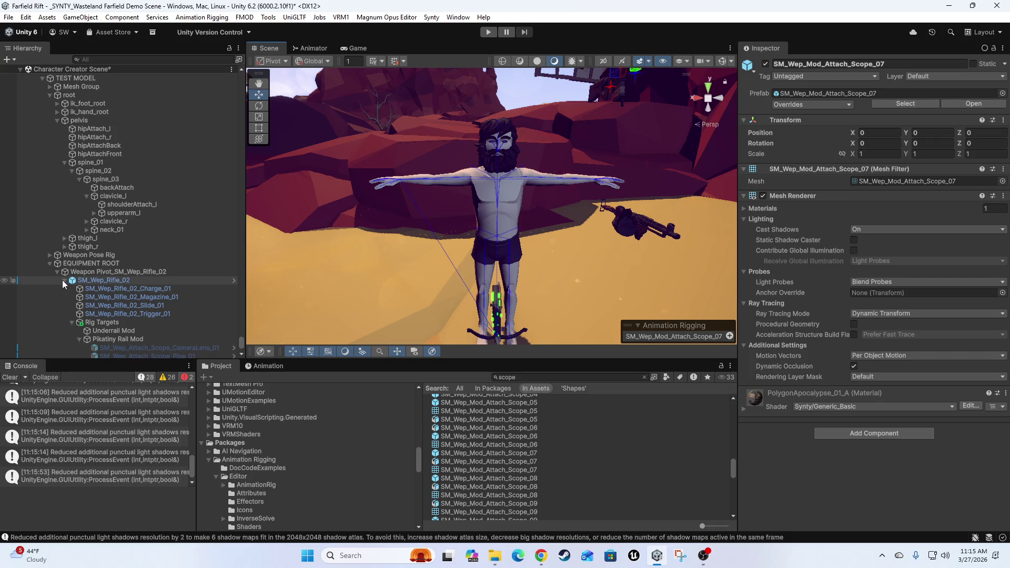
pyautogui.scroll(1, 68, 287)
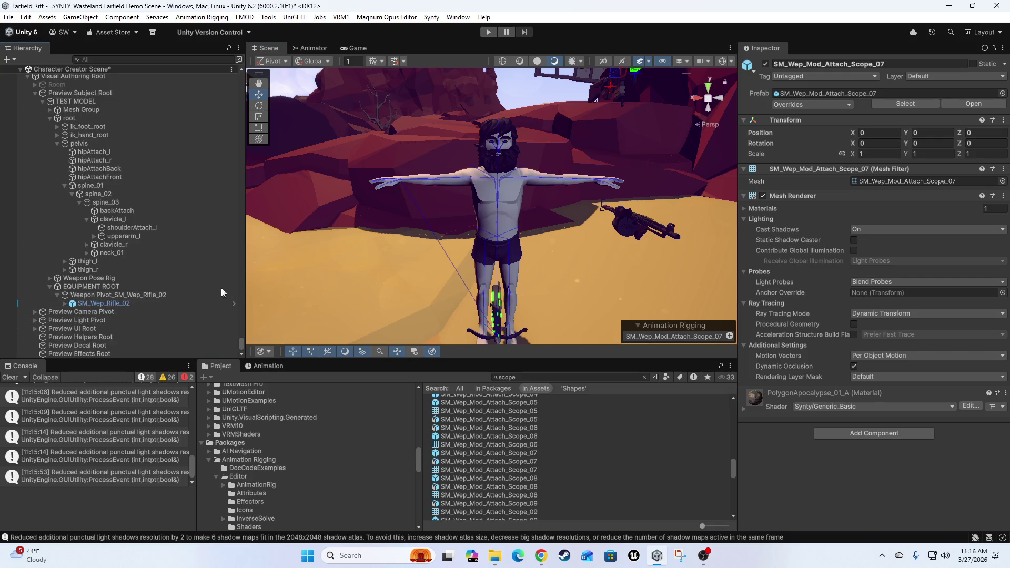
pyautogui.scroll(4, 130, 309)
pyautogui.scroll(-1, 105, 205)
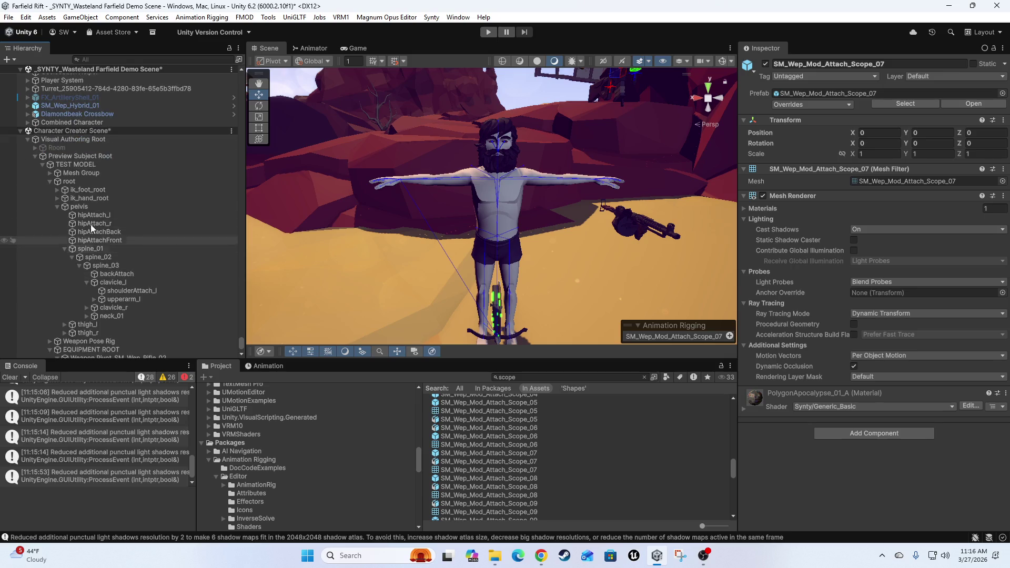
pyautogui.click(79, 182)
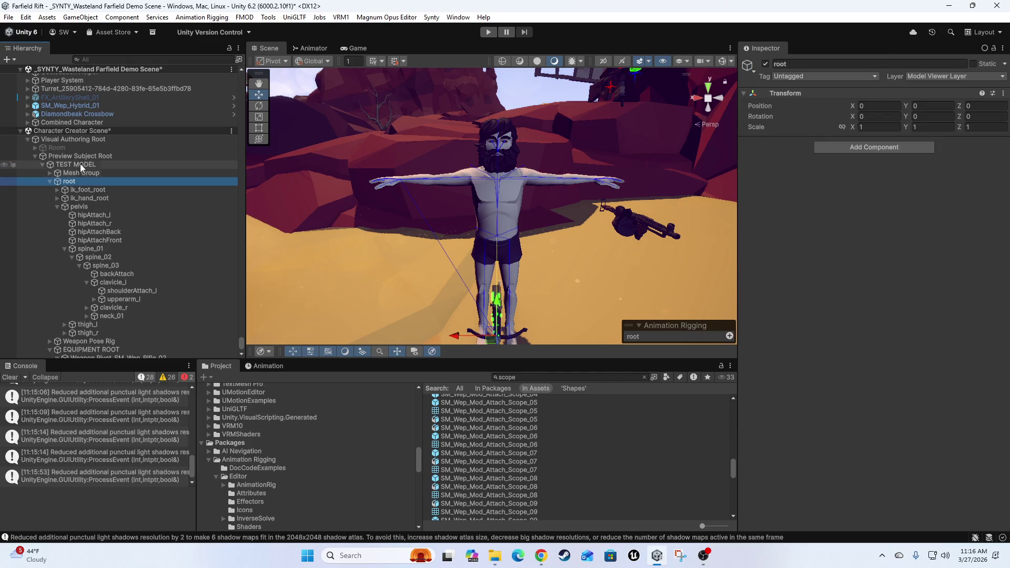
pyautogui.click(79, 156)
pyautogui.click(84, 164)
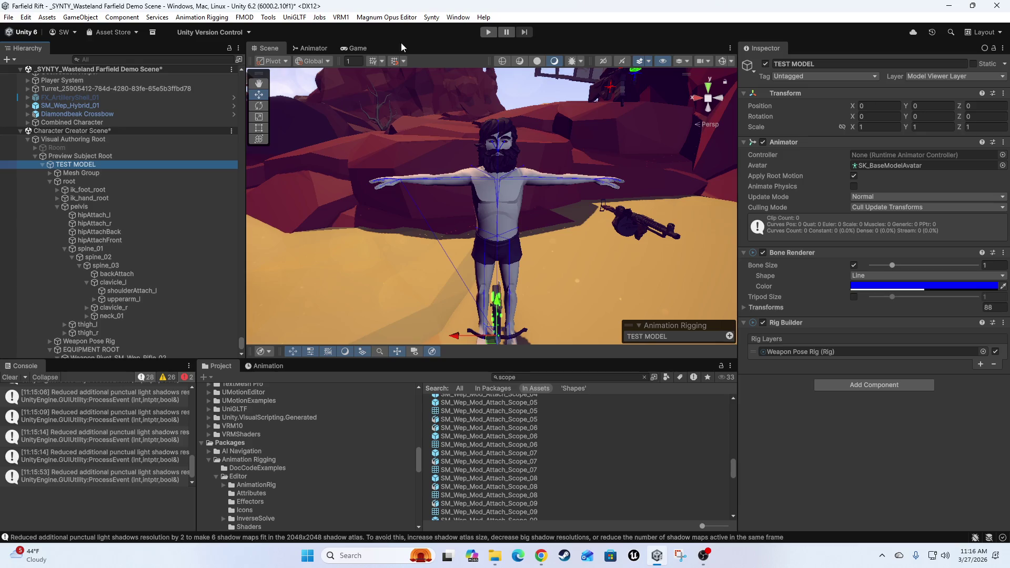
pyautogui.click(722, 62)
pyautogui.moveTo(595, 119); pyautogui.dragTo(475, 159)
pyautogui.click(431, 16)
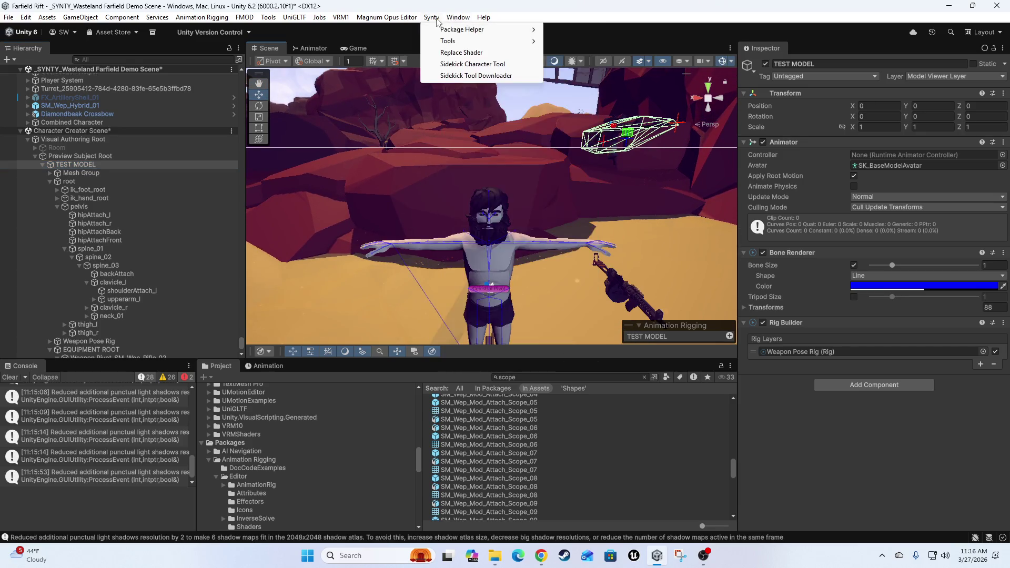
# Open the BzSoft Ragdoll Helper and create a ragdoll with Total Weight 60
pyautogui.moveTo(458, 16)
pyautogui.moveTo(541, 87)
pyautogui.click(635, 84)
pyautogui.click(714, 241)
pyautogui.scroll(3, 567, 188)
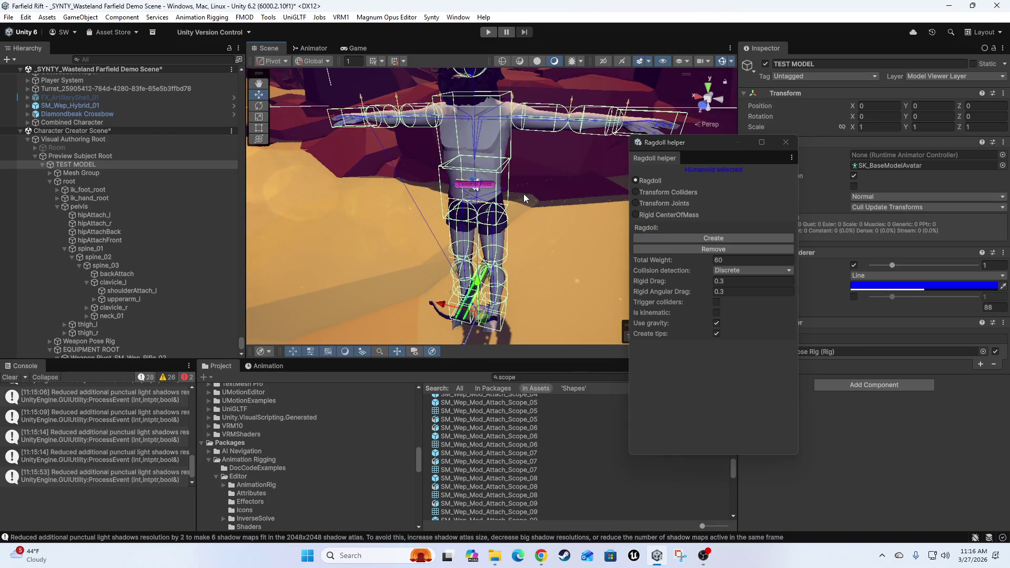
pyautogui.scroll(-2, 526, 205)
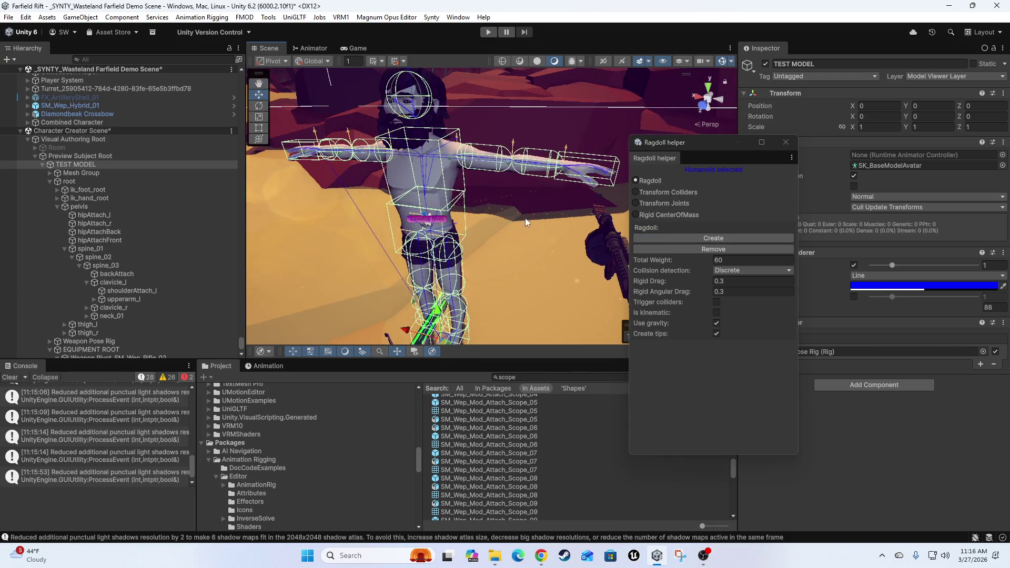
pyautogui.moveTo(684, 143); pyautogui.dragTo(673, 146)
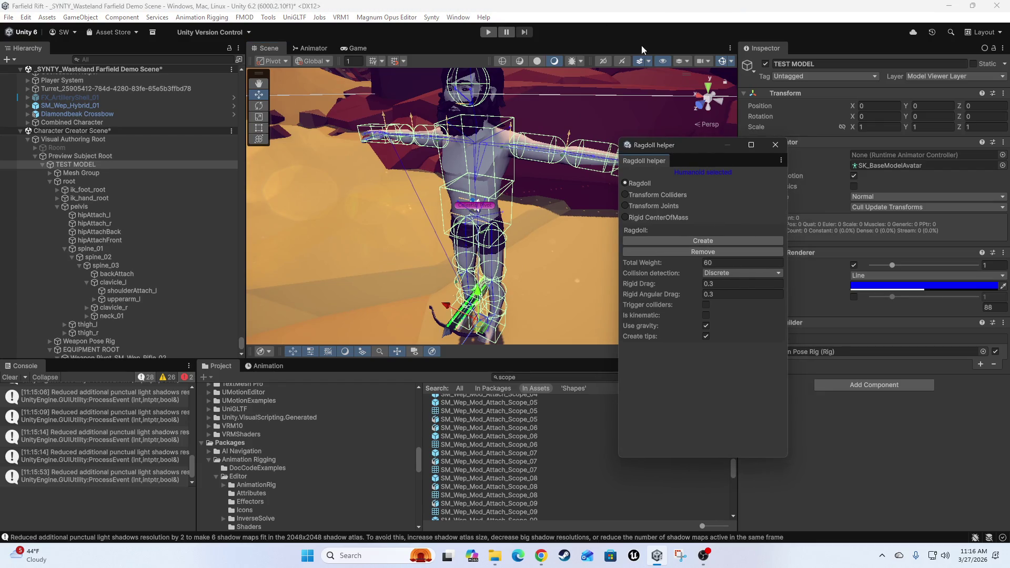
# Bring the Ragdoll helper window back, move it aside and frame the character
pyautogui.click(460, 17)
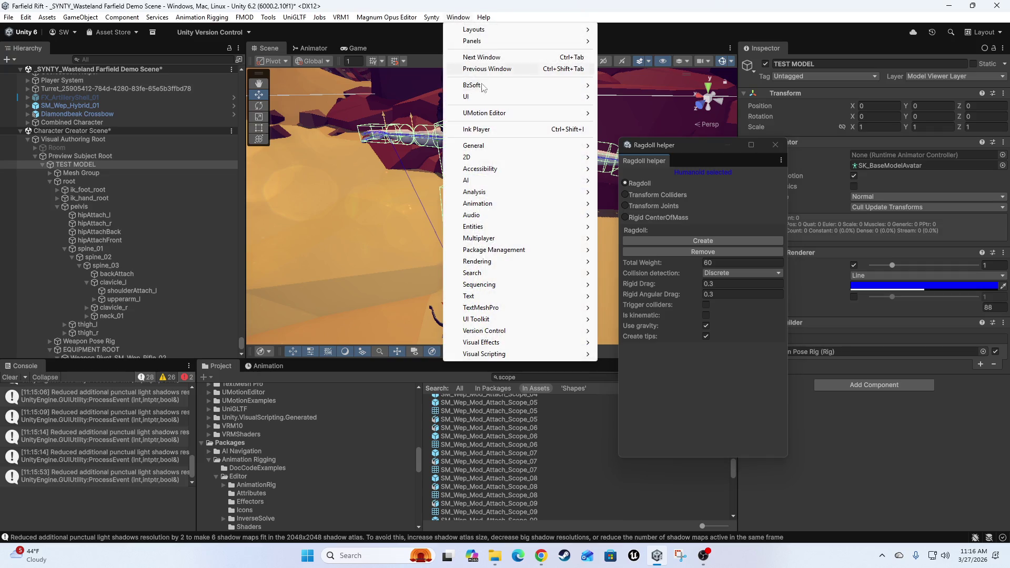
pyautogui.moveTo(480, 91)
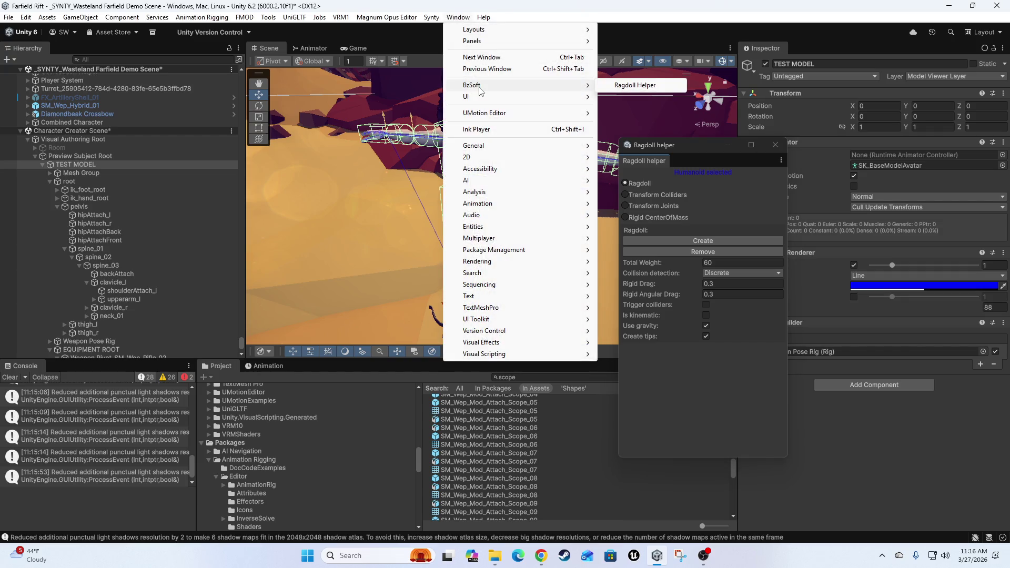
pyautogui.click(687, 156)
pyautogui.moveTo(668, 151)
pyautogui.mouseDown()
pyautogui.moveTo(754, 173)
pyautogui.moveTo(754, 184)
pyautogui.mouseUp()
pyautogui.moveTo(567, 190)
pyautogui.mouseDown()
pyautogui.moveTo(492, 245)
pyautogui.moveTo(537, 216)
pyautogui.mouseUp()
pyautogui.press('f')
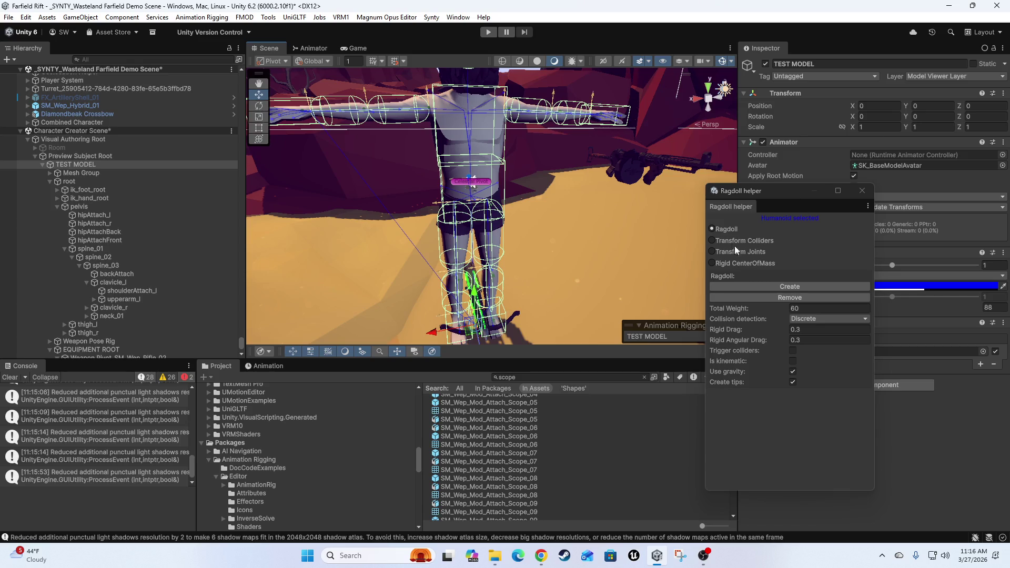
# Inspect the collider-wrapped character and close the Ragdoll helper window
pyautogui.moveTo(434, 188)
pyautogui.mouseDown()
pyautogui.moveTo(584, 235)
pyautogui.moveTo(511, 237)
pyautogui.moveTo(542, 205)
pyautogui.moveTo(604, 190)
pyautogui.moveTo(557, 183)
pyautogui.moveTo(640, 159)
pyautogui.mouseUp()
pyautogui.moveTo(517, 172)
pyautogui.mouseDown()
pyautogui.moveTo(550, 231)
pyautogui.moveTo(493, 183)
pyautogui.moveTo(506, 222)
pyautogui.mouseUp()
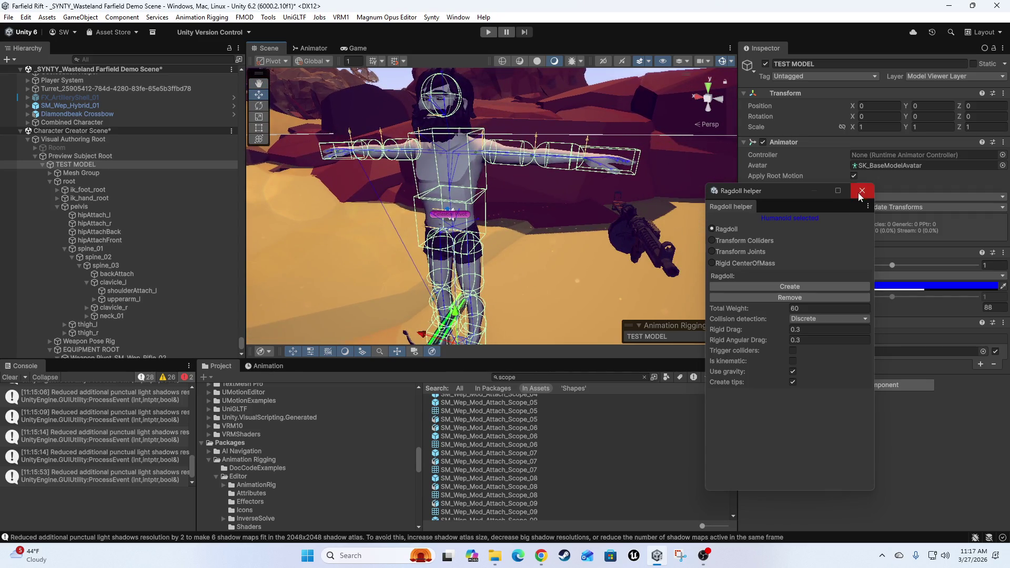
pyautogui.click(860, 194)
pyautogui.moveTo(517, 185)
pyautogui.mouseDown()
pyautogui.moveTo(558, 181)
pyautogui.moveTo(568, 226)
pyautogui.moveTo(526, 193)
pyautogui.mouseUp()
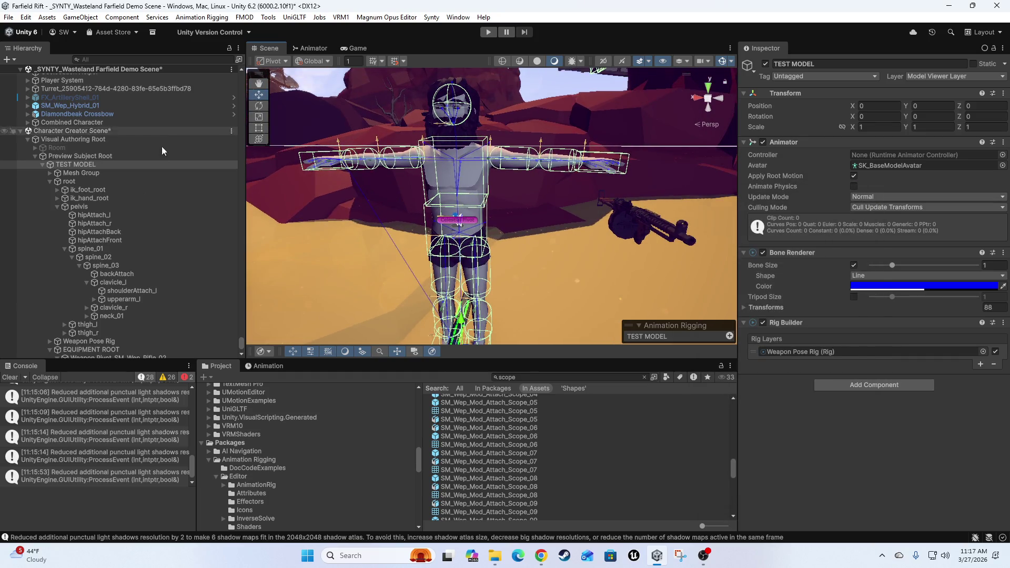
pyautogui.moveTo(241, 338); pyautogui.dragTo(241, 157)
pyautogui.scroll(10, 87, 157)
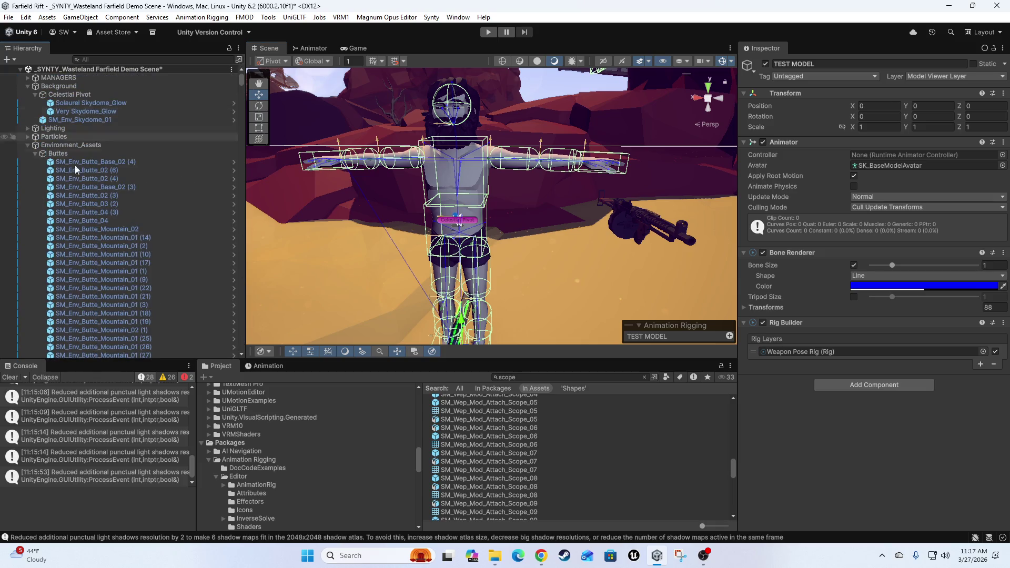
# Collapse Environment_Assets, select MANAGERS and open GameManager.cs in Visual Studio
pyautogui.click(27, 145)
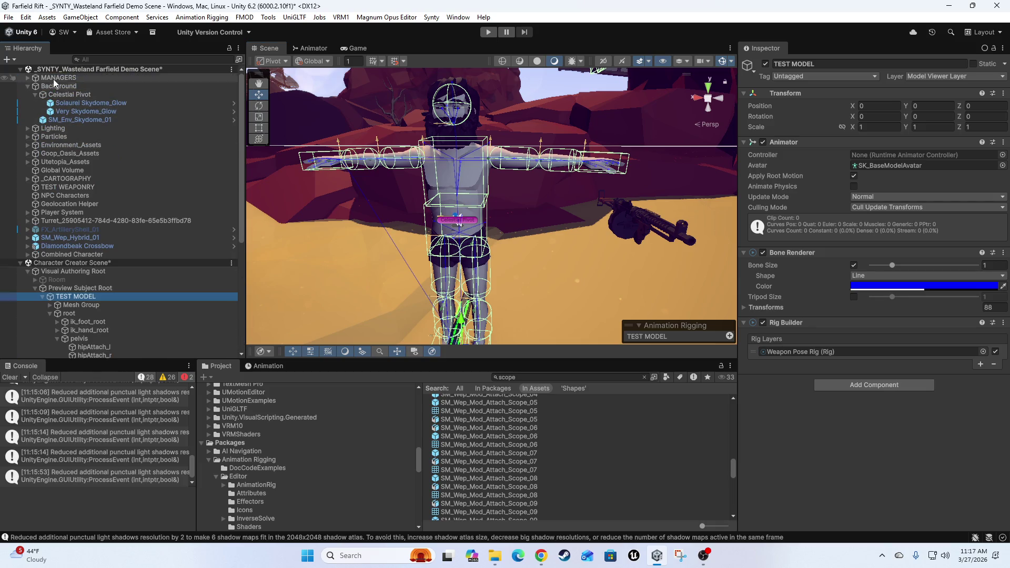
pyautogui.click(28, 78)
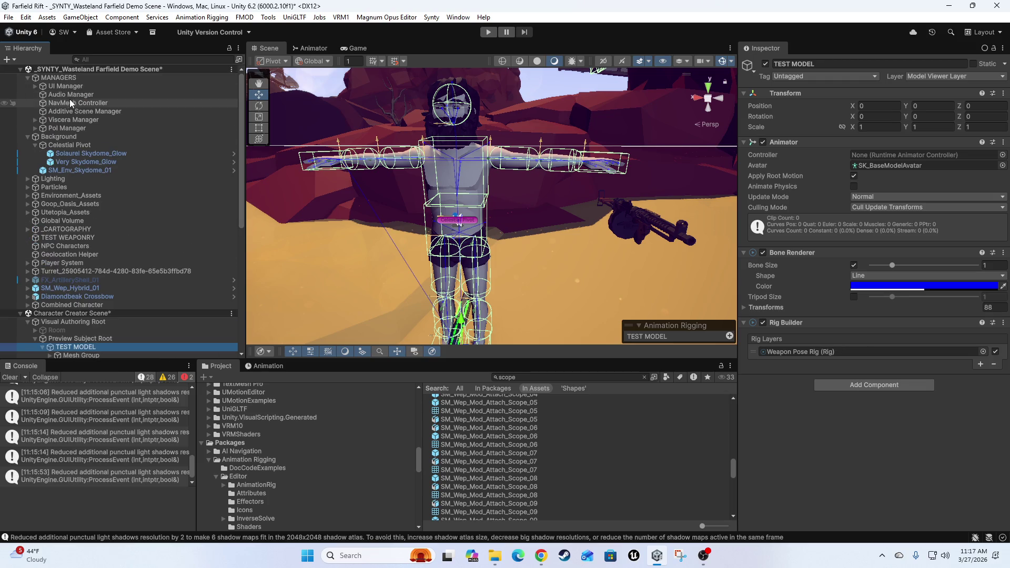
pyautogui.click(58, 78)
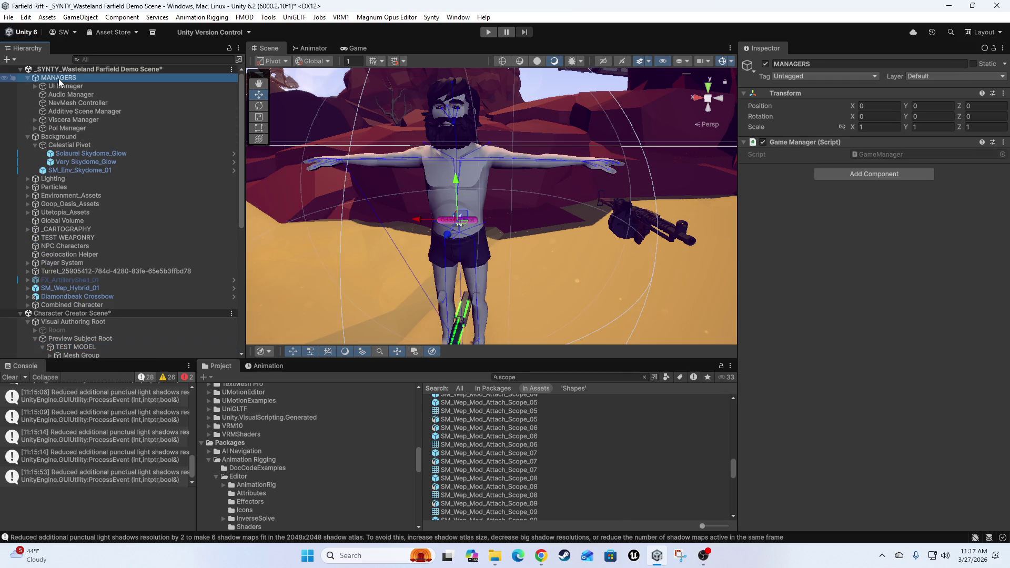
pyautogui.click(881, 154)
pyautogui.doubleClick(896, 156)
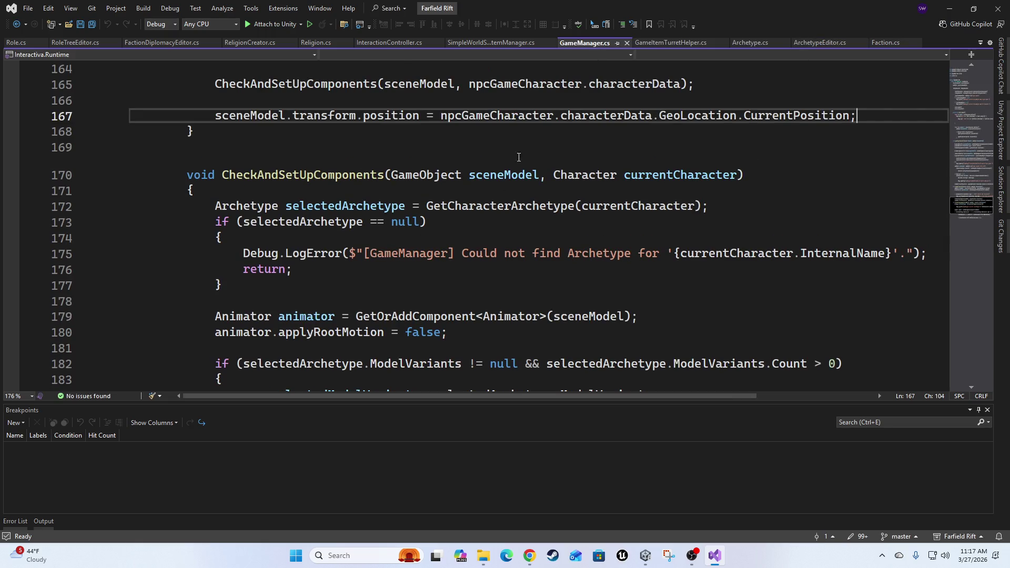
# Scroll through the GameManager.cs code in Visual Studio
pyautogui.scroll(-13, 566, 206)
pyautogui.scroll(9, 542, 309)
pyautogui.scroll(14, 542, 309)
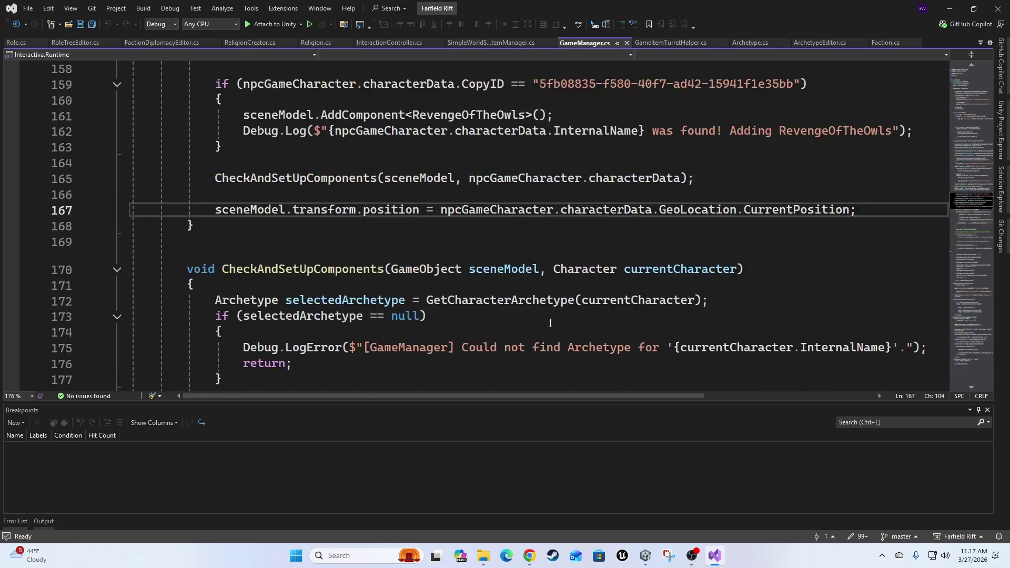
pyautogui.scroll(-4, 535, 320)
pyautogui.scroll(-3, 536, 320)
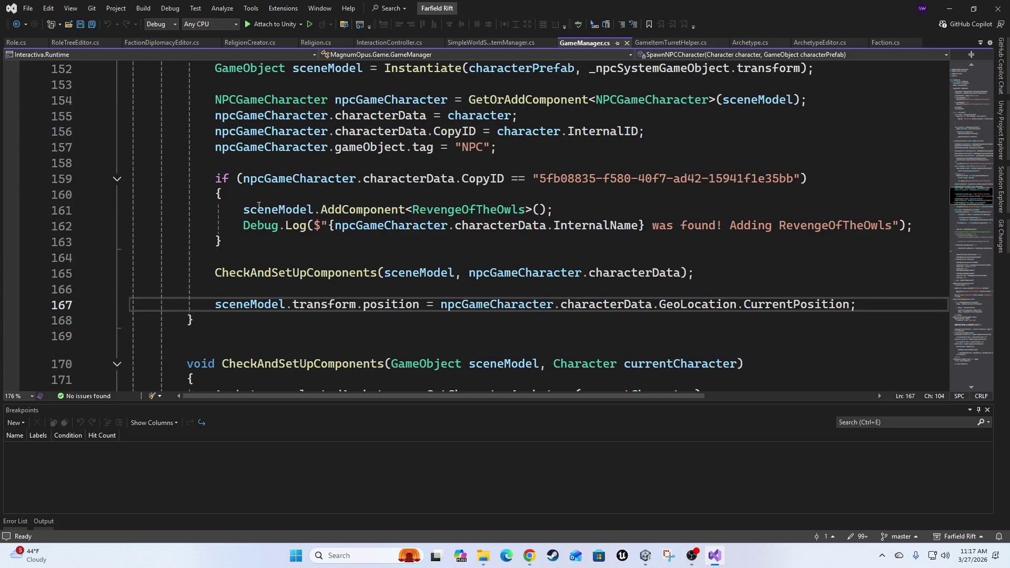
pyautogui.scroll(20, 506, 269)
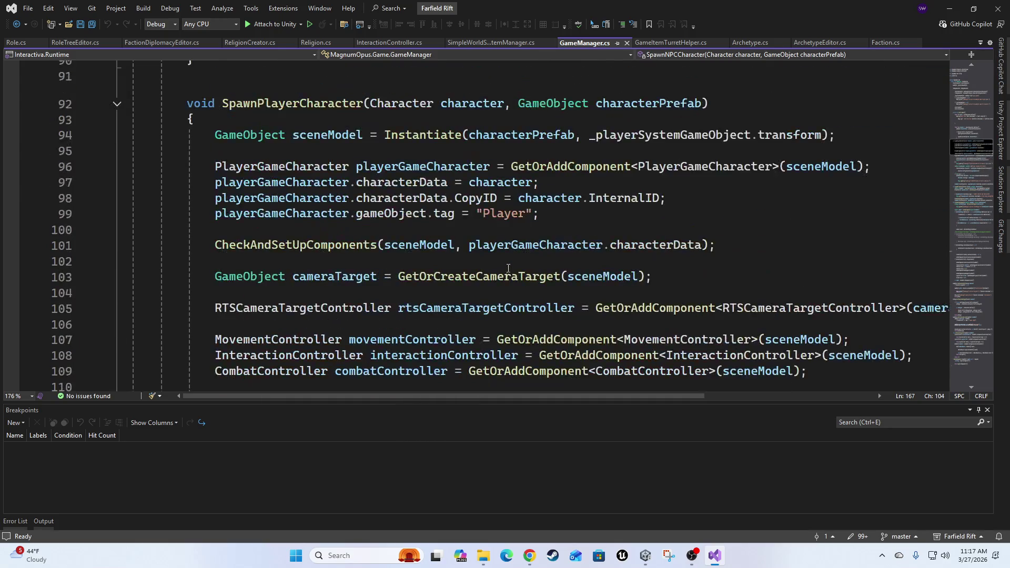
pyautogui.scroll(5, 506, 270)
pyautogui.scroll(6, 706, 132)
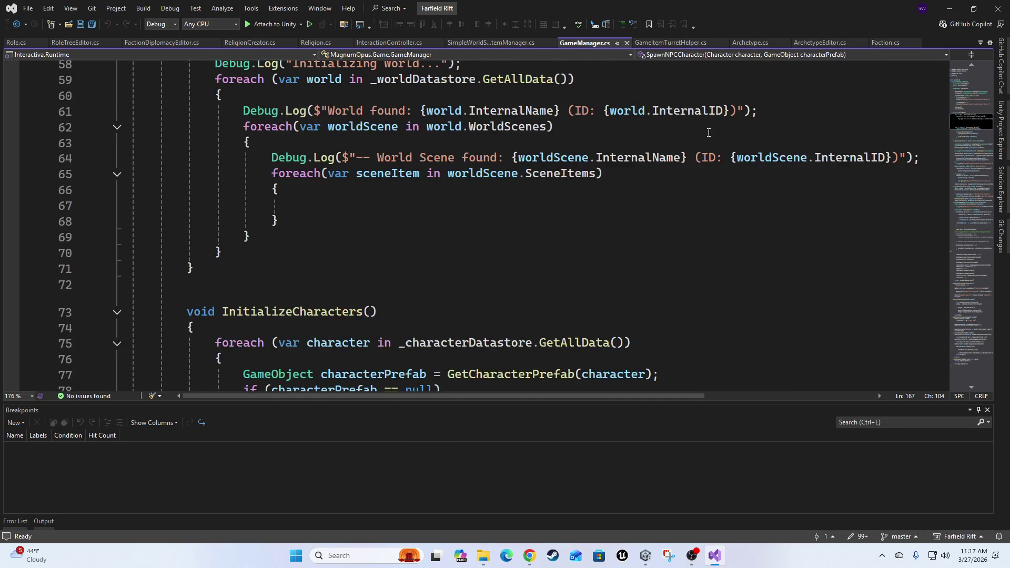
pyautogui.scroll(10, 697, 157)
pyautogui.scroll(9, 602, 250)
pyautogui.scroll(-10, 468, 293)
pyautogui.scroll(-20, 506, 277)
pyautogui.scroll(-9, 427, 285)
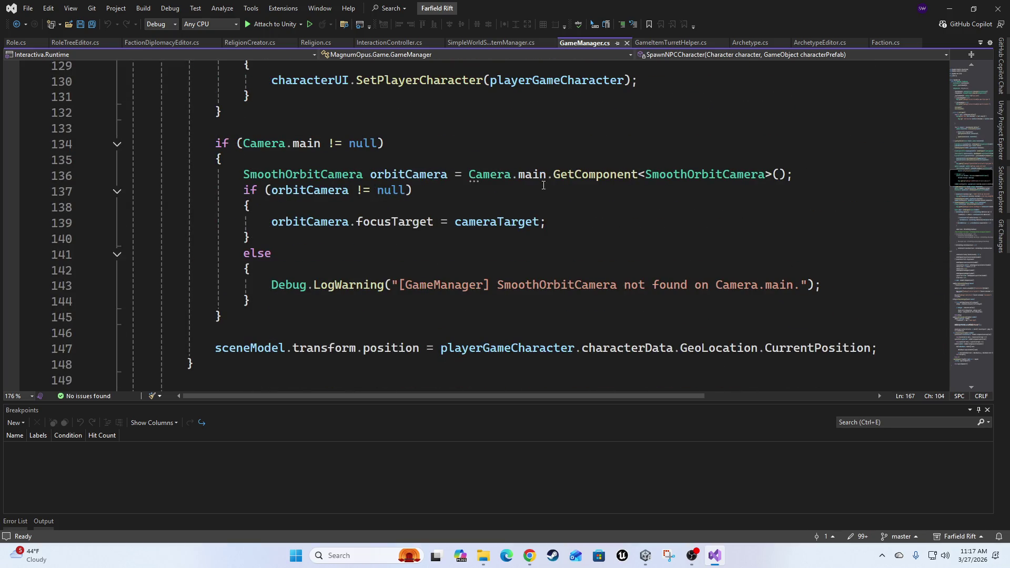
pyautogui.scroll(-19, 398, 203)
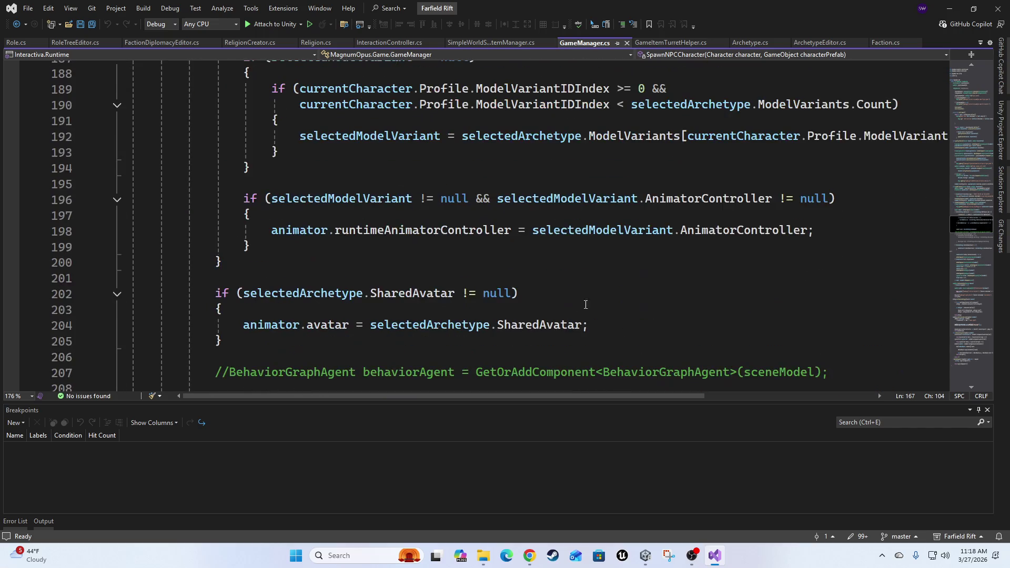
pyautogui.scroll(-5, 581, 306)
pyautogui.scroll(-15, 648, 219)
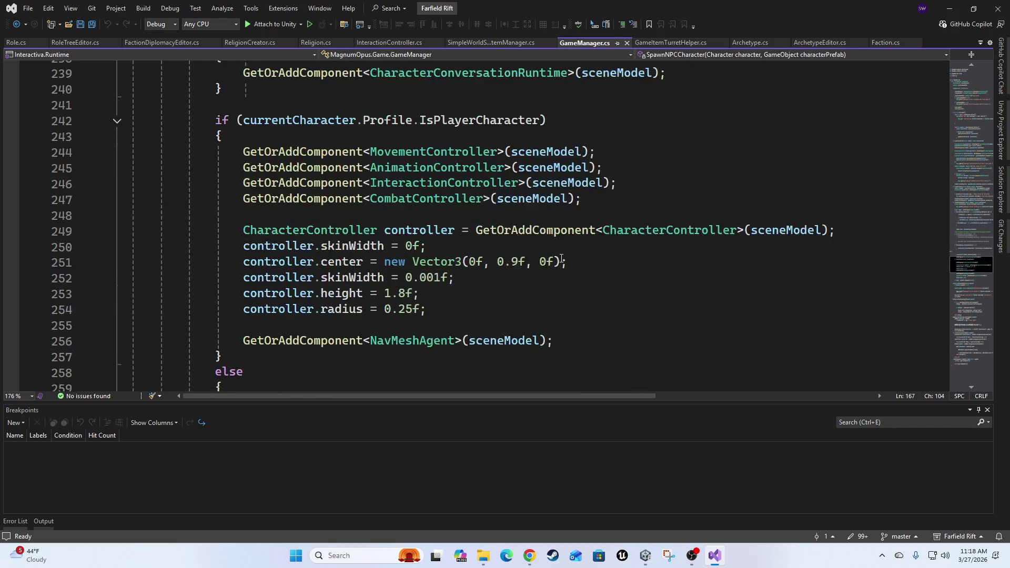
# Look over the fields in GameItemTurretHelper.cs, then return to Unity
pyautogui.click(681, 41)
pyautogui.scroll(-9, 559, 233)
pyautogui.scroll(-20, 559, 234)
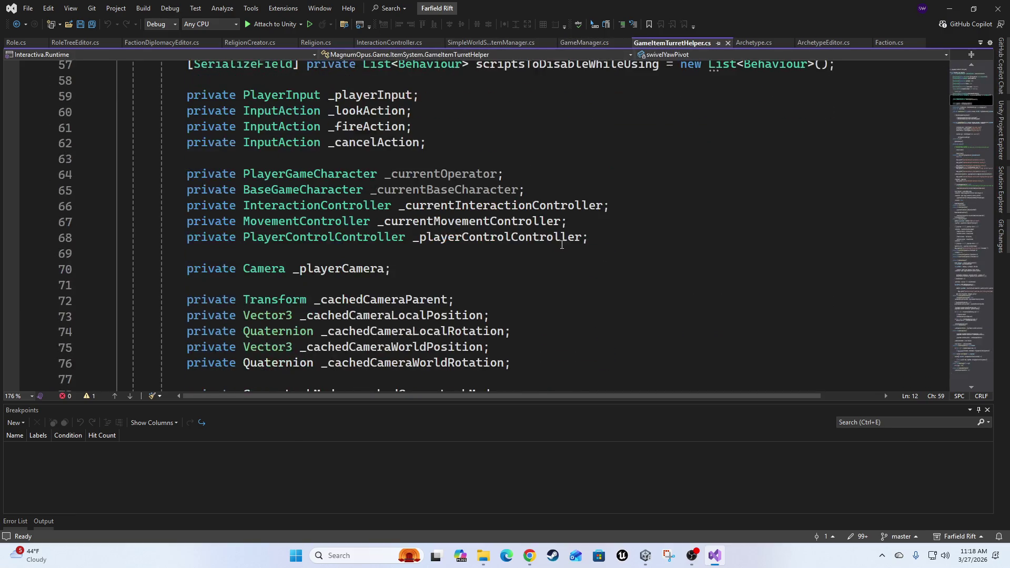
pyautogui.scroll(13, 591, 283)
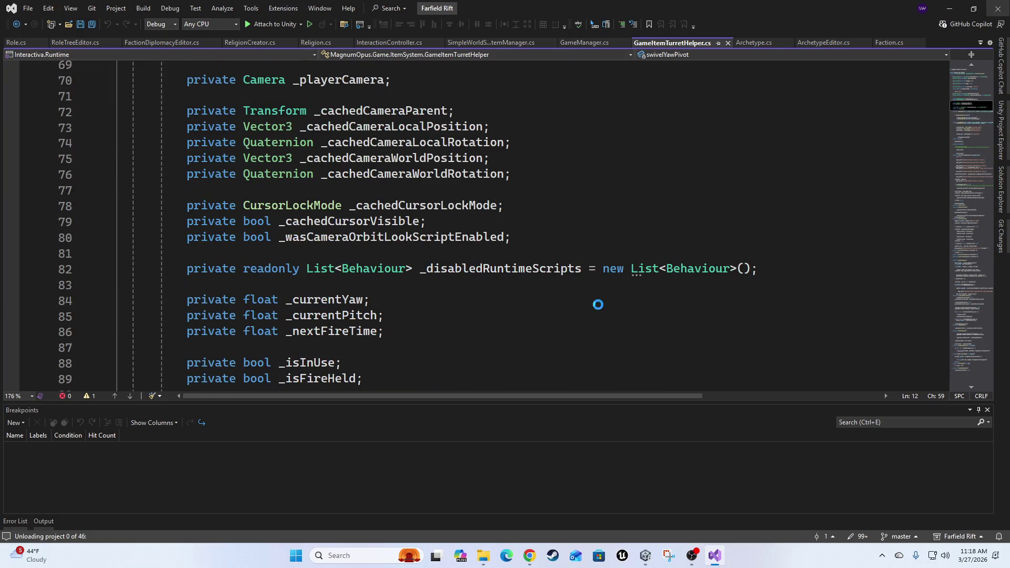
pyautogui.hotkey('alt', 'Tab')
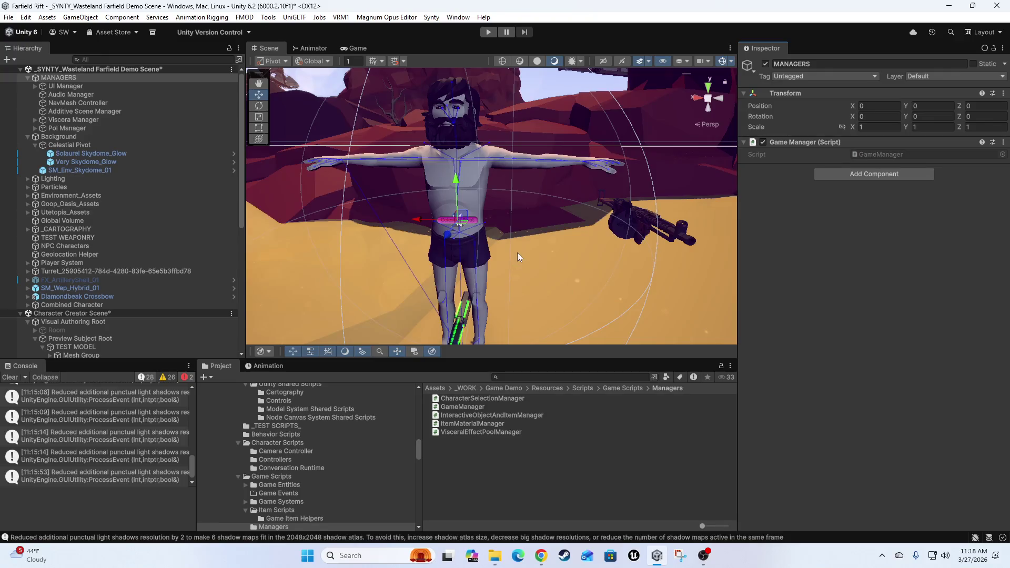
# Reframe the view around the character and select the rock object
pyautogui.moveTo(434, 324)
pyautogui.mouseDown()
pyautogui.moveTo(533, 311)
pyautogui.moveTo(400, 303)
pyautogui.moveTo(566, 280)
pyautogui.moveTo(507, 261)
pyautogui.moveTo(479, 301)
pyautogui.mouseUp()
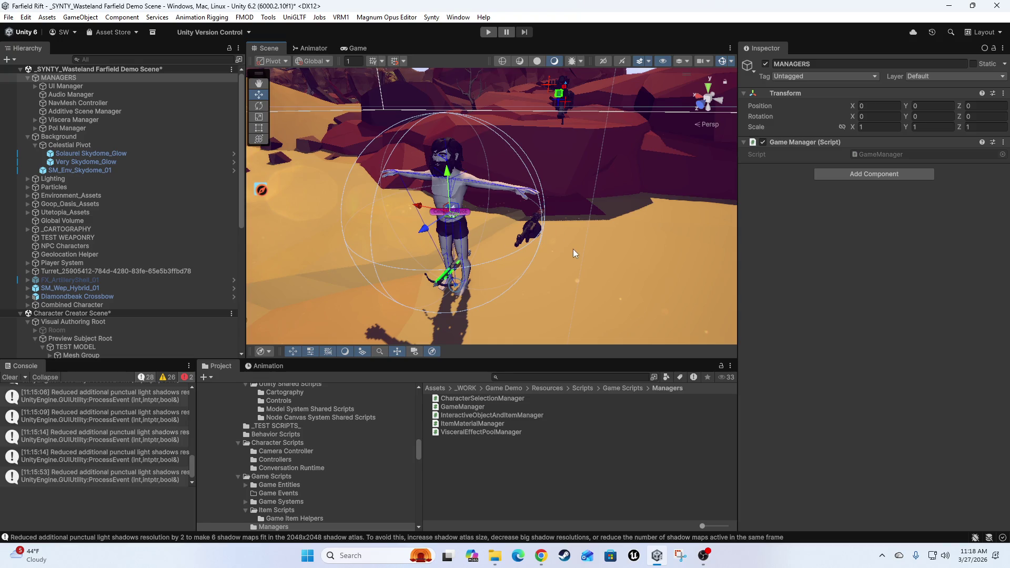
pyautogui.moveTo(460, 157)
pyautogui.mouseDown()
pyautogui.moveTo(441, 174)
pyautogui.moveTo(380, 184)
pyautogui.moveTo(452, 179)
pyautogui.moveTo(475, 205)
pyautogui.mouseUp()
pyautogui.scroll(10, 487, 216)
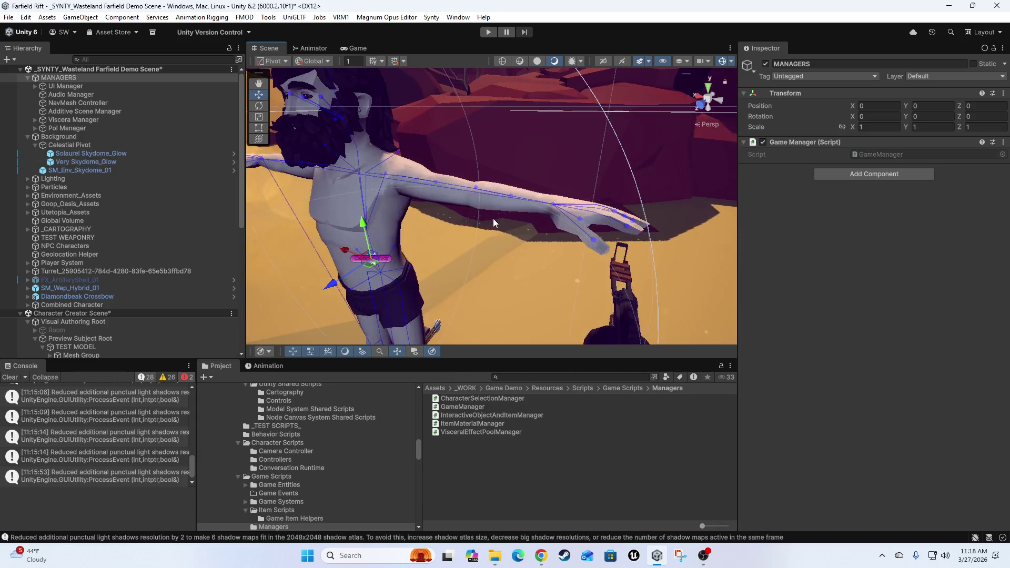
pyautogui.scroll(-10, 493, 219)
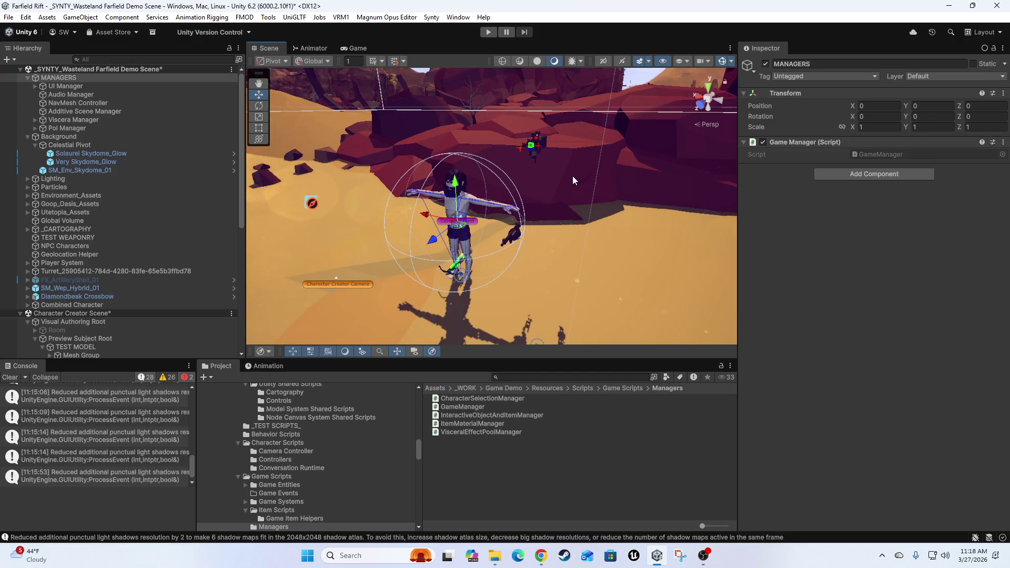
pyautogui.click(572, 176)
pyautogui.scroll(6, 510, 248)
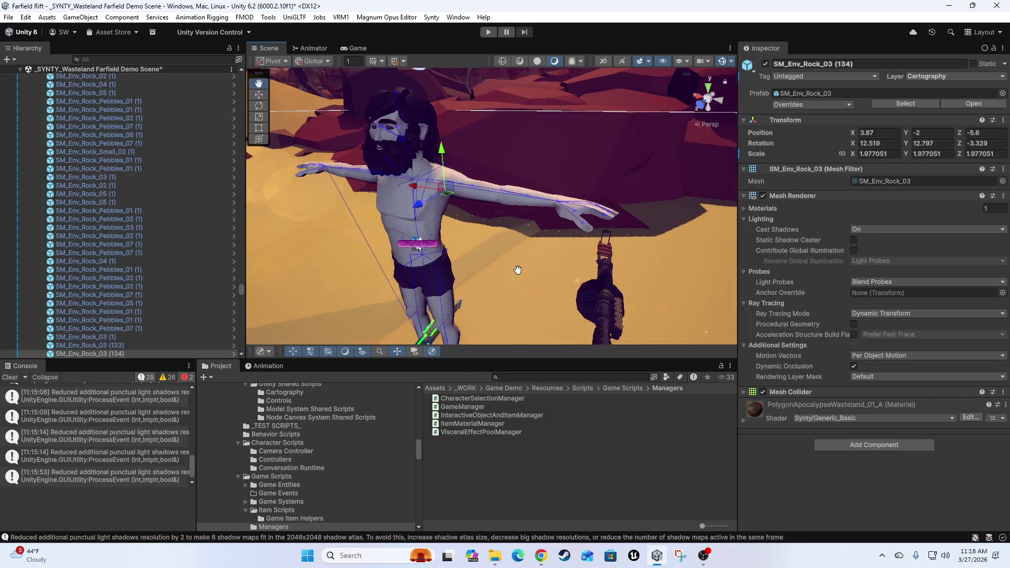
pyautogui.scroll(-2, 516, 268)
pyautogui.scroll(5, 115, 153)
pyautogui.moveTo(242, 291)
pyautogui.mouseDown()
pyautogui.moveTo(252, 178)
pyautogui.moveTo(242, 106)
pyautogui.mouseUp()
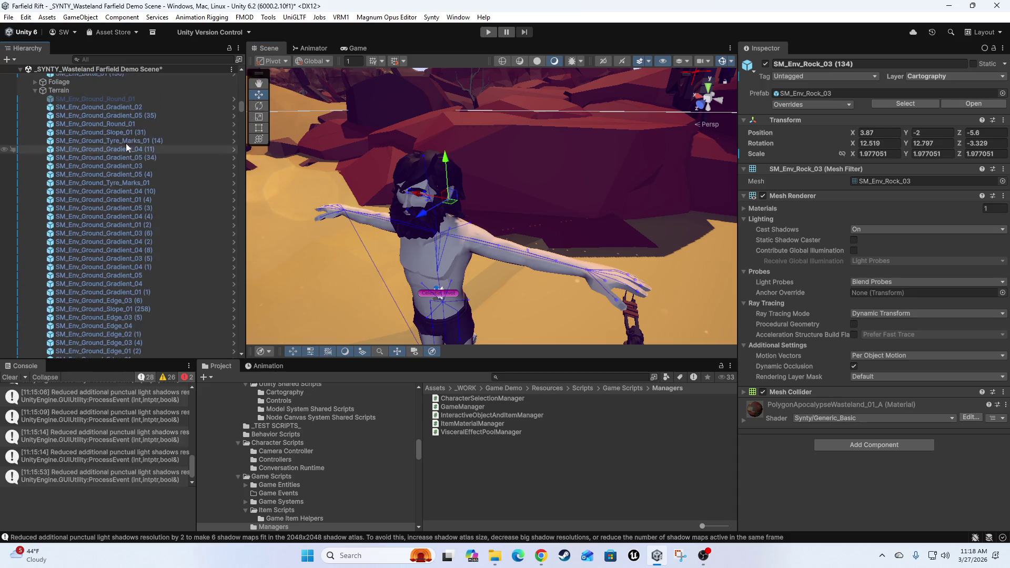
# Collapse the Terrain, Rocks, Buttes and Environment_Assets groups in the Hierarchy
pyautogui.click(35, 90)
pyautogui.scroll(1, 40, 158)
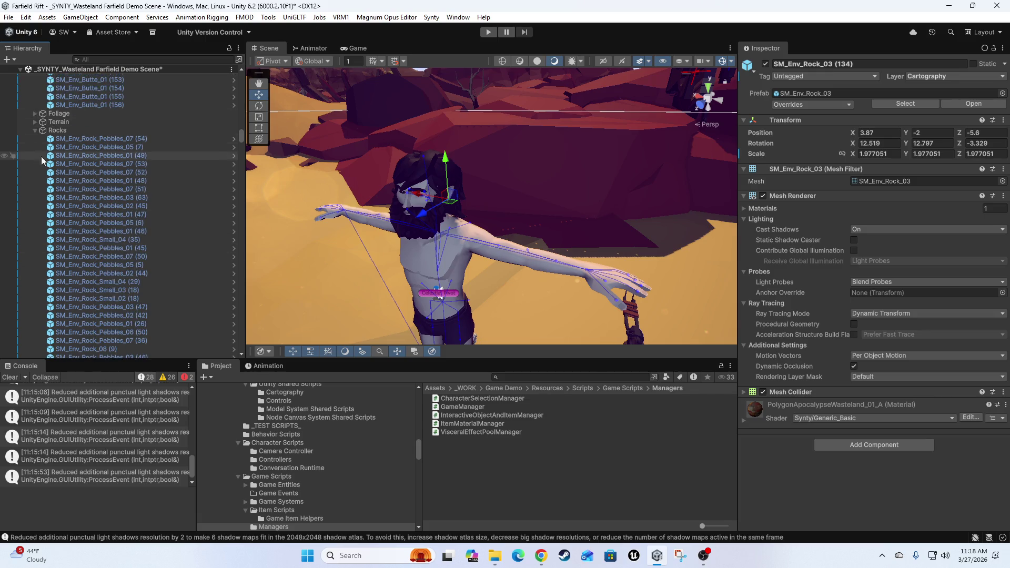
pyautogui.click(34, 130)
pyautogui.scroll(5, 115, 298)
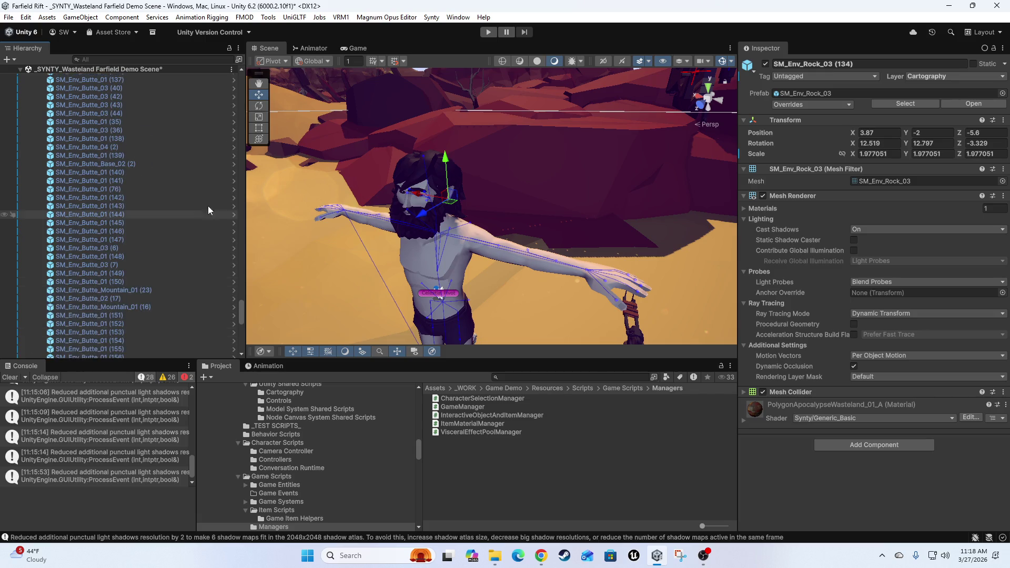
pyautogui.moveTo(241, 314); pyautogui.dragTo(244, 88)
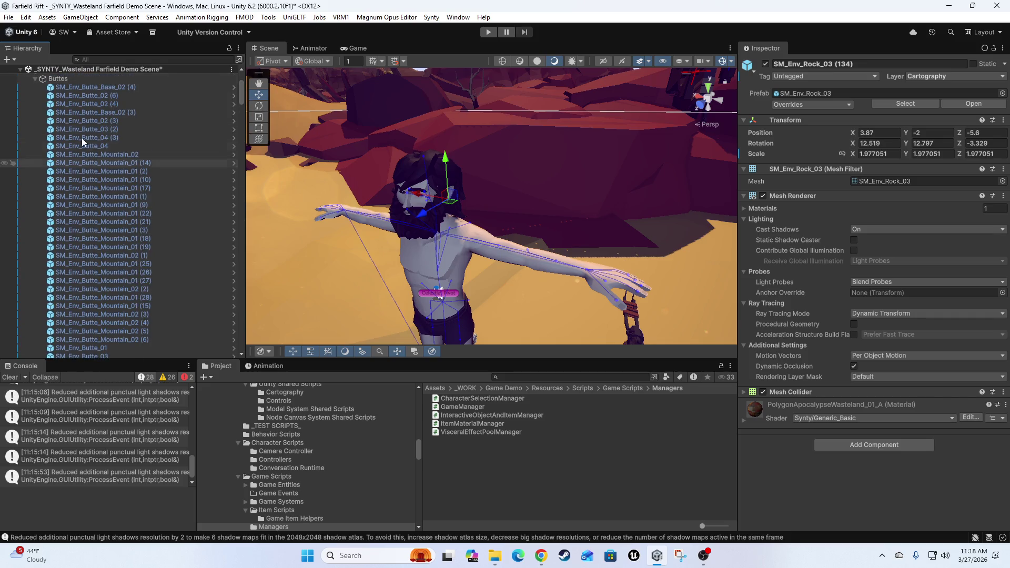
pyautogui.click(34, 78)
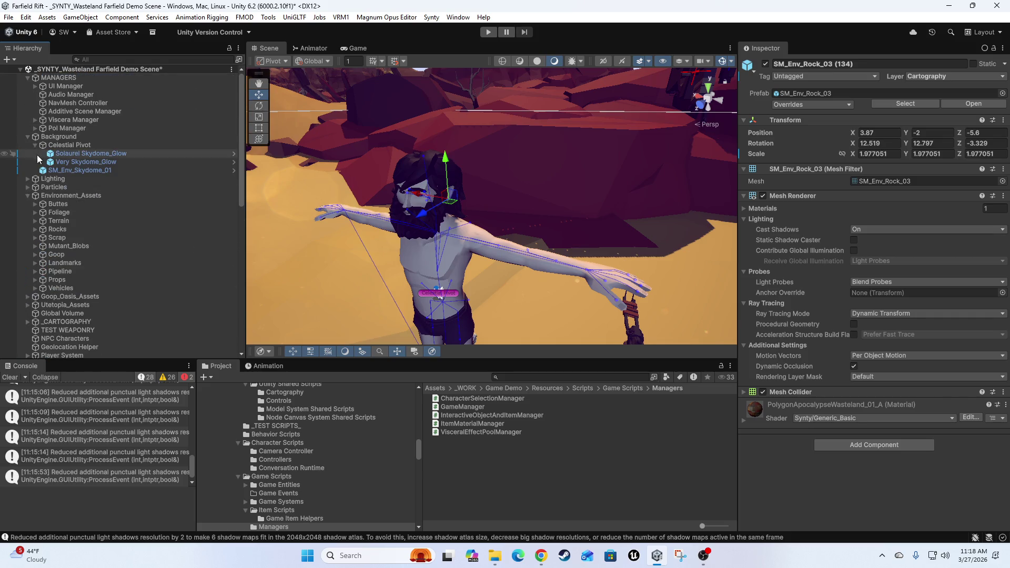
pyautogui.click(27, 195)
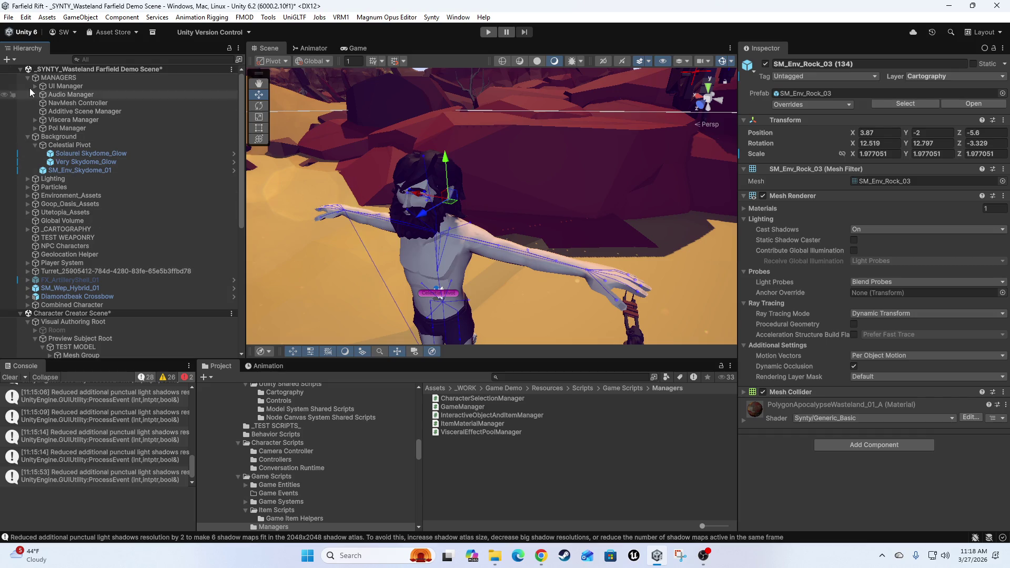
# Frame the rifle and character, then select TEST MODEL to view its Rig Builder
pyautogui.scroll(-5, 58, 137)
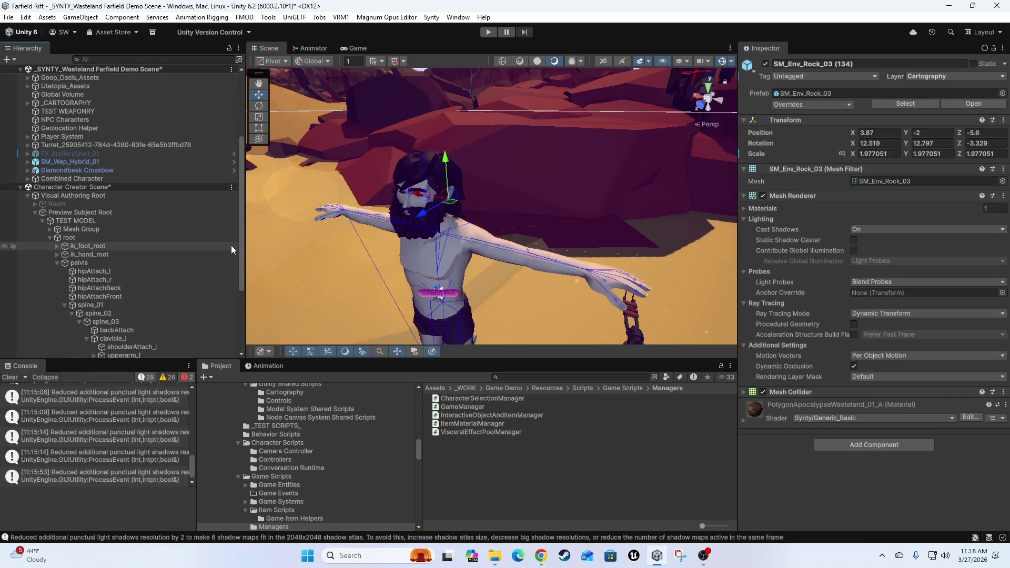
pyautogui.scroll(-5, 152, 256)
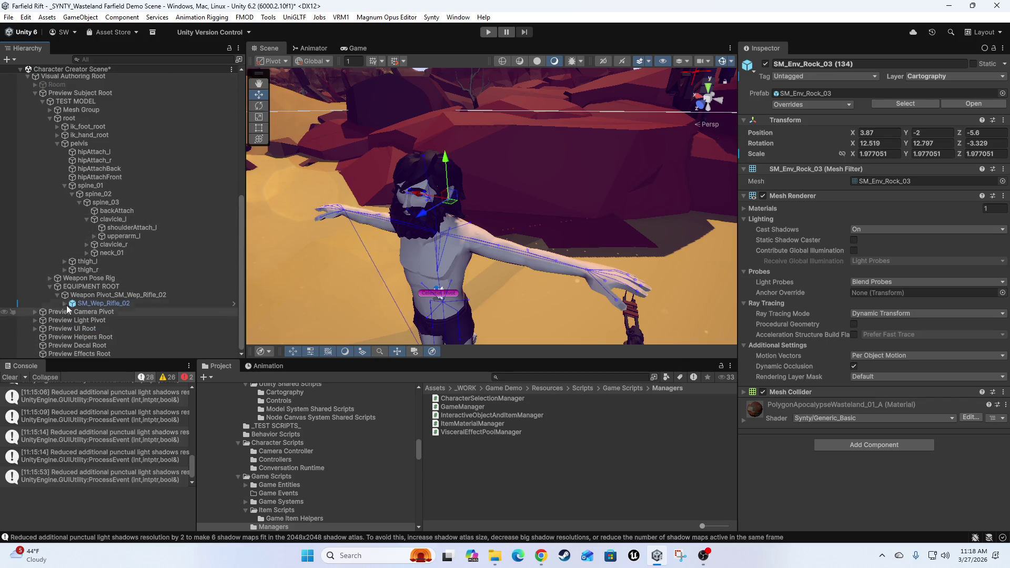
pyautogui.press('f')
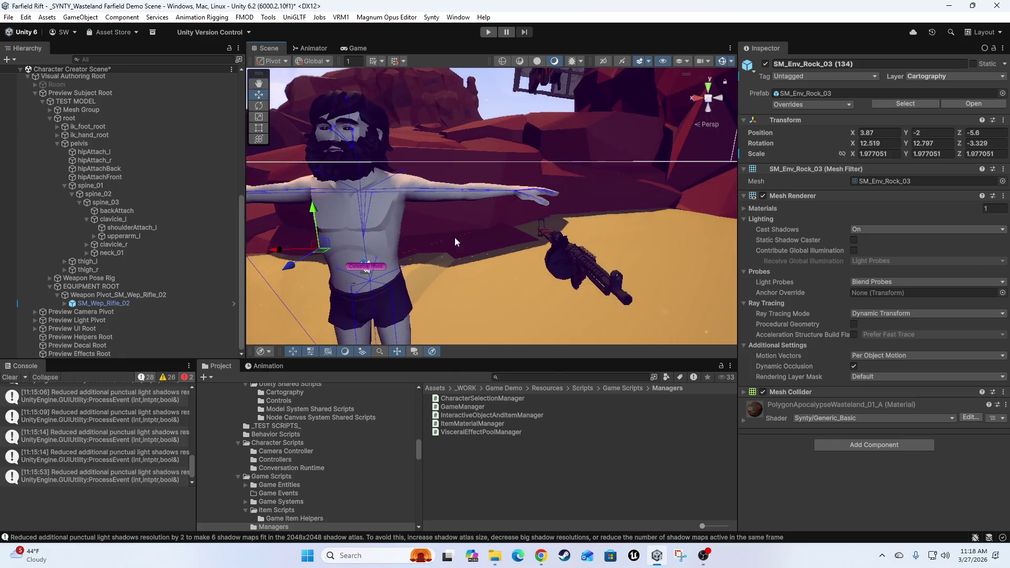
pyautogui.scroll(-5, 525, 223)
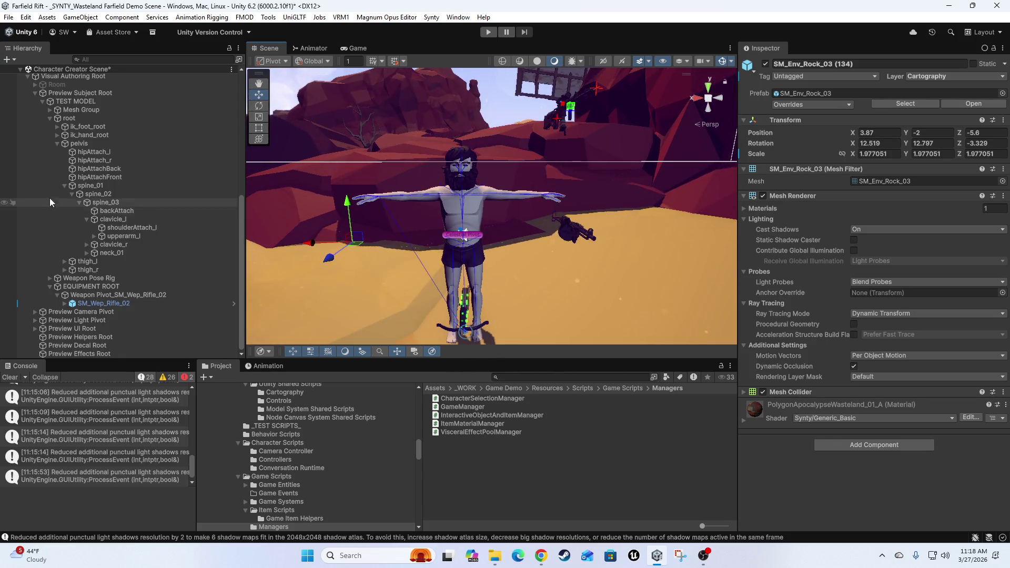
pyautogui.click(80, 102)
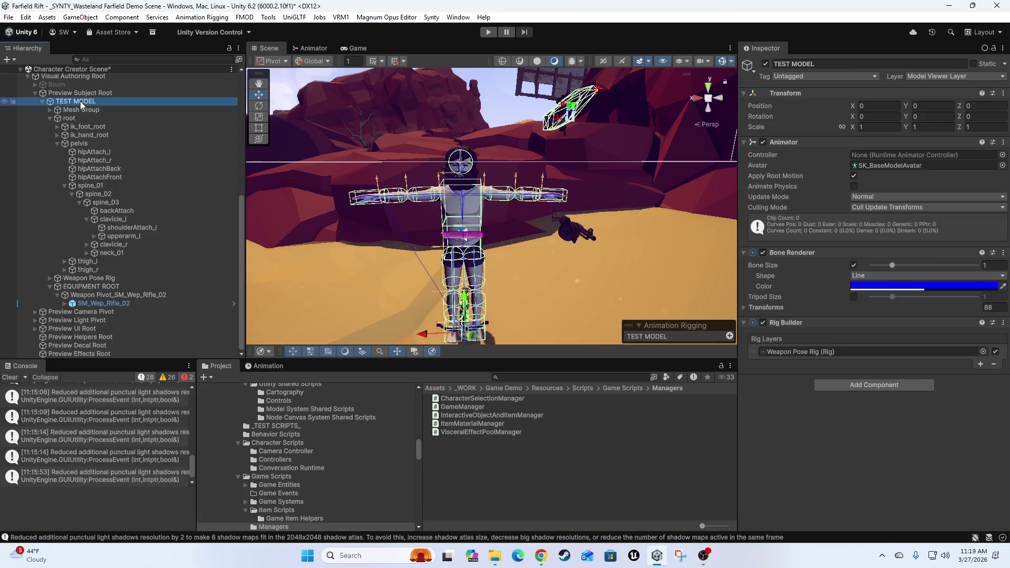
pyautogui.scroll(5, 515, 204)
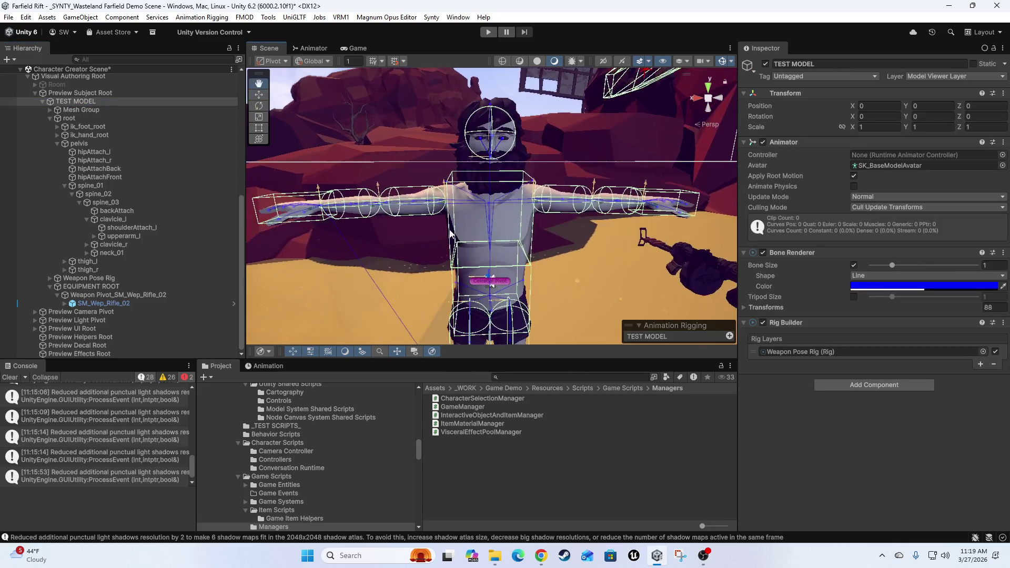
pyautogui.scroll(-5, 448, 234)
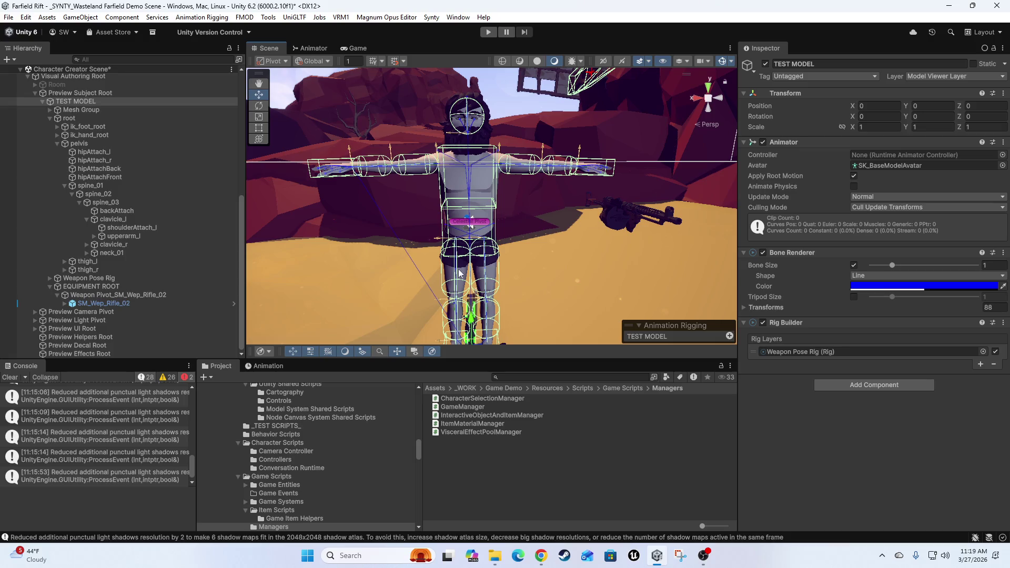
pyautogui.moveTo(425, 200)
pyautogui.mouseDown()
pyautogui.moveTo(450, 250)
pyautogui.moveTo(422, 153)
pyautogui.mouseUp()
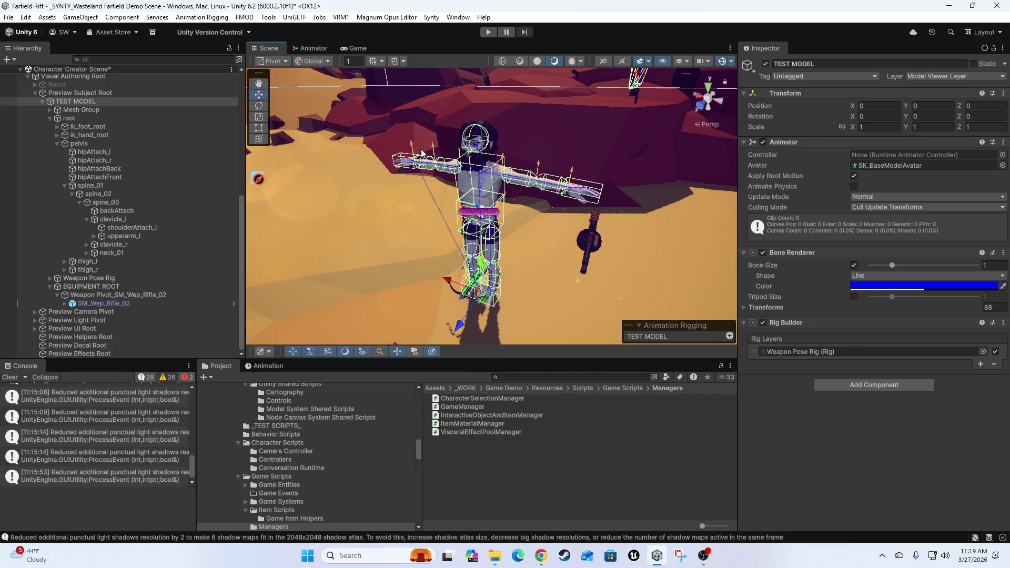
pyautogui.click(431, 18)
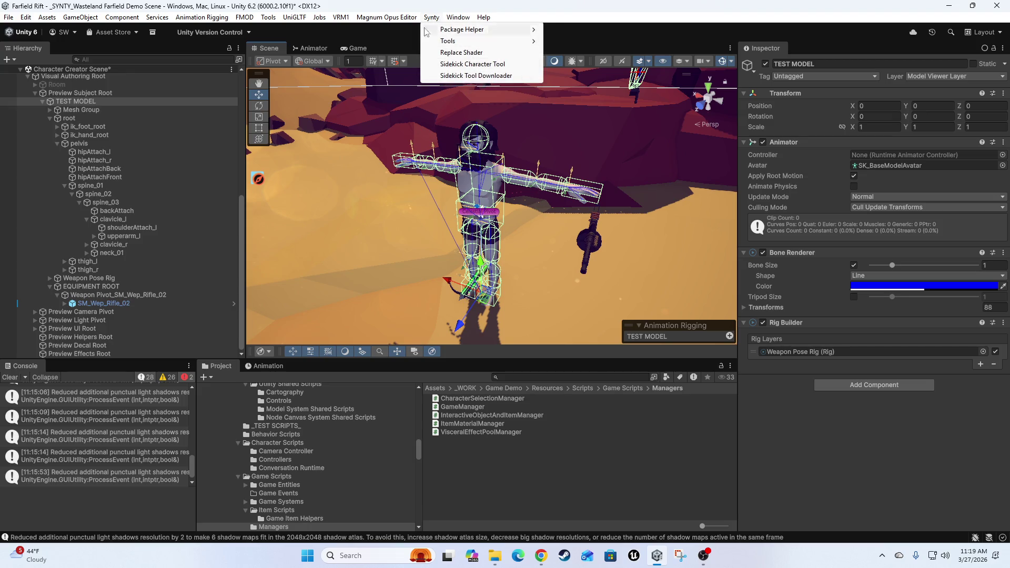
pyautogui.click(460, 138)
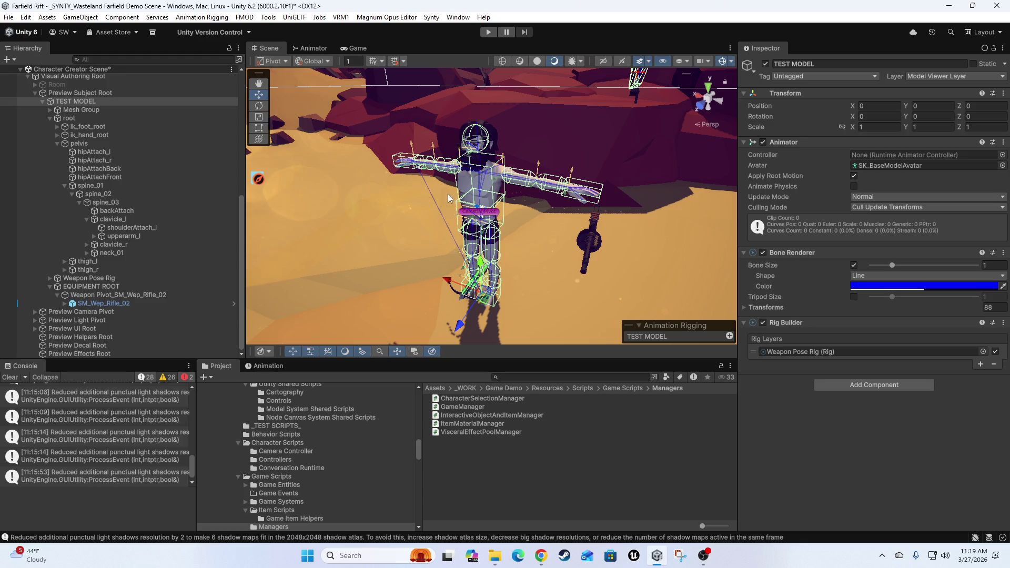
pyautogui.moveTo(566, 203)
pyautogui.mouseDown()
pyautogui.moveTo(509, 216)
pyautogui.moveTo(455, 210)
pyautogui.moveTo(526, 246)
pyautogui.moveTo(557, 233)
pyautogui.mouseUp()
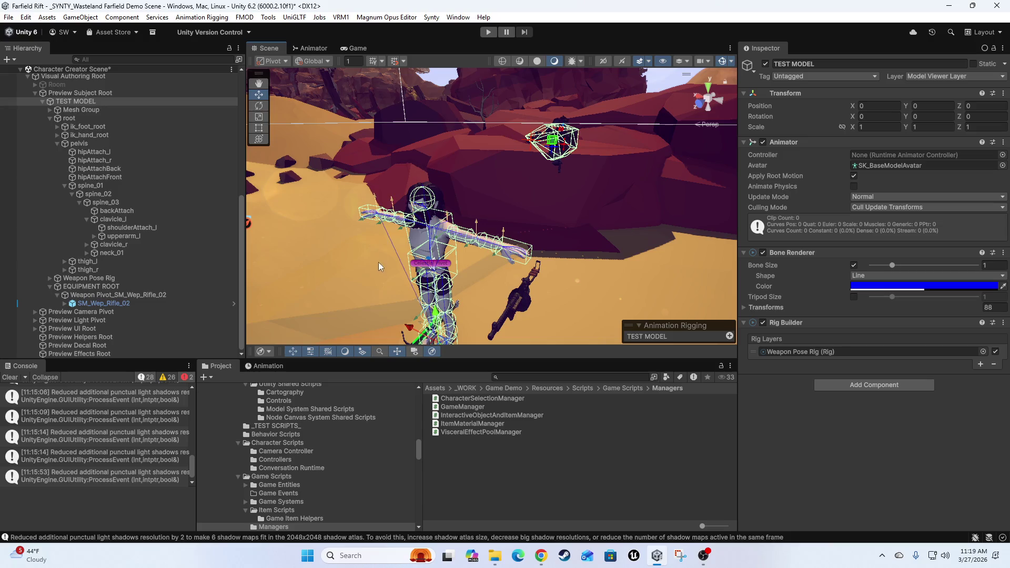
pyautogui.press('f')
pyautogui.scroll(5, 456, 215)
pyautogui.scroll(-3, 427, 236)
pyautogui.moveTo(428, 236); pyautogui.dragTo(541, 246)
pyautogui.scroll(5, 541, 245)
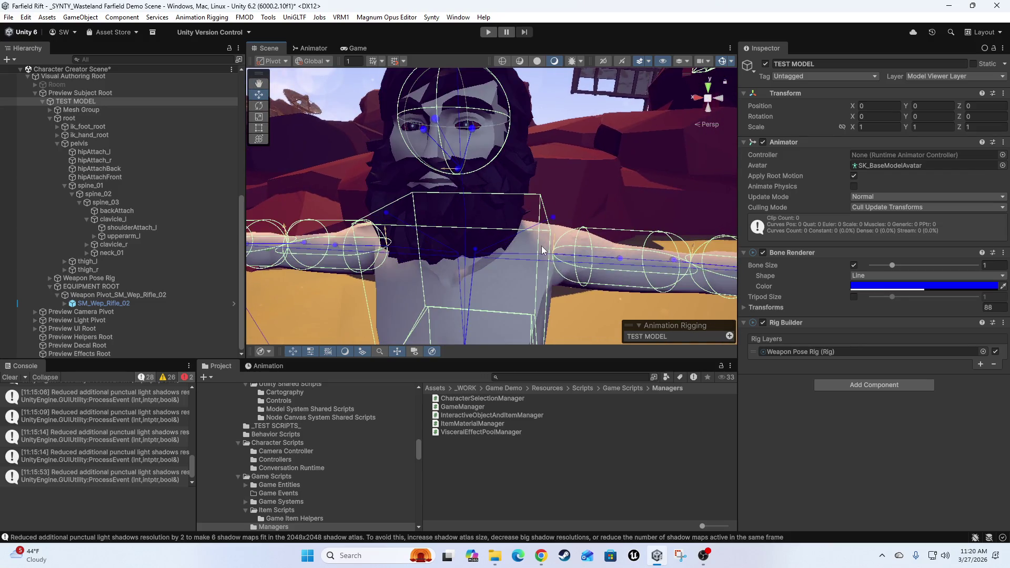
pyautogui.scroll(-5, 542, 245)
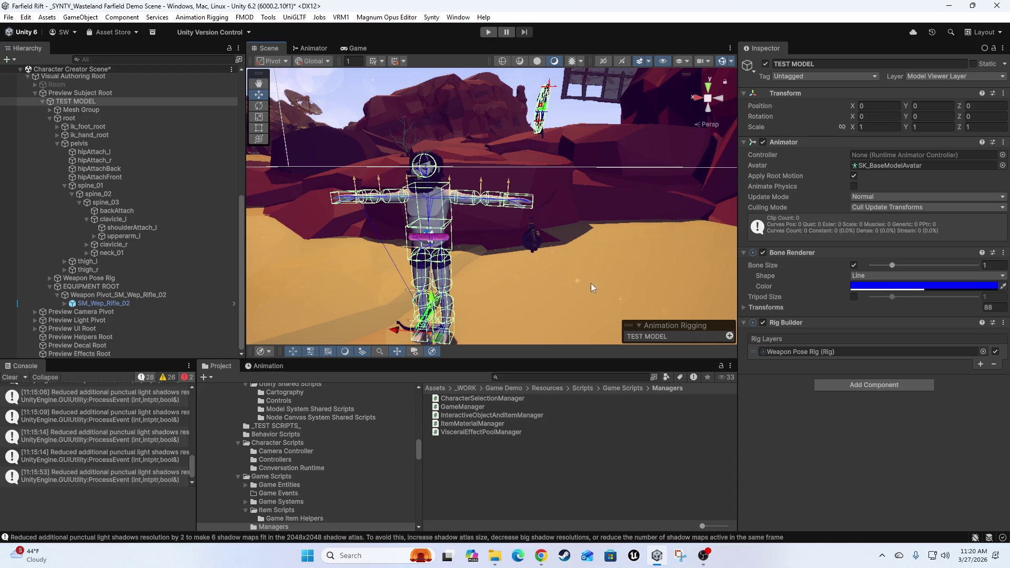
pyautogui.moveTo(500, 260); pyautogui.dragTo(420, 167)
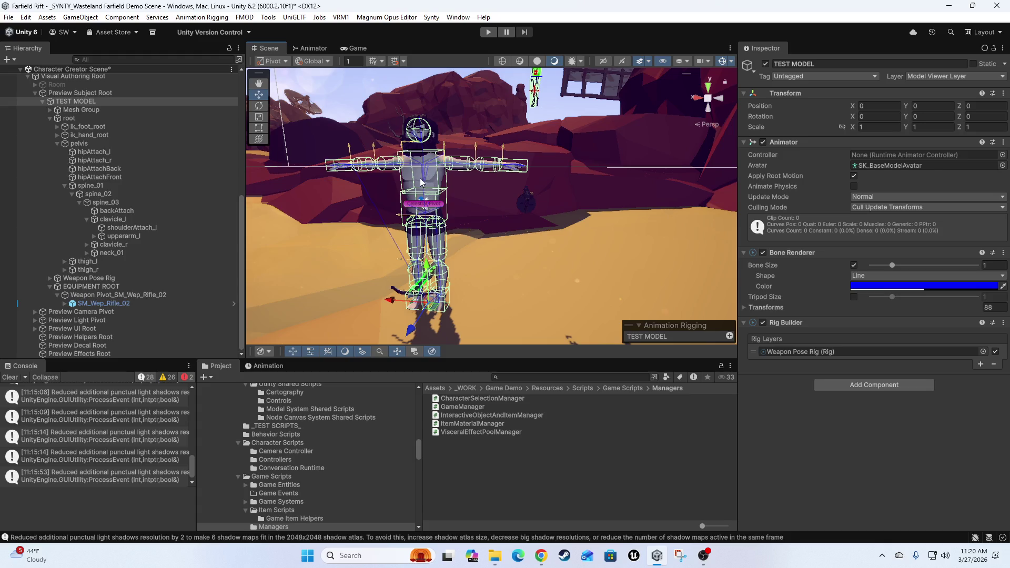
pyautogui.scroll(2, 526, 240)
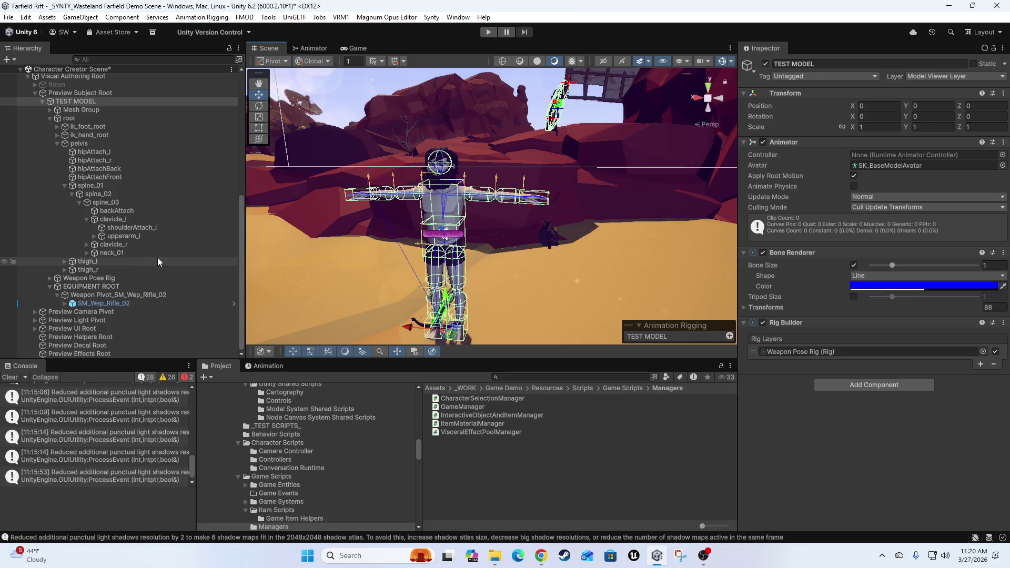
# Collapse Weapon Pivot and EQUIPMENT ROOT, and expand Weapon Pose Rig to reveal Weapon Poser
pyautogui.click(57, 295)
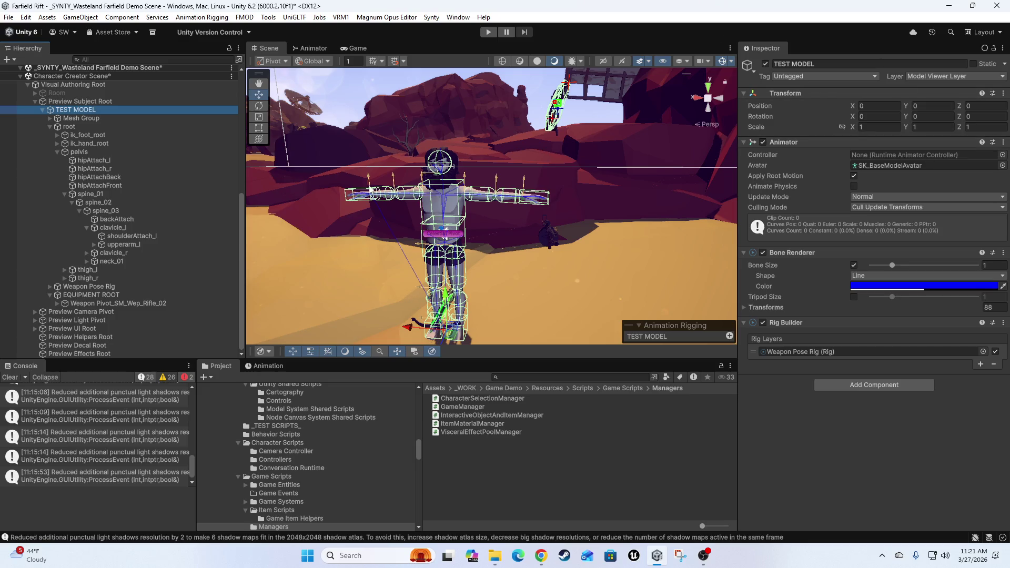
pyautogui.scroll(2, 93, 315)
pyautogui.scroll(-2, 99, 267)
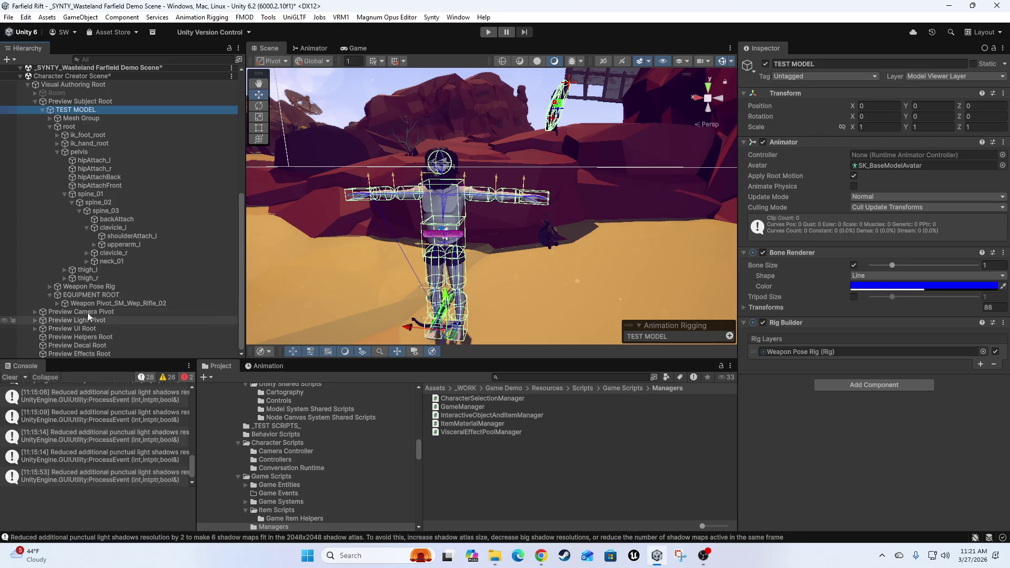
pyautogui.click(50, 286)
pyautogui.click(49, 303)
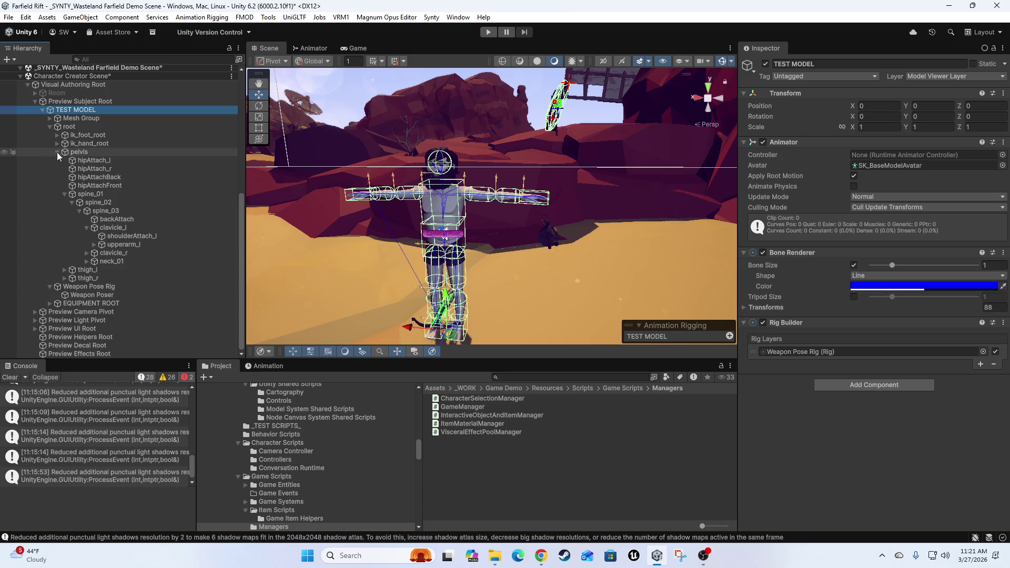
# Add a new rig layer to TEST MODEL with Animation Rigging > Rig Setup
pyautogui.rightClick(67, 109)
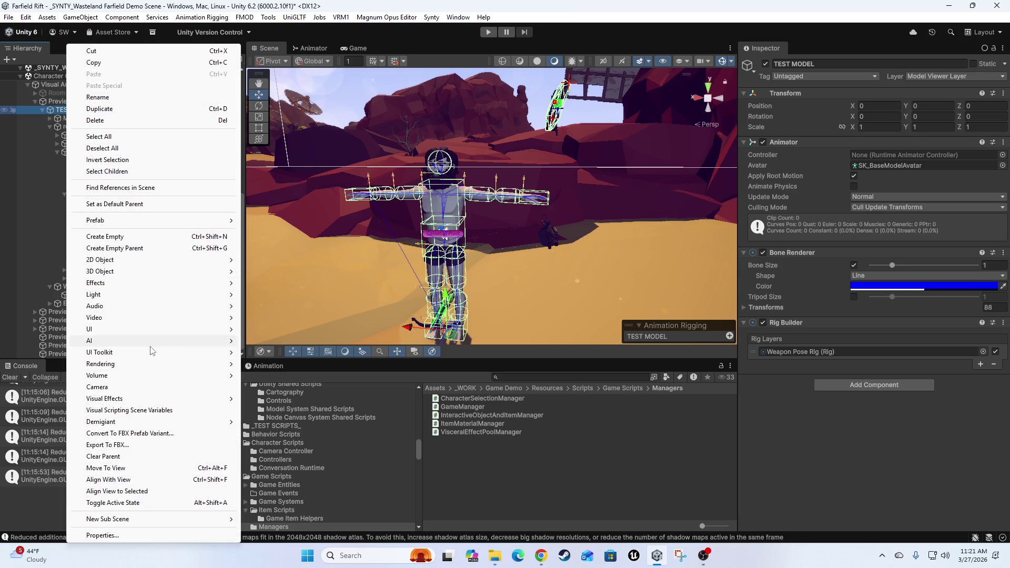
pyautogui.click(202, 19)
pyautogui.click(201, 19)
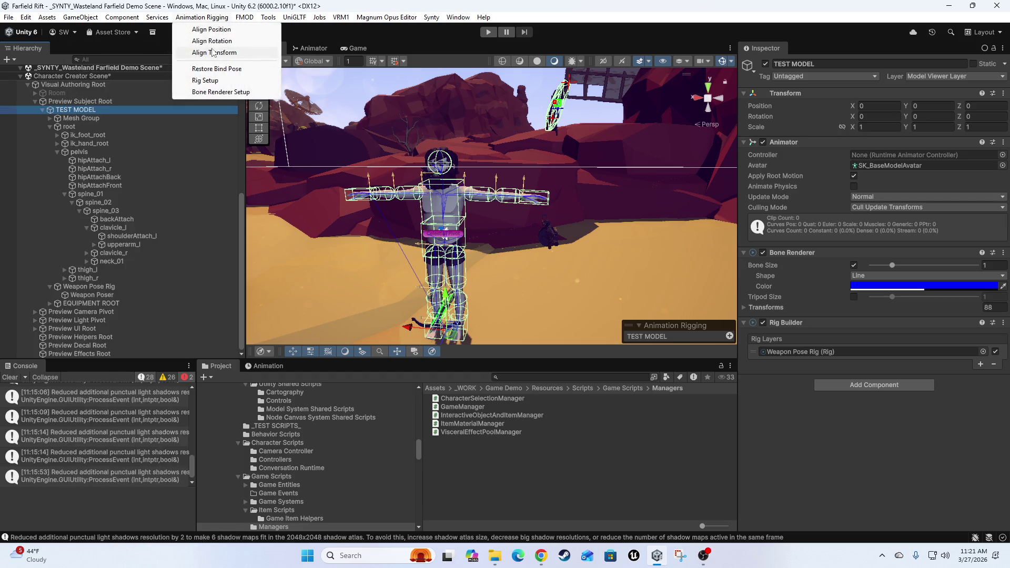
pyautogui.click(222, 80)
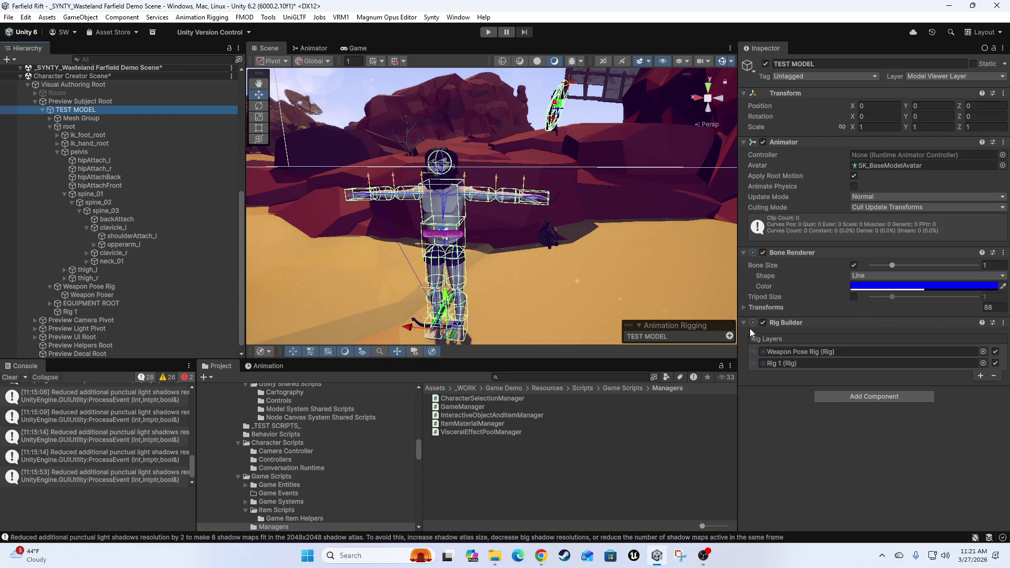
# Rename the new Rig 1 to Hand IK RIG, then begin renaming Weapon Pose Rig
pyautogui.click(69, 311)
pyautogui.click(69, 311)
pyautogui.write('Hand IK RIG')
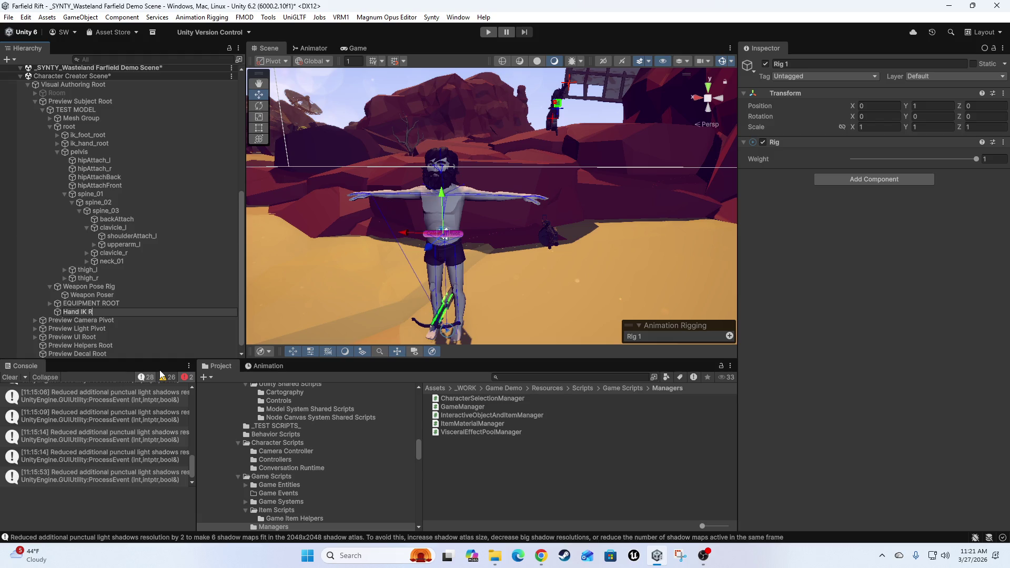
pyautogui.press('Return')
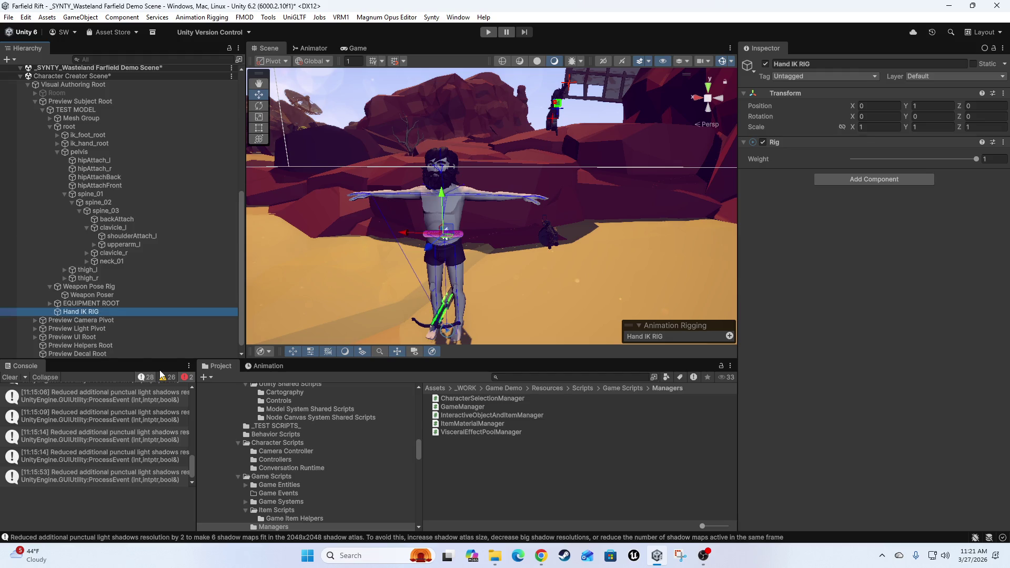
pyautogui.click(81, 287)
pyautogui.press('F2')
# Rename the weapon rig to _WEAPON POSE RIG_
pyautogui.write('WEAPON')
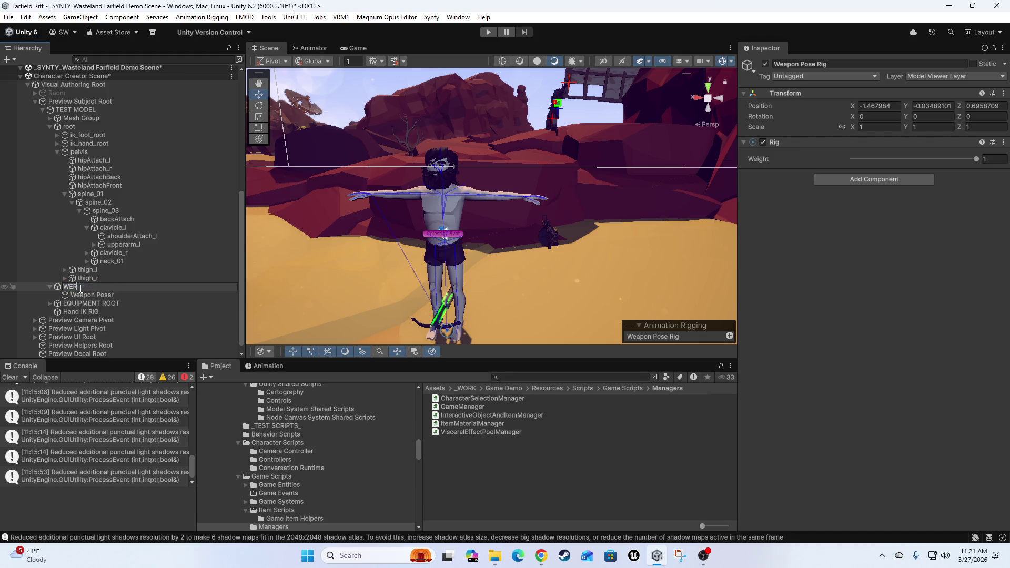
pyautogui.press('BackSpace')
pyautogui.press('BackSpace')
pyautogui.press('BackSpace')
pyautogui.write('APON')
pyautogui.write(' POS RIG')
pyautogui.write('_')
pyautogui.write('E')
pyautogui.press('Return')
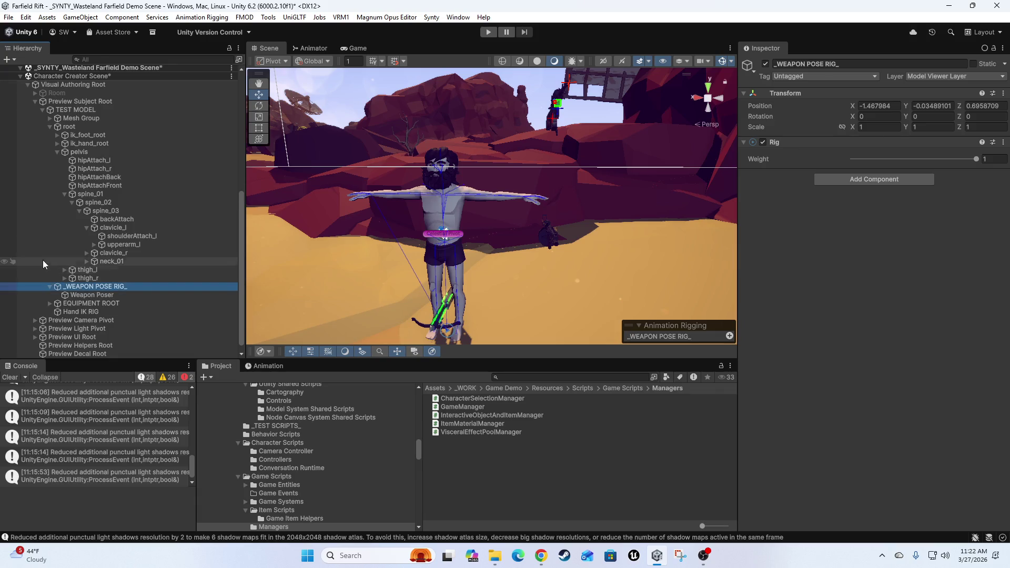
# Rename Hand IK RIG to _HAND IK RIG_
pyautogui.click(75, 313)
pyautogui.press('F2')
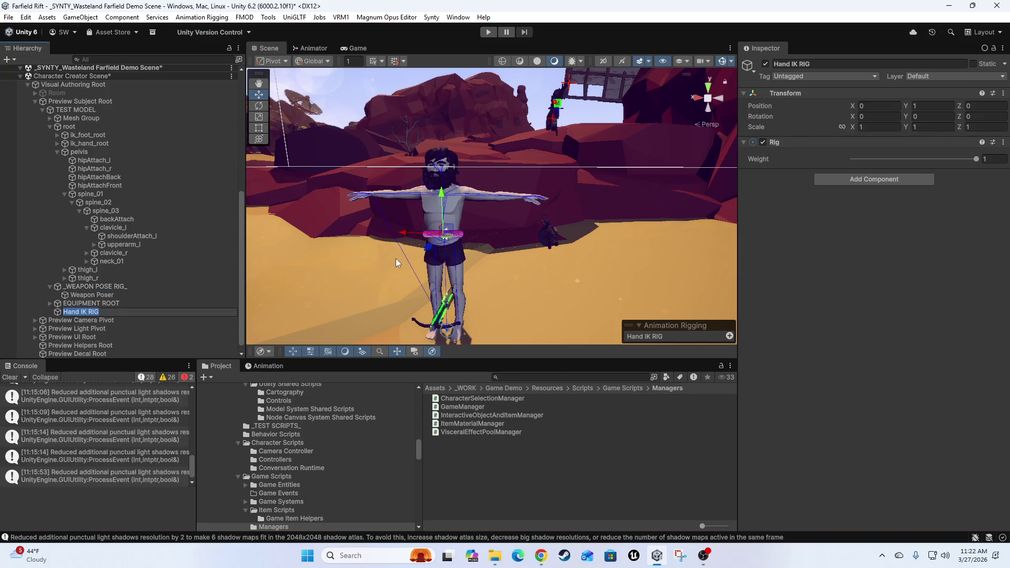
pyautogui.write('HAND IK RIG_')
pyautogui.press('Home')
pyautogui.write('_')
pyautogui.press('Return')
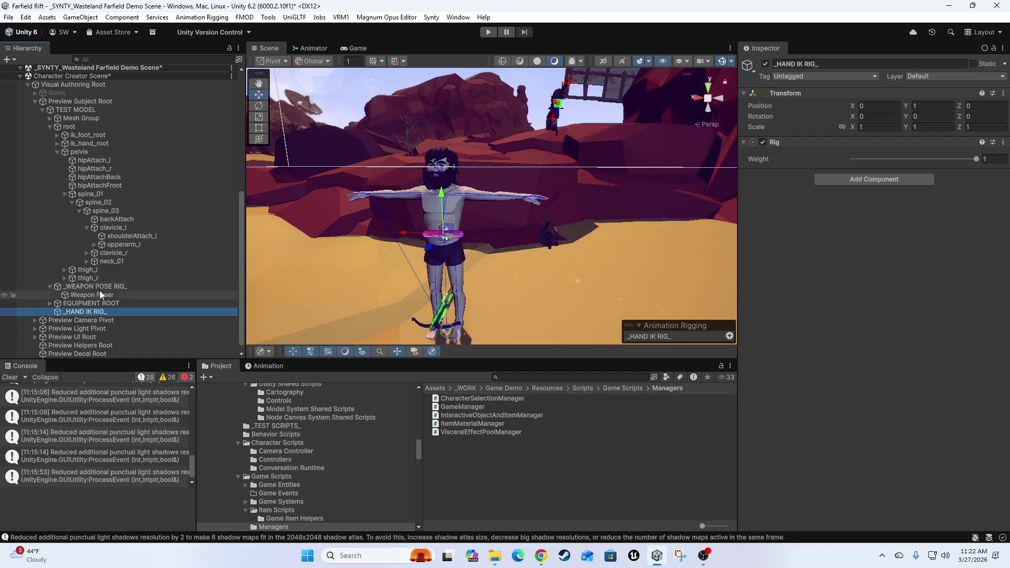
# Collapse _WEAPON POSE RIG_, move _HAND IK RIG_ above EQUIPMENT ROOT, and create an empty child in it
pyautogui.click(50, 286)
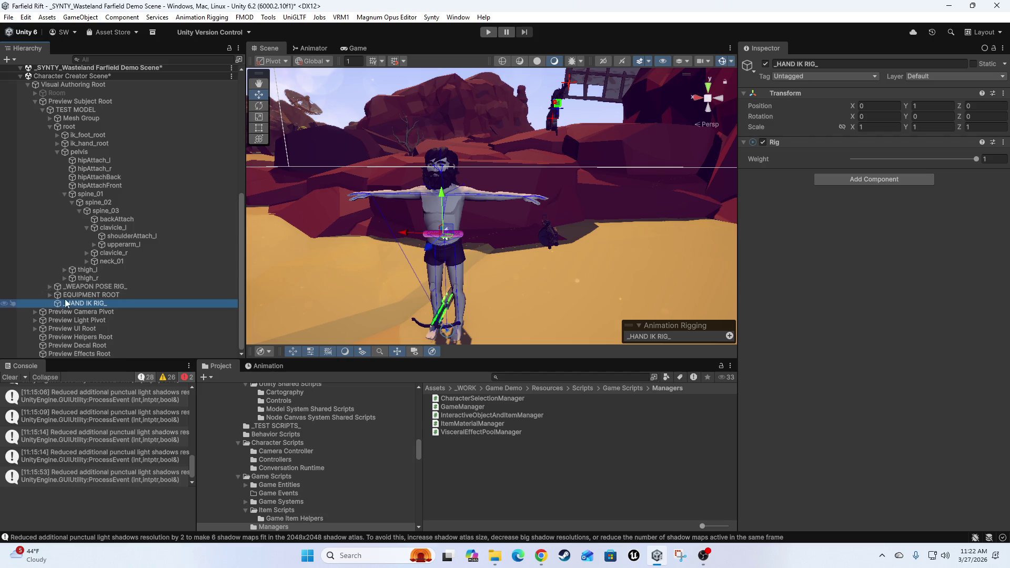
pyautogui.moveTo(80, 304); pyautogui.dragTo(86, 293)
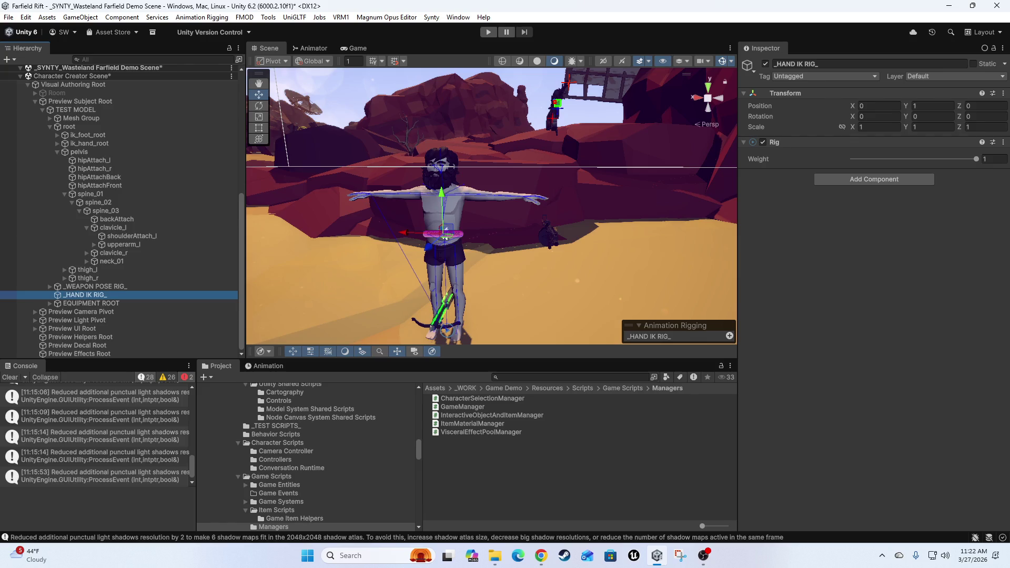
pyautogui.hotkey('alt', 'Tab')
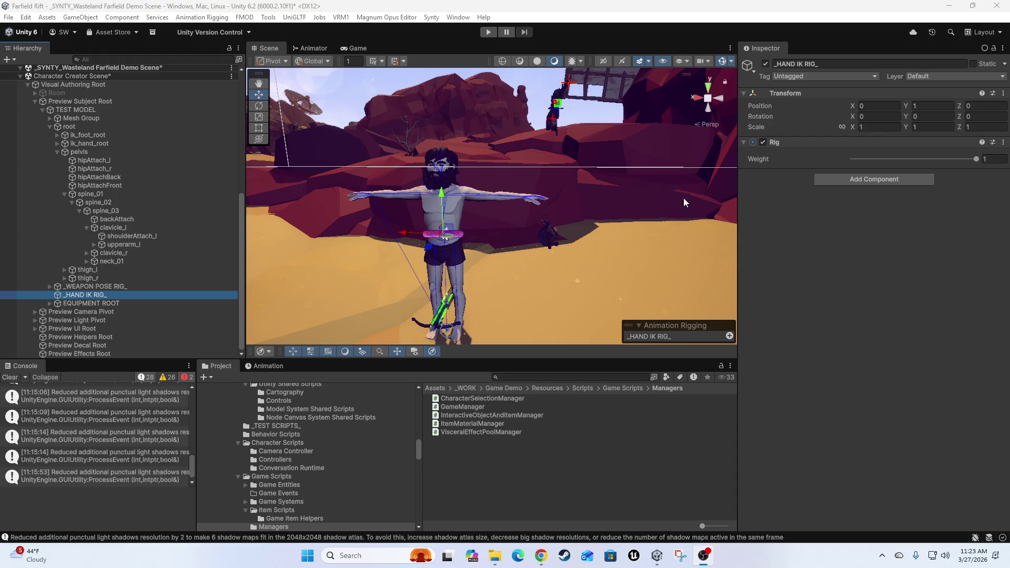
pyautogui.moveTo(524, 259)
pyautogui.mouseDown()
pyautogui.moveTo(563, 294)
pyautogui.moveTo(505, 267)
pyautogui.mouseUp()
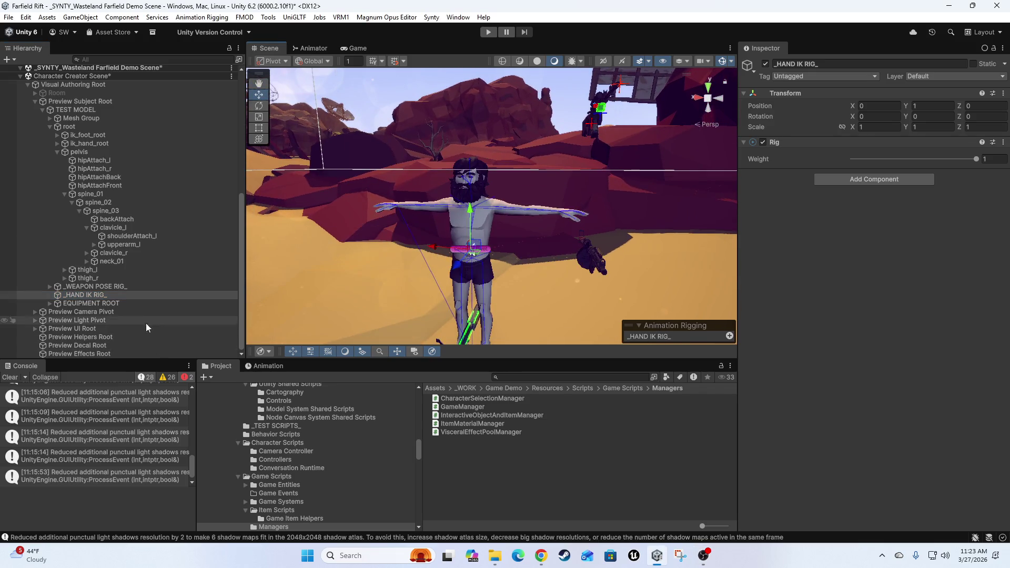
pyautogui.rightClick(80, 298)
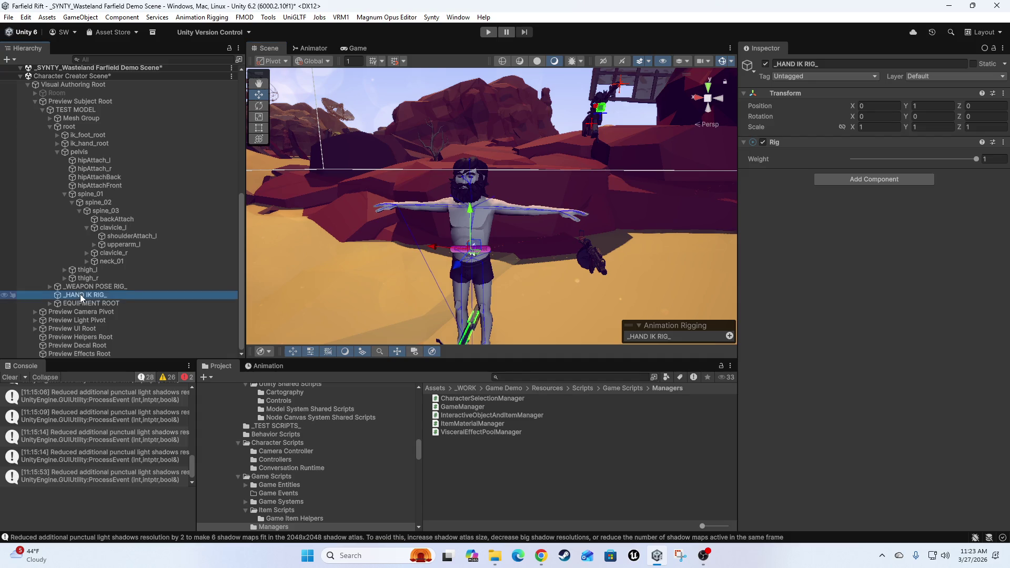
pyautogui.click(142, 219)
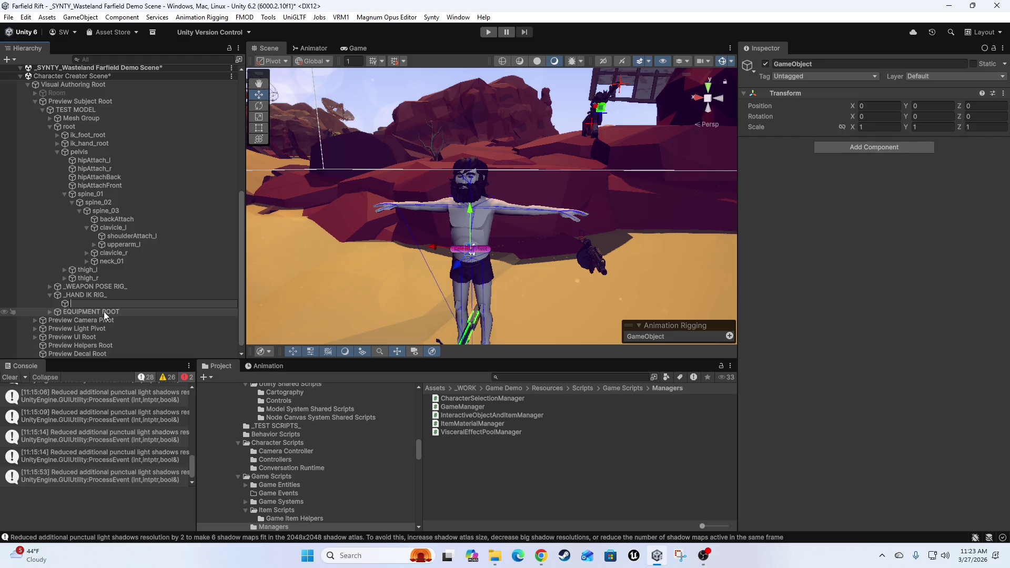
# Name the empty child Left Hand IK and duplicate it
pyautogui.write('Left Hand')
pyautogui.write(' IK')
pyautogui.press('Return')
pyautogui.hotkey('ctrl', 'd')
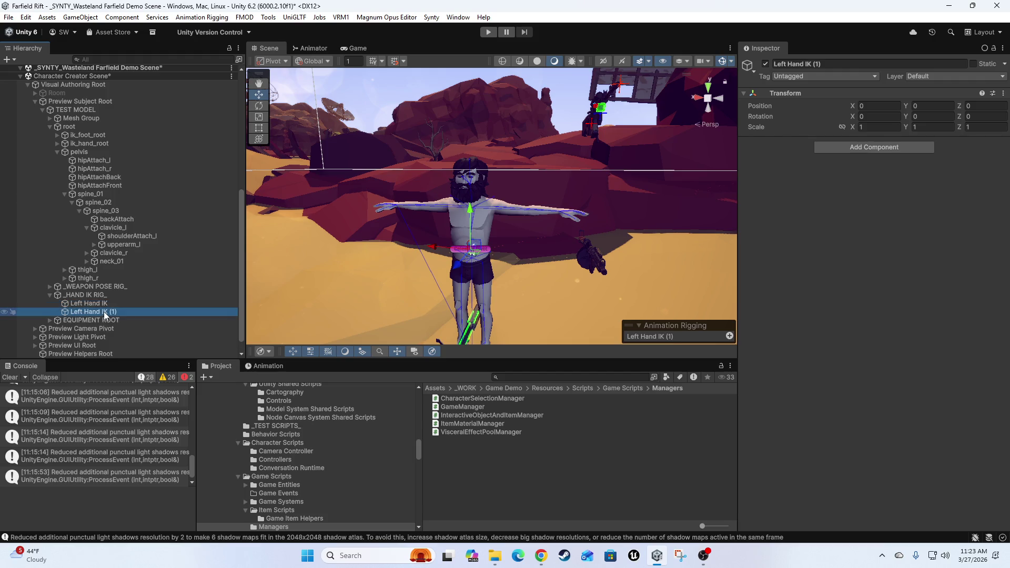
# Rename the duplicate to Right Hand IK, then reselect Left Hand IK
pyautogui.press('F2')
pyautogui.press('End')
pyautogui.press('BackSpace')
pyautogui.press('BackSpace')
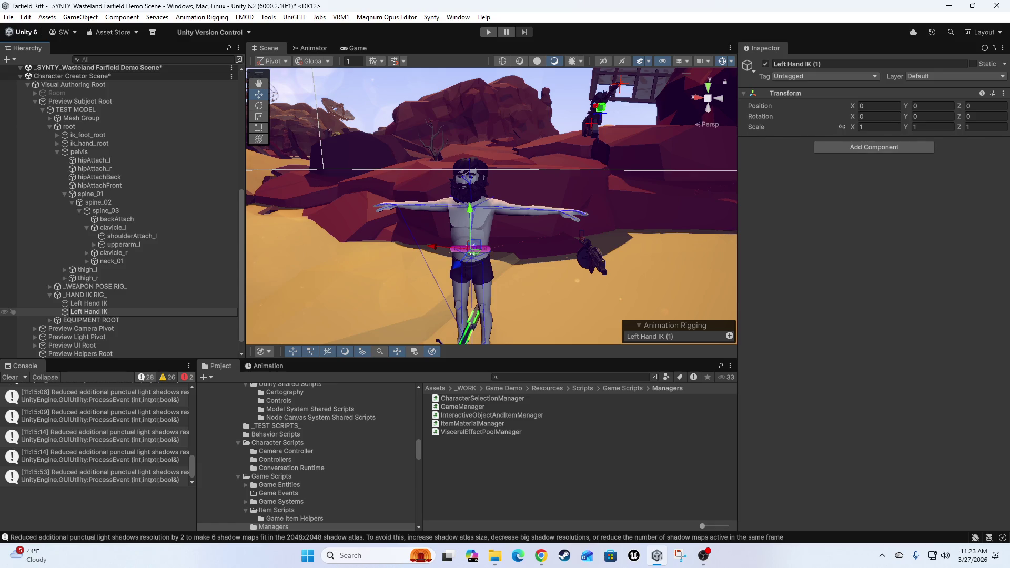
pyautogui.press('Home')
pyautogui.hotkey('shift', 'Right')
pyautogui.hotkey('shift', 'Right')
pyautogui.hotkey('shift', 'Right')
pyautogui.write('Right')
pyautogui.press('Return')
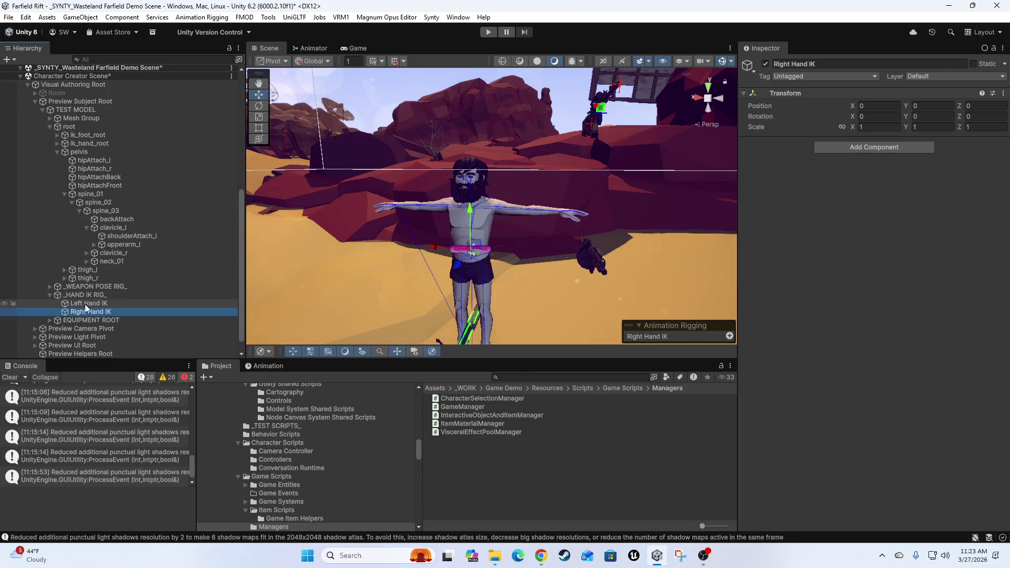
pyautogui.click(88, 304)
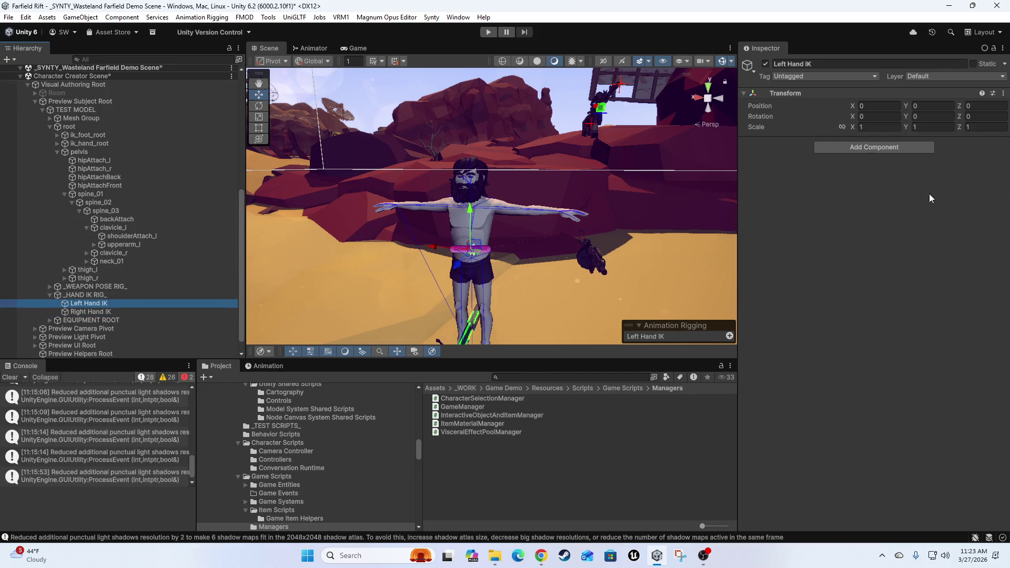
pyautogui.moveTo(447, 237)
pyautogui.mouseDown()
pyautogui.moveTo(459, 201)
pyautogui.moveTo(479, 244)
pyautogui.moveTo(513, 237)
pyautogui.mouseUp()
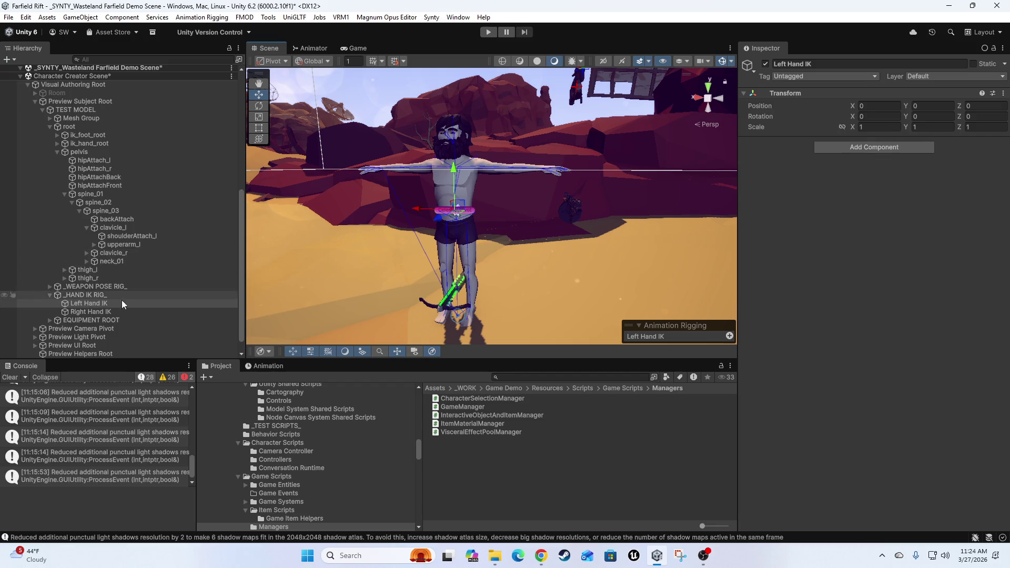
# Add a Two Bone IK Constraint to Left Hand IK with hand_l as the Tip
pyautogui.click(83, 296)
pyautogui.click(84, 305)
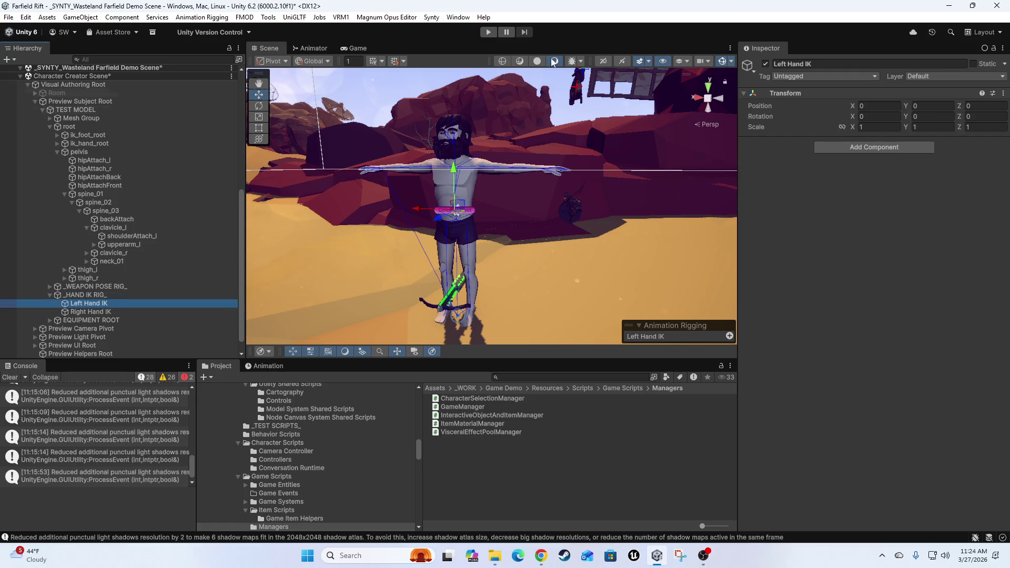
pyautogui.click(856, 149)
pyautogui.press('Return')
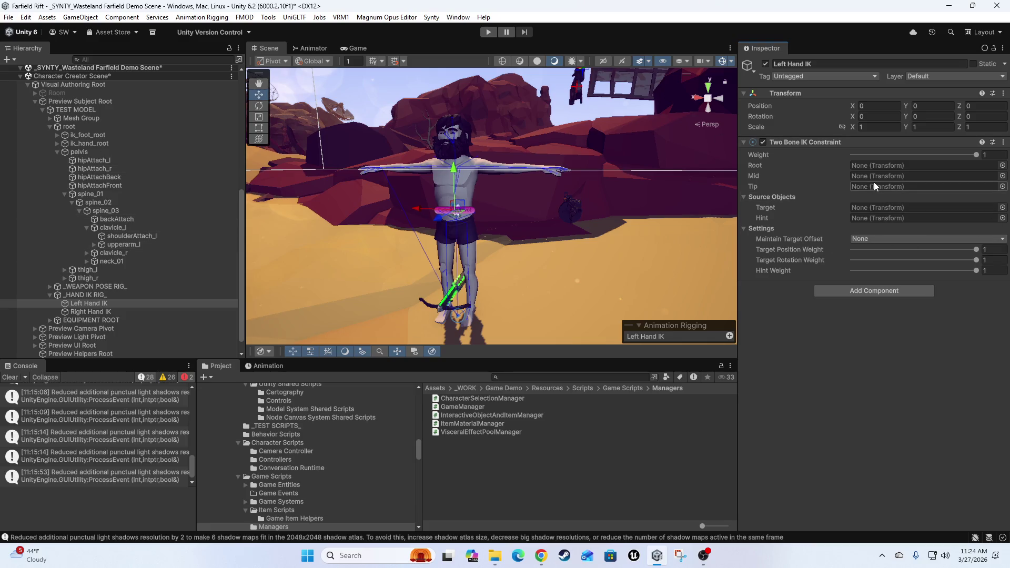
pyautogui.click(754, 187)
pyautogui.moveTo(755, 190)
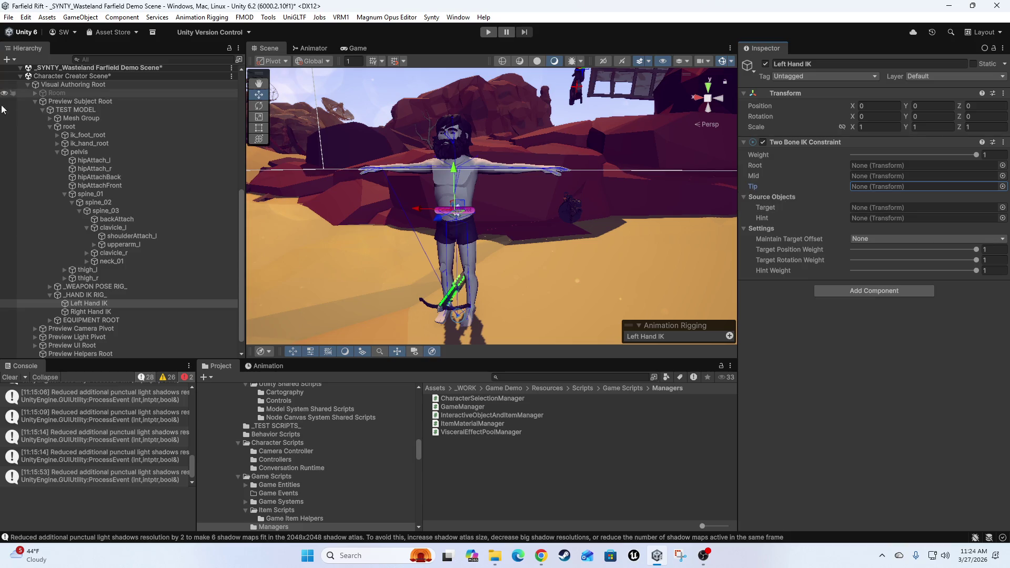
pyautogui.click(94, 244)
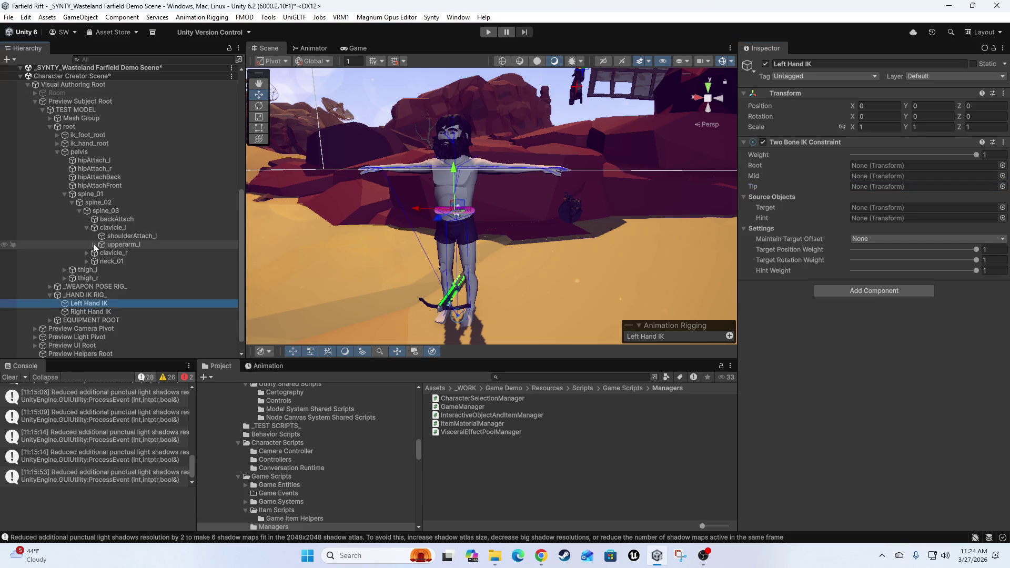
pyautogui.click(101, 253)
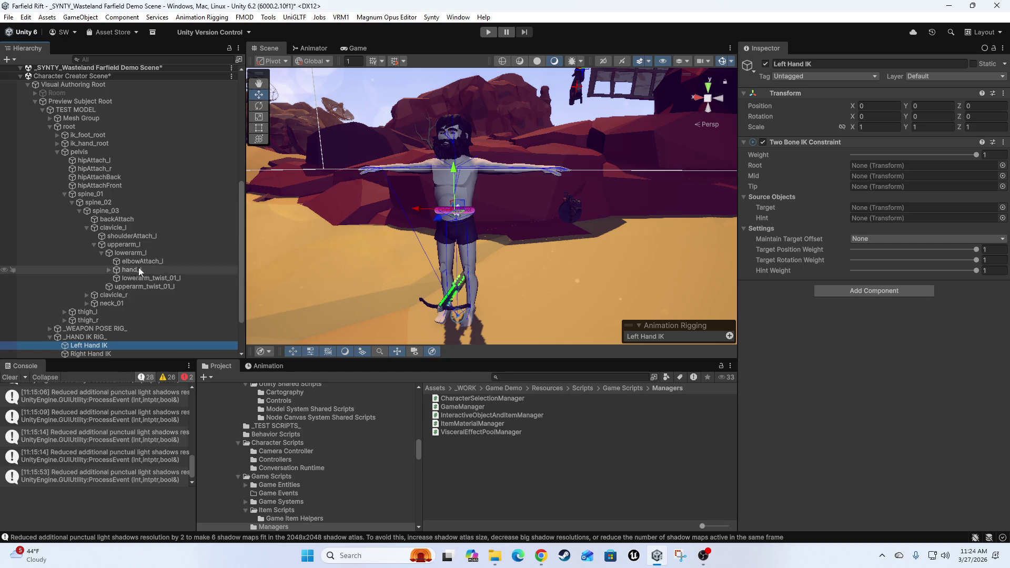
pyautogui.moveTo(133, 270)
pyautogui.mouseDown()
pyautogui.moveTo(431, 226)
pyautogui.moveTo(895, 194)
pyautogui.moveTo(895, 184)
pyautogui.mouseUp()
# Run Auto Setup from Tip Transform to create root, mid, target and hint, then show them
pyautogui.rightClick(809, 144)
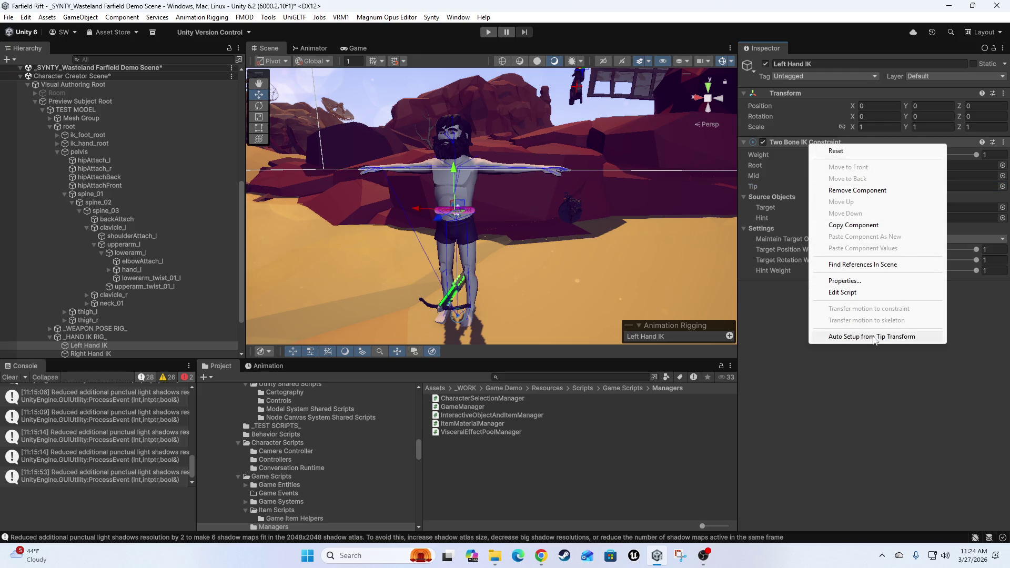
pyautogui.click(910, 342)
pyautogui.scroll(2, 523, 210)
pyautogui.moveTo(523, 209)
pyautogui.mouseDown()
pyautogui.moveTo(522, 235)
pyautogui.moveTo(573, 309)
pyautogui.mouseUp()
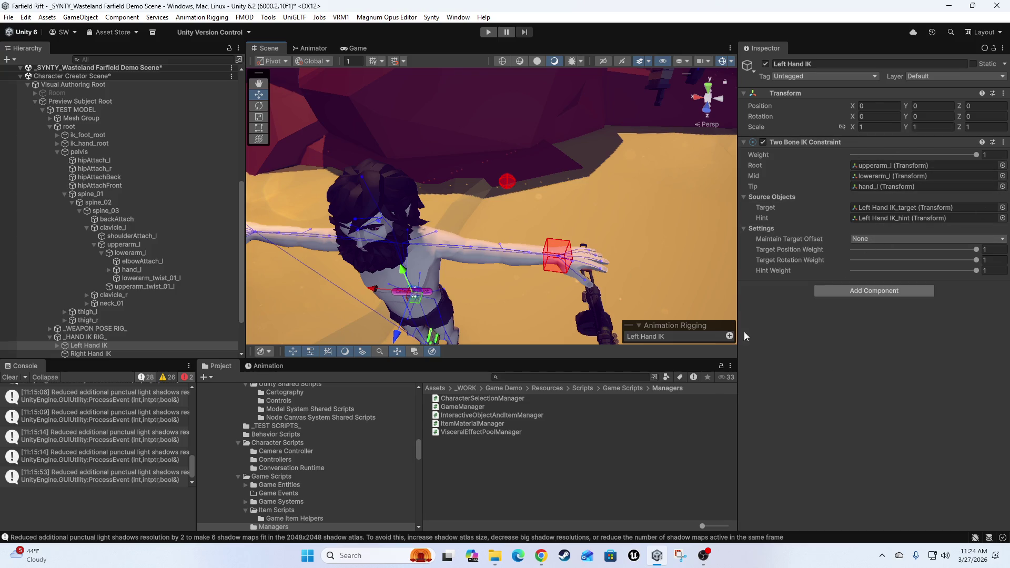
pyautogui.scroll(-3, 185, 231)
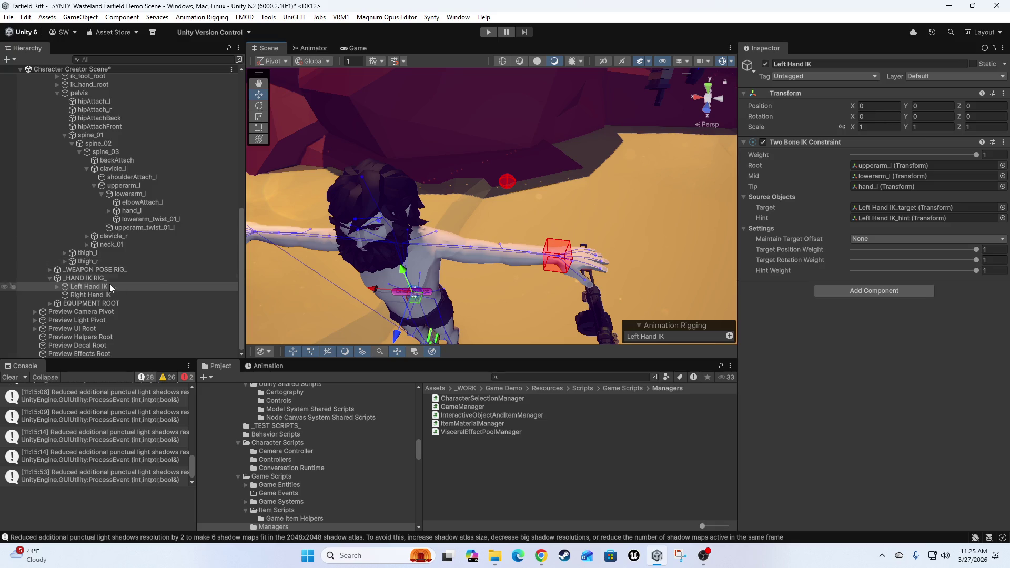
pyautogui.click(57, 287)
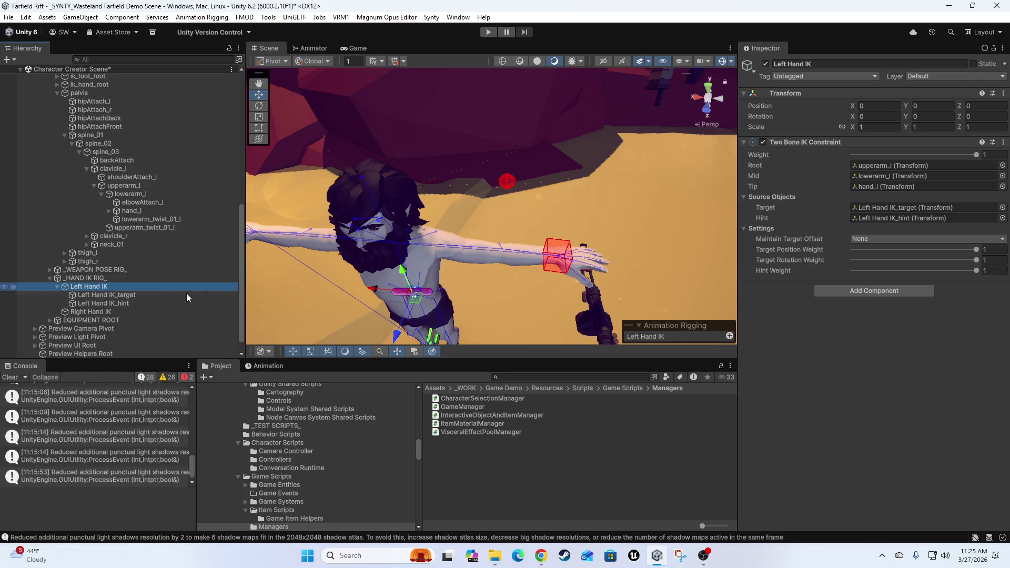
pyautogui.moveTo(400, 290)
pyautogui.mouseDown()
pyautogui.moveTo(424, 216)
pyautogui.moveTo(543, 213)
pyautogui.moveTo(419, 218)
pyautogui.moveTo(500, 258)
pyautogui.moveTo(511, 236)
pyautogui.moveTo(489, 221)
pyautogui.mouseUp()
pyautogui.scroll(4, 68, 197)
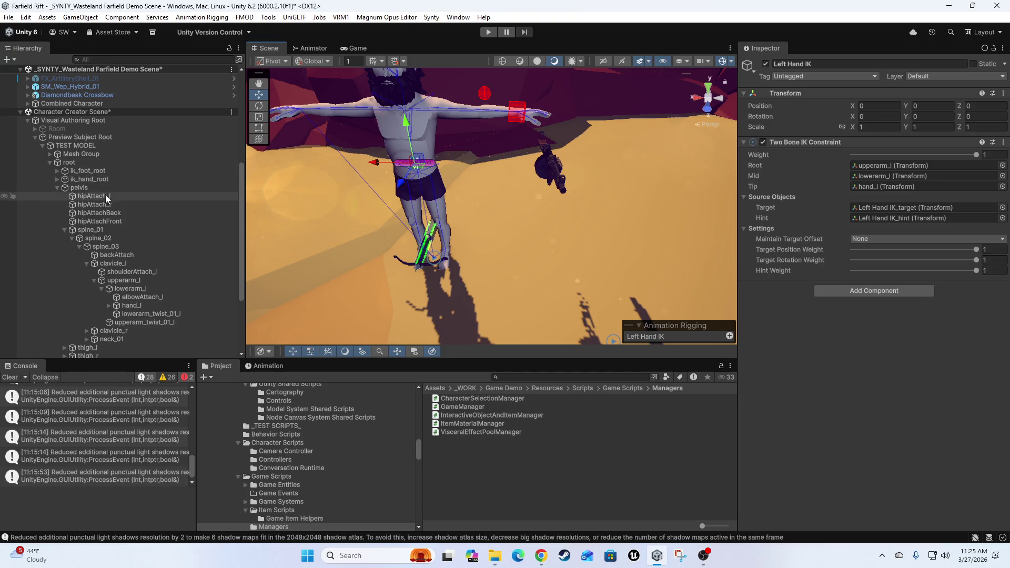
# Expand ik_hand_root and ik_hand_gun to reveal ik_hand_l and ik_hand_r
pyautogui.click(58, 179)
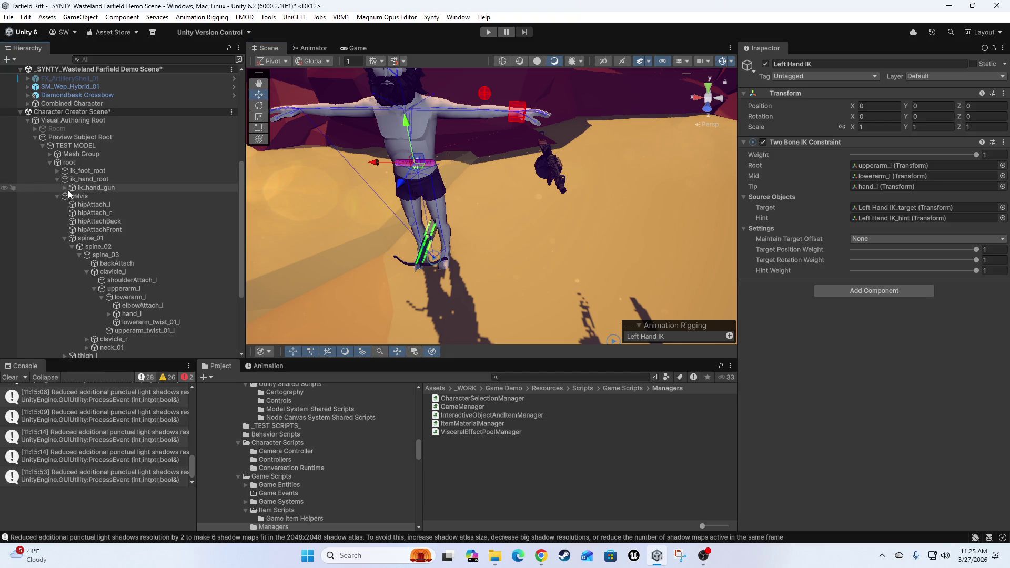
pyautogui.click(65, 188)
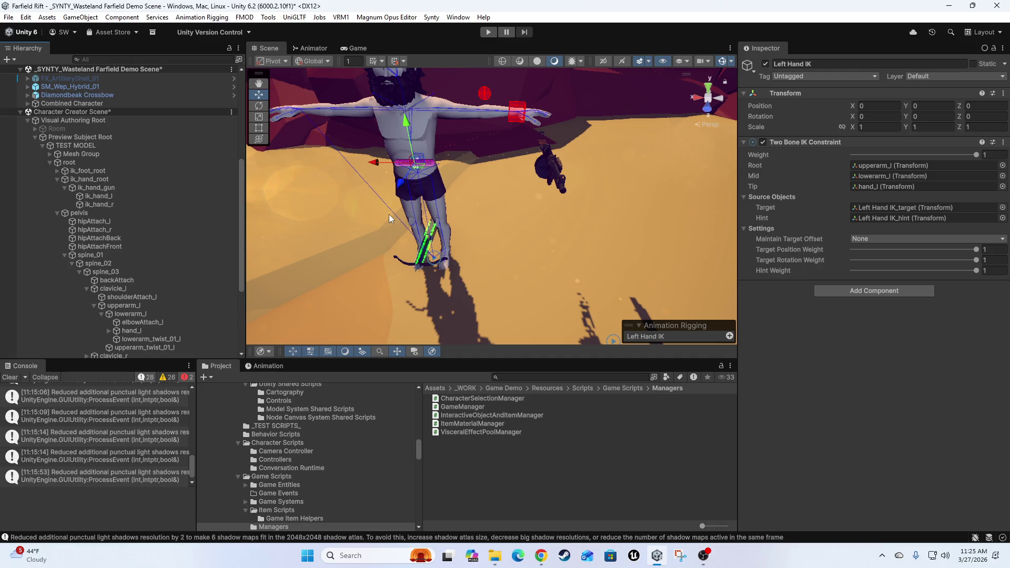
pyautogui.scroll(-5, 79, 253)
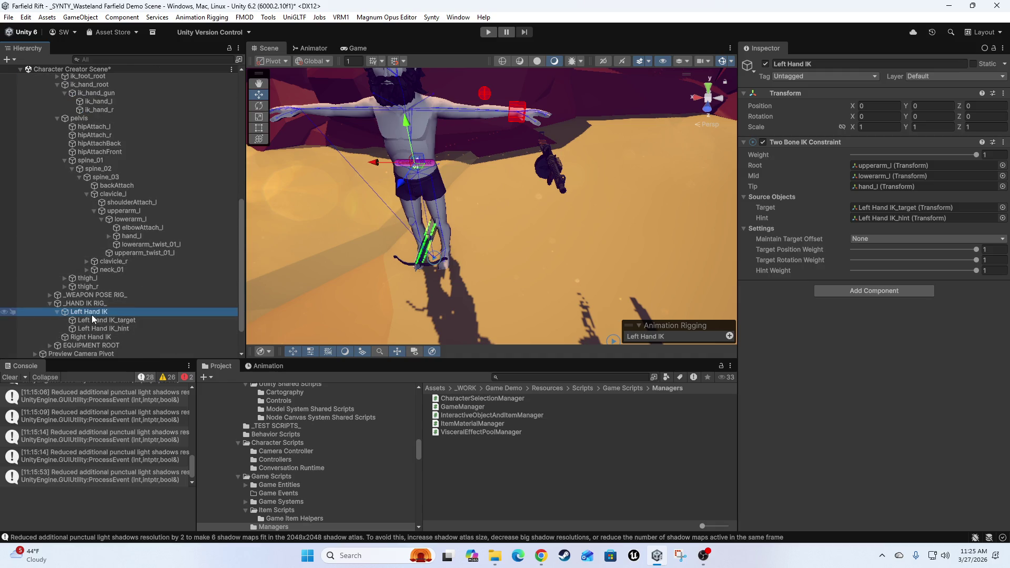
pyautogui.scroll(5, 60, 253)
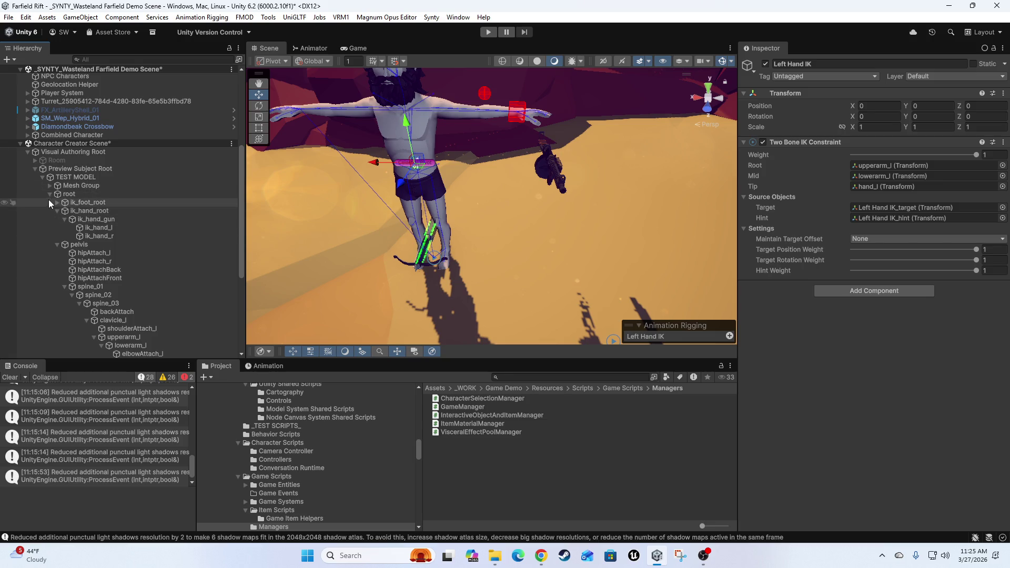
# Test-move the pelvis and root bones, undoing each move to keep the rig in place
pyautogui.click(68, 195)
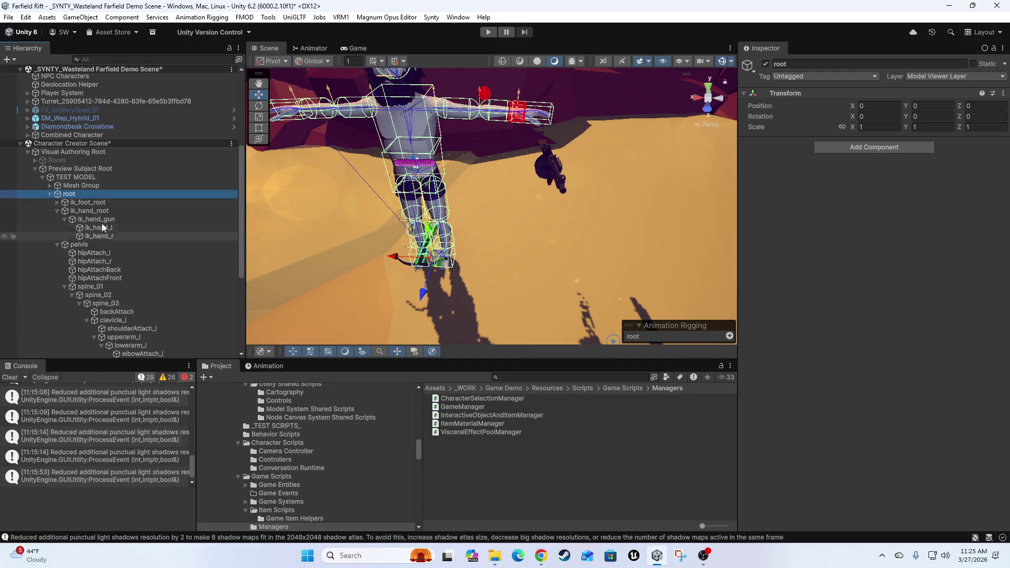
pyautogui.click(83, 245)
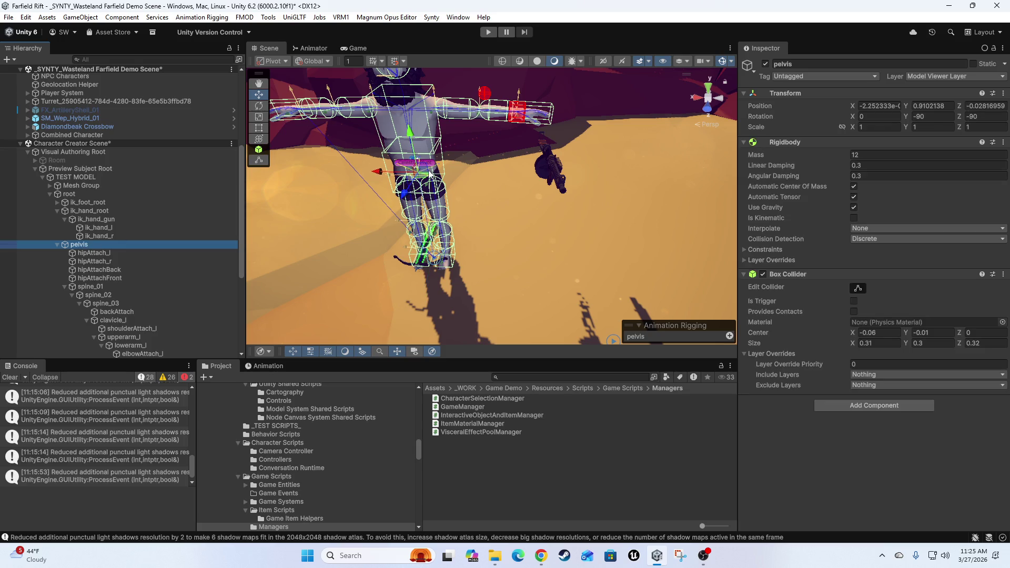
pyautogui.moveTo(418, 174); pyautogui.dragTo(374, 150)
pyautogui.hotkey('ctrl', 'z')
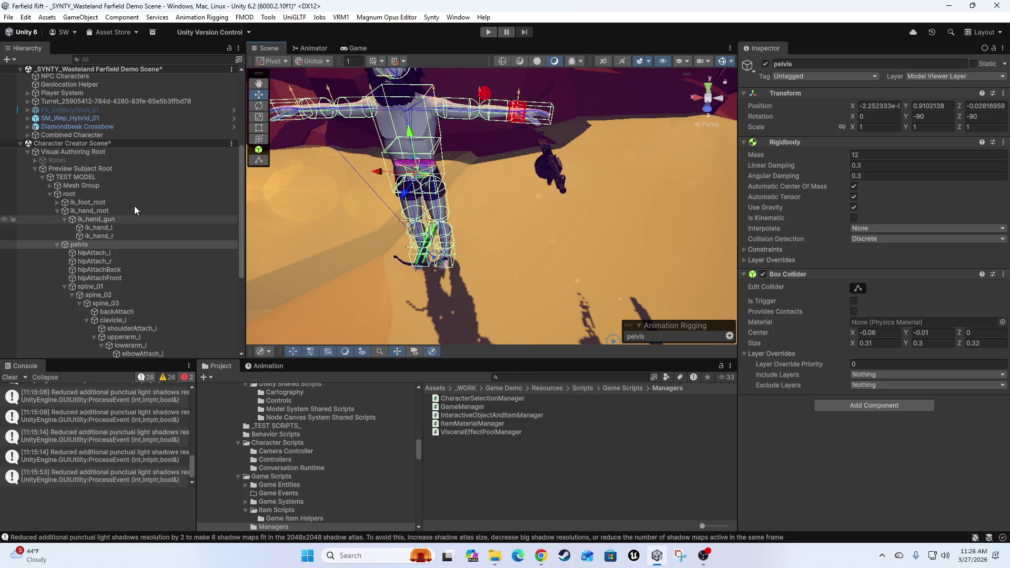
pyautogui.click(69, 195)
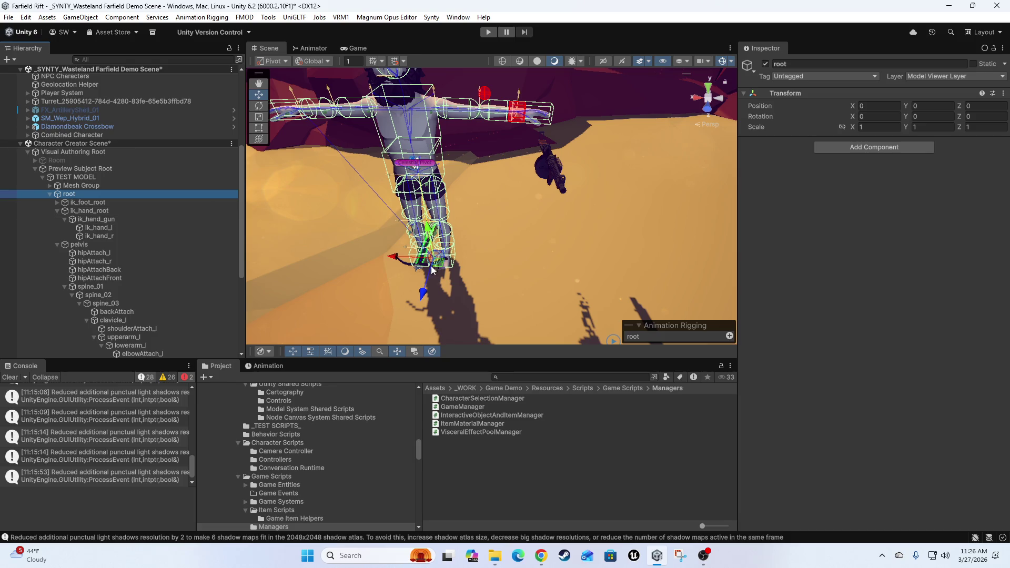
pyautogui.moveTo(387, 232); pyautogui.dragTo(427, 251)
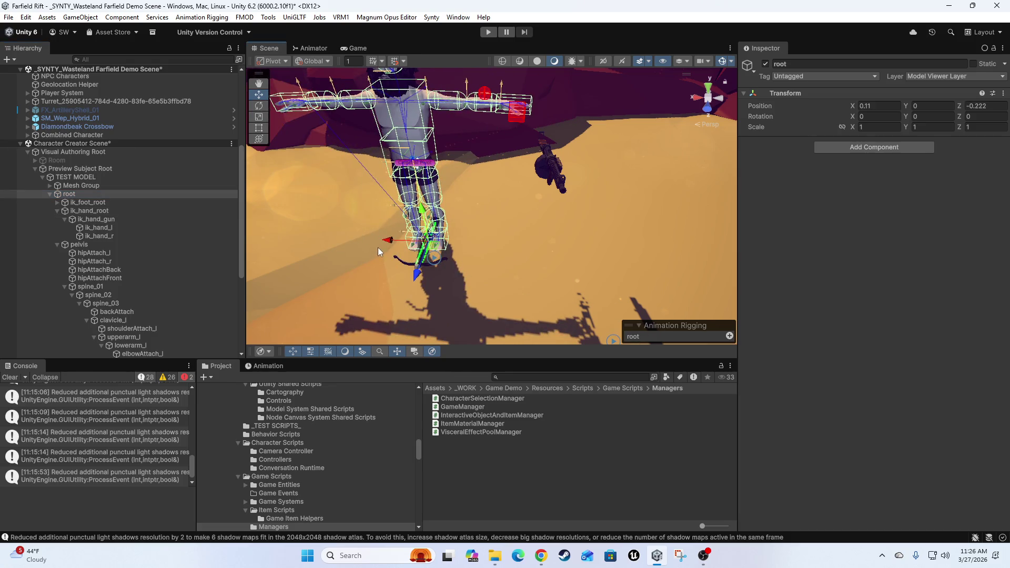
pyautogui.hotkey('ctrl', 'z')
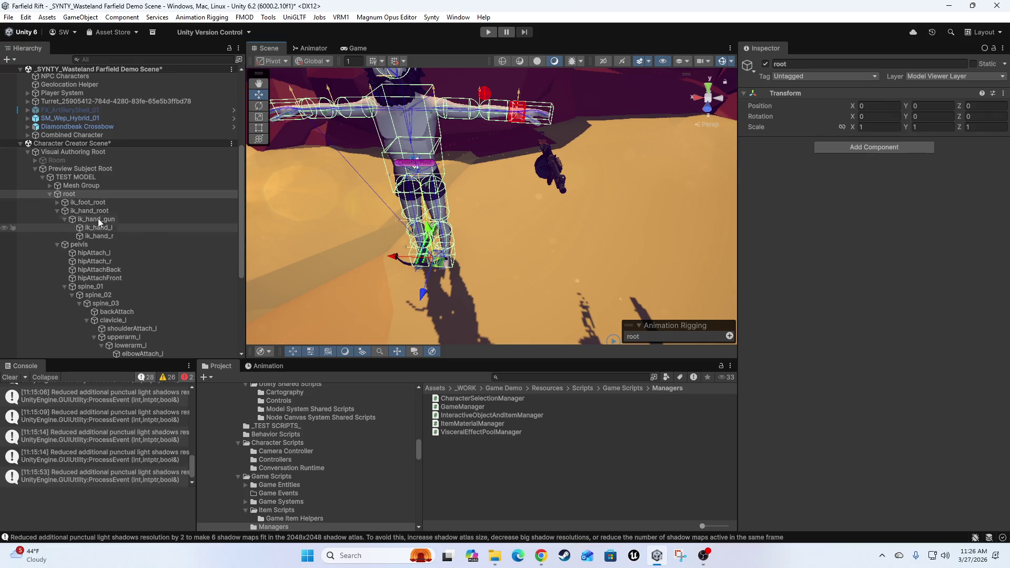
# Frame the ik_hand_r bone in the view, then select Left Hand IK_target
pyautogui.click(110, 237)
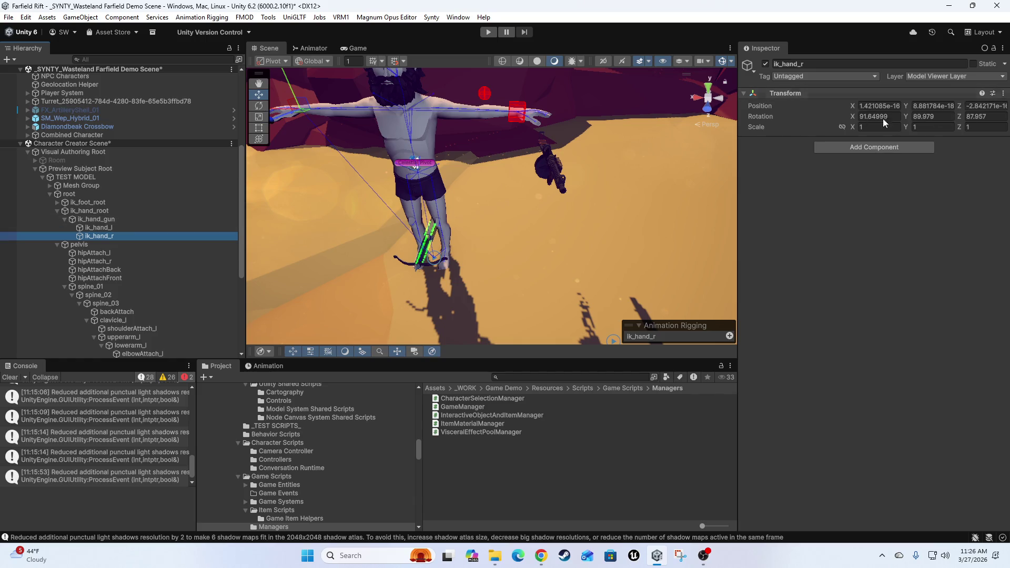
pyautogui.press('f')
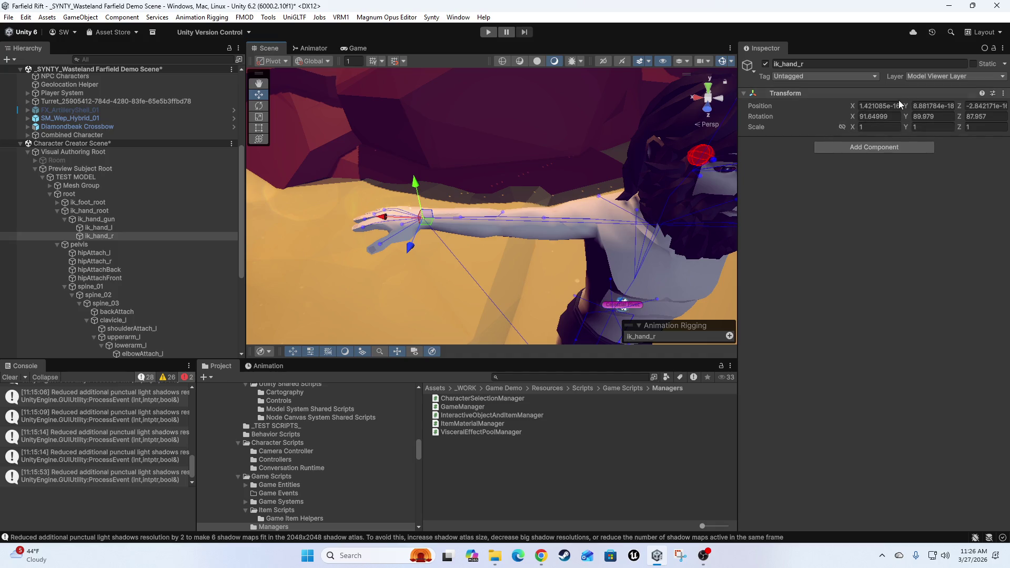
pyautogui.scroll(-10, 566, 206)
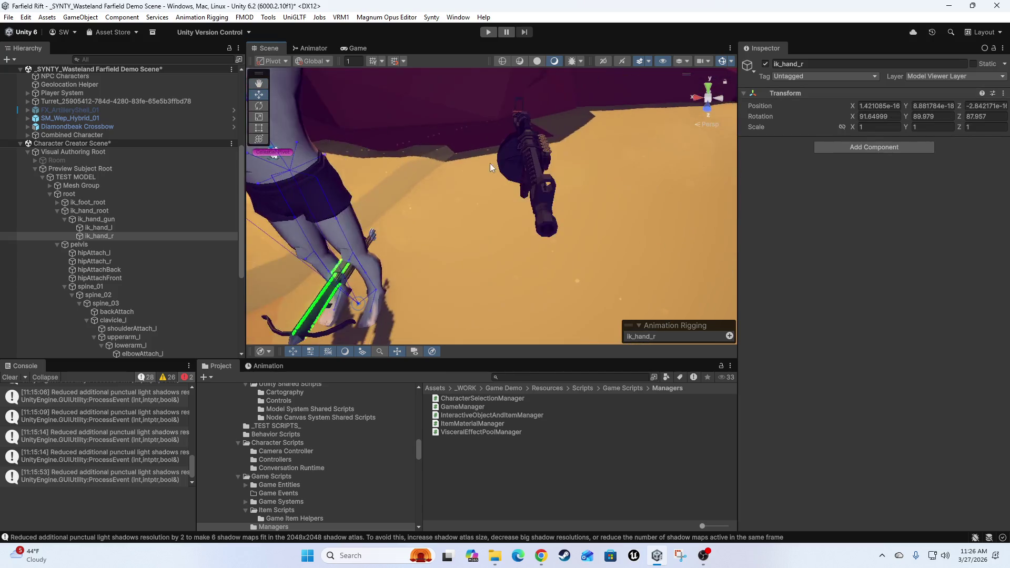
pyautogui.scroll(-3, 463, 222)
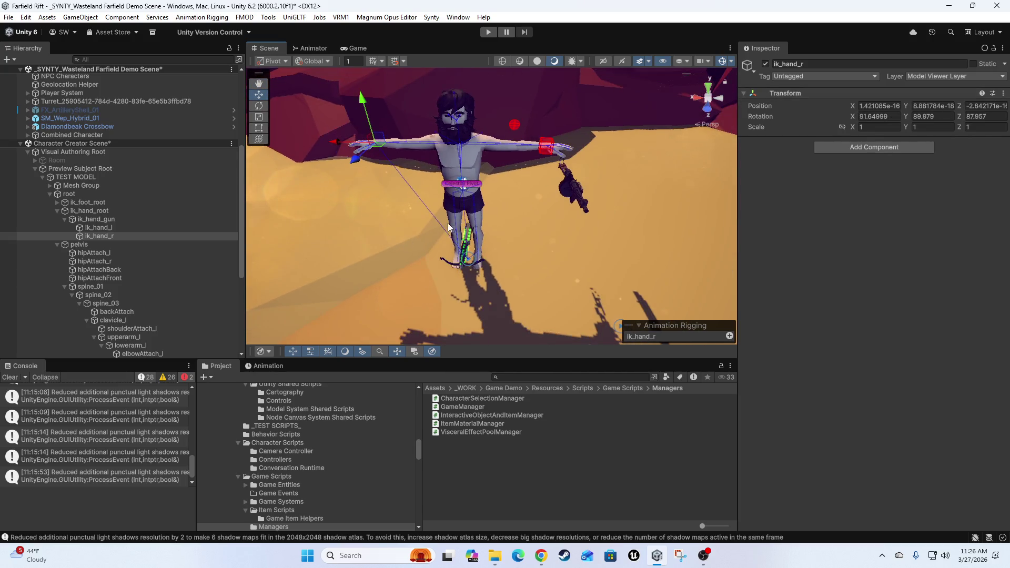
pyautogui.scroll(-4, 152, 267)
pyautogui.scroll(-3, 145, 251)
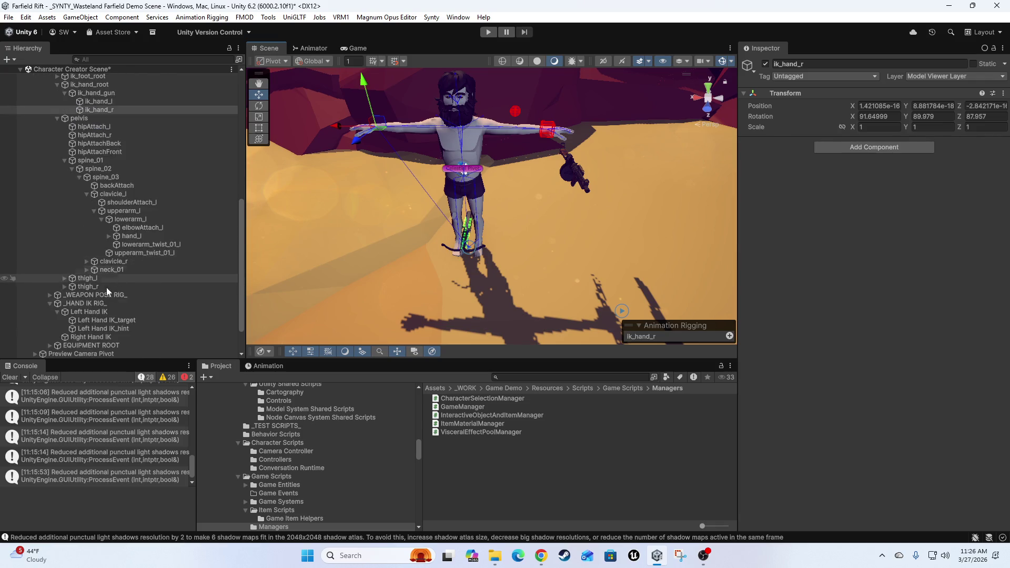
pyautogui.click(104, 279)
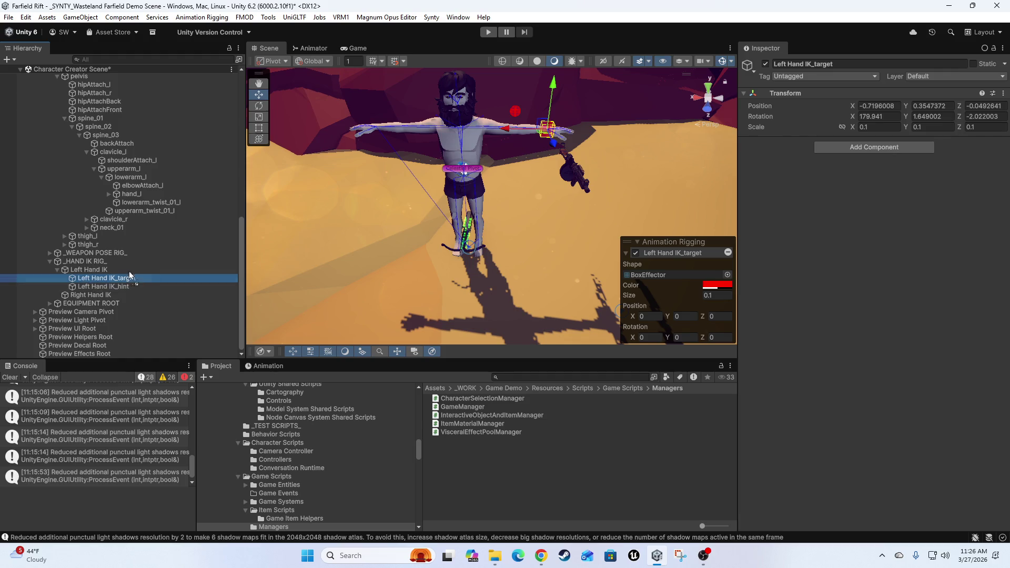
# Parent Left Hand IK_target under ik_hand_l and reset its Transform to zero
pyautogui.scroll(1, 122, 97)
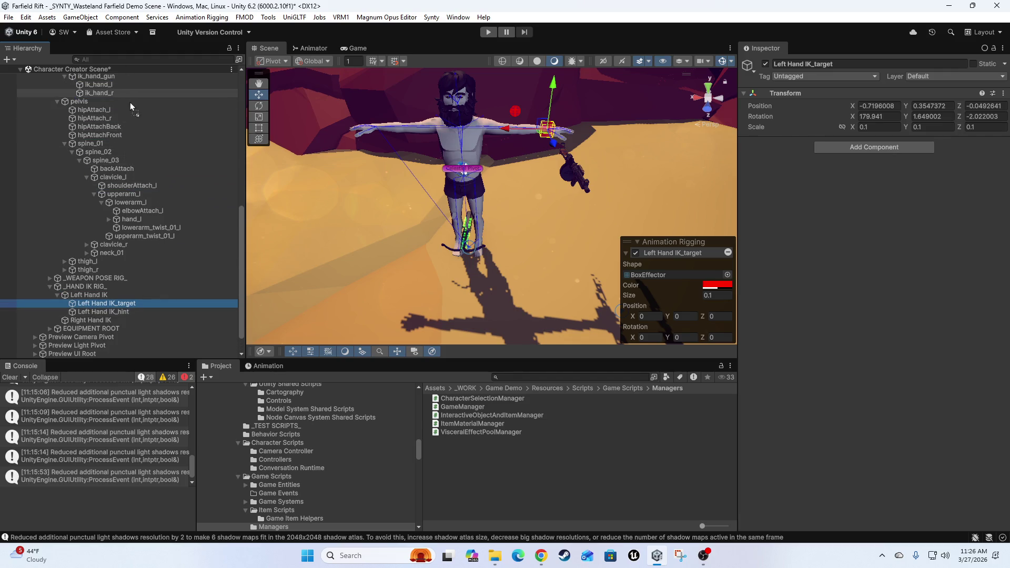
pyautogui.moveTo(118, 92); pyautogui.dragTo(116, 84)
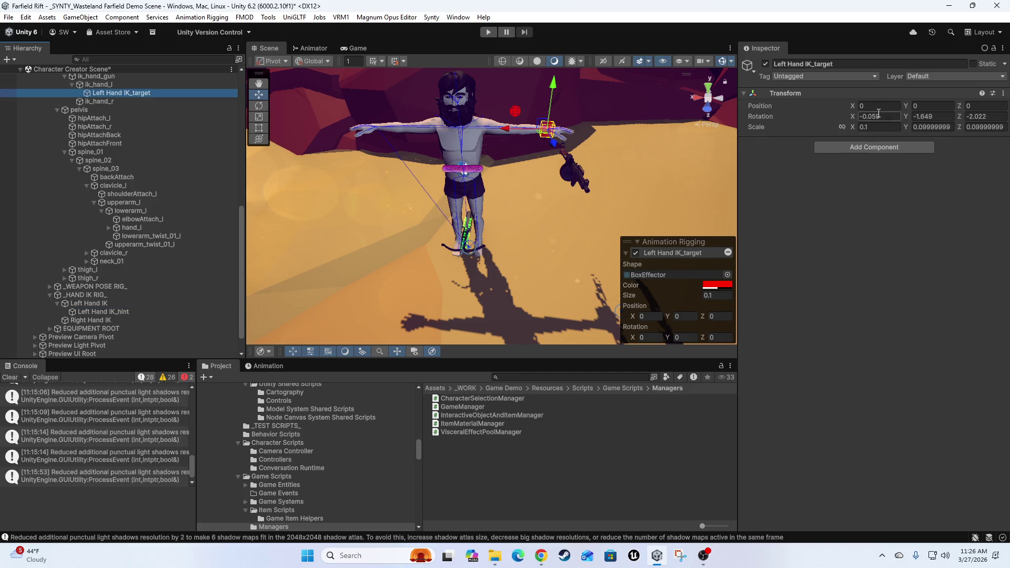
pyautogui.click(1004, 93)
pyautogui.click(935, 106)
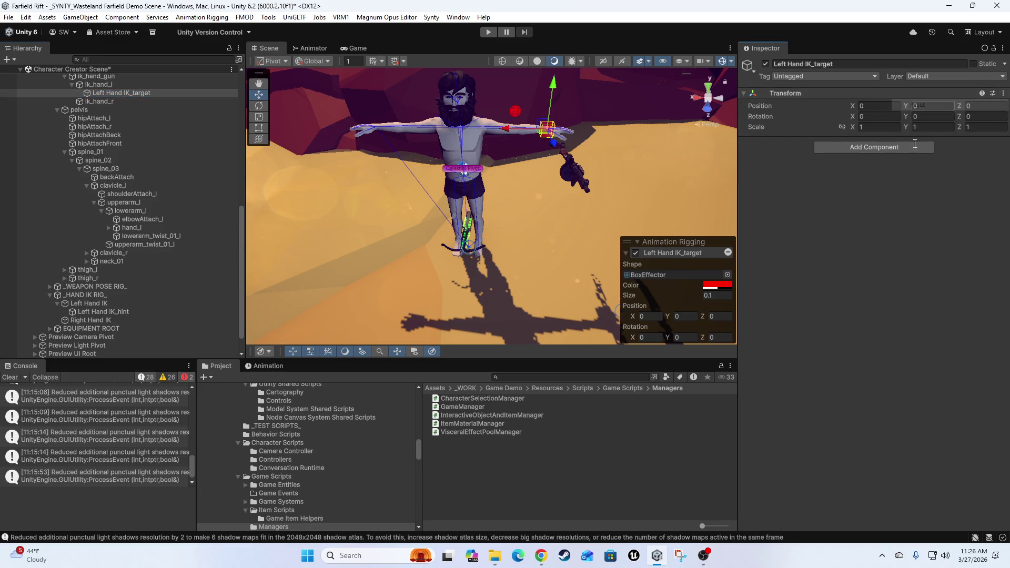
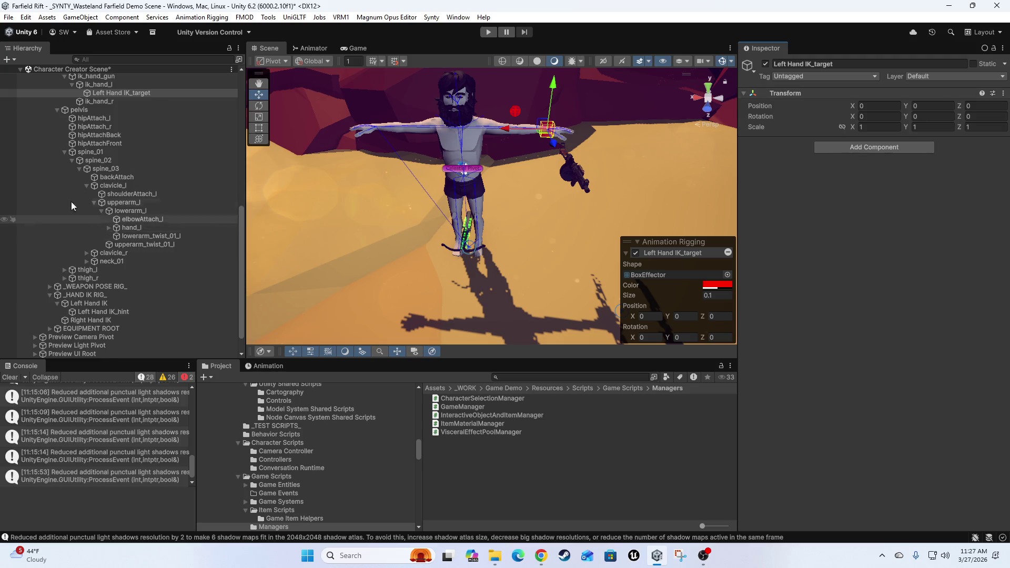
# Set the Left Hand IK_hint effector's colour to blue in the Animation Rigging overlay
pyautogui.scroll(-1, 90, 238)
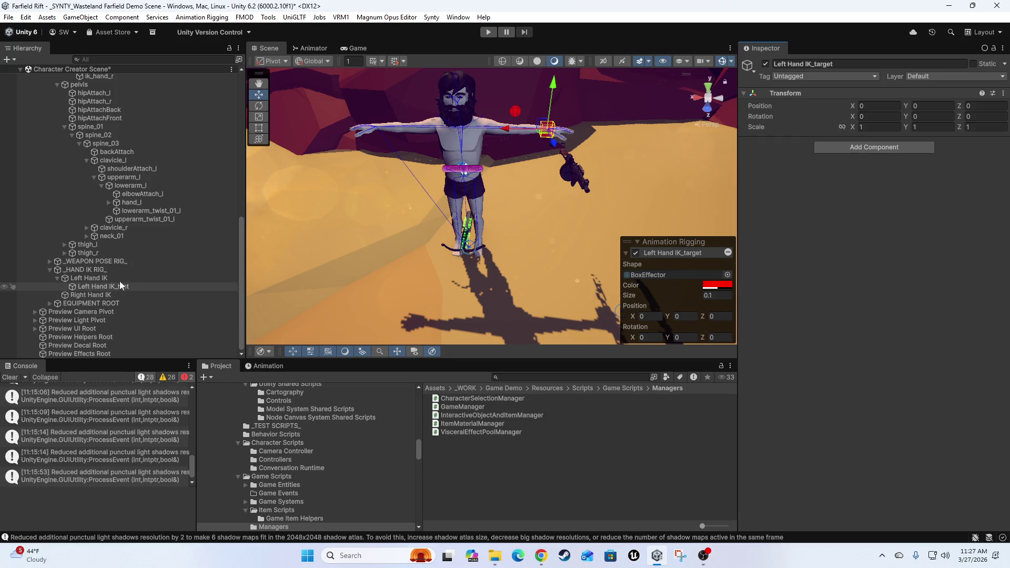
pyautogui.click(79, 296)
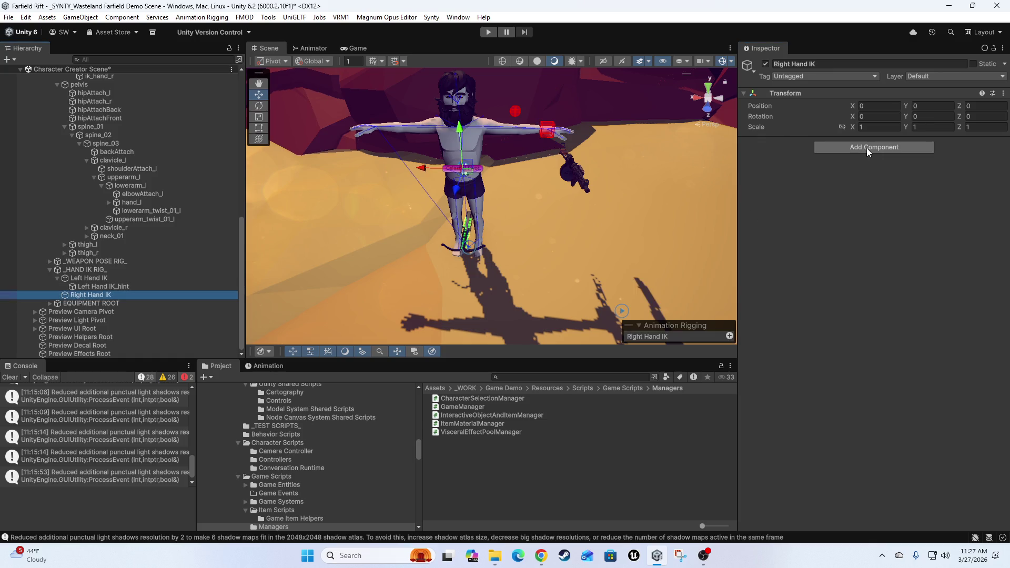
pyautogui.click(545, 129)
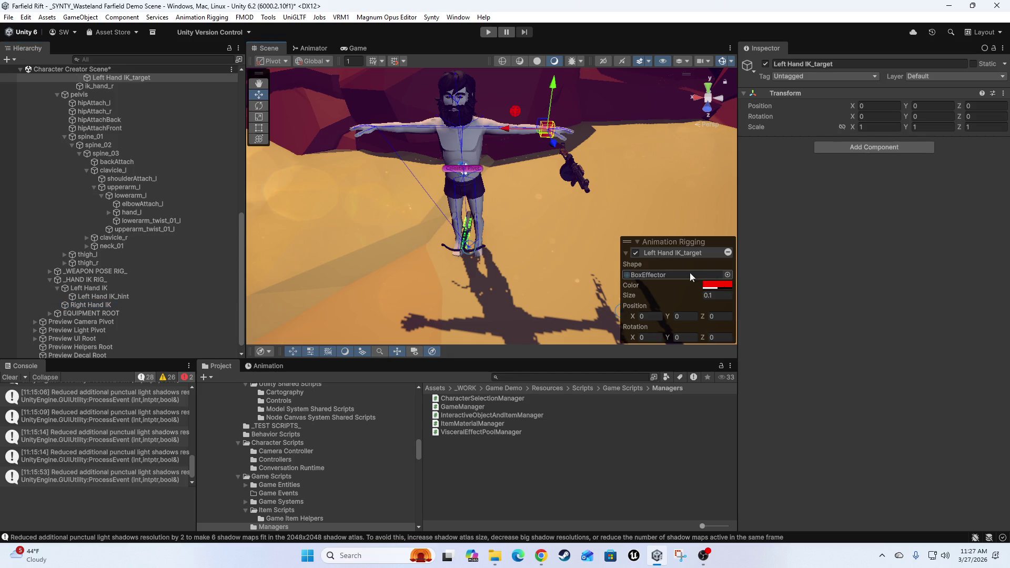
pyautogui.click(714, 286)
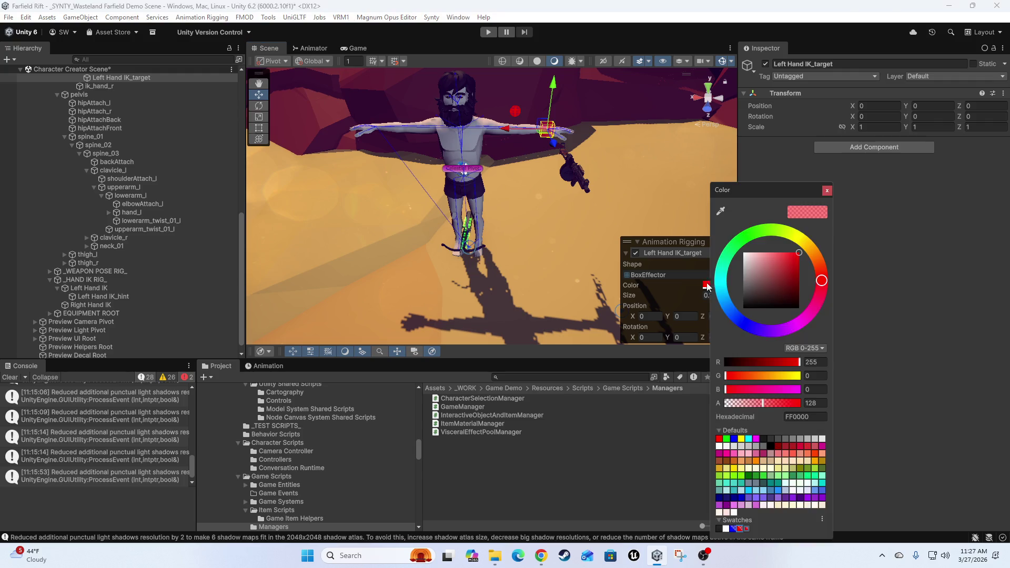
pyautogui.click(733, 530)
pyautogui.click(515, 112)
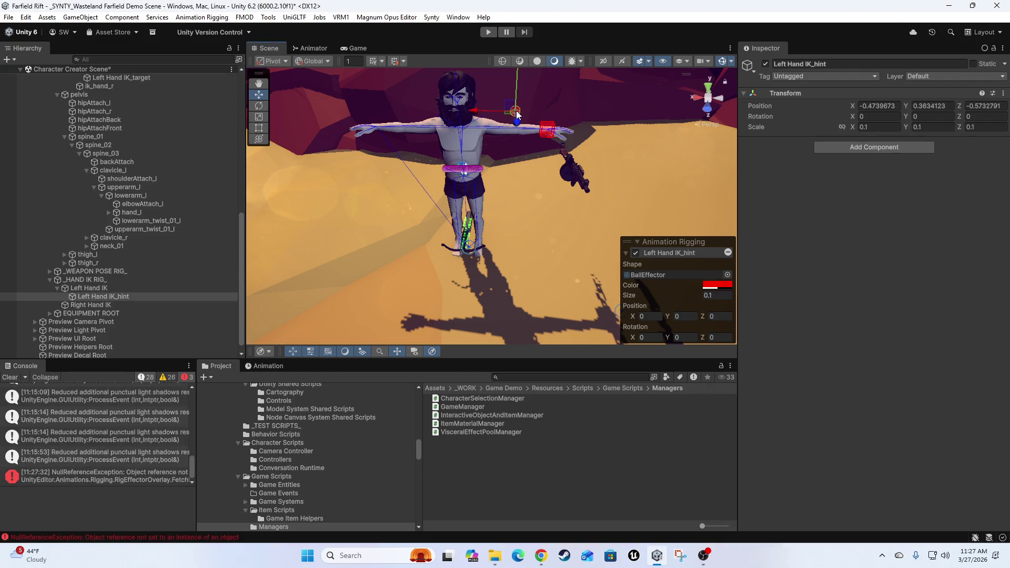
pyautogui.click(709, 287)
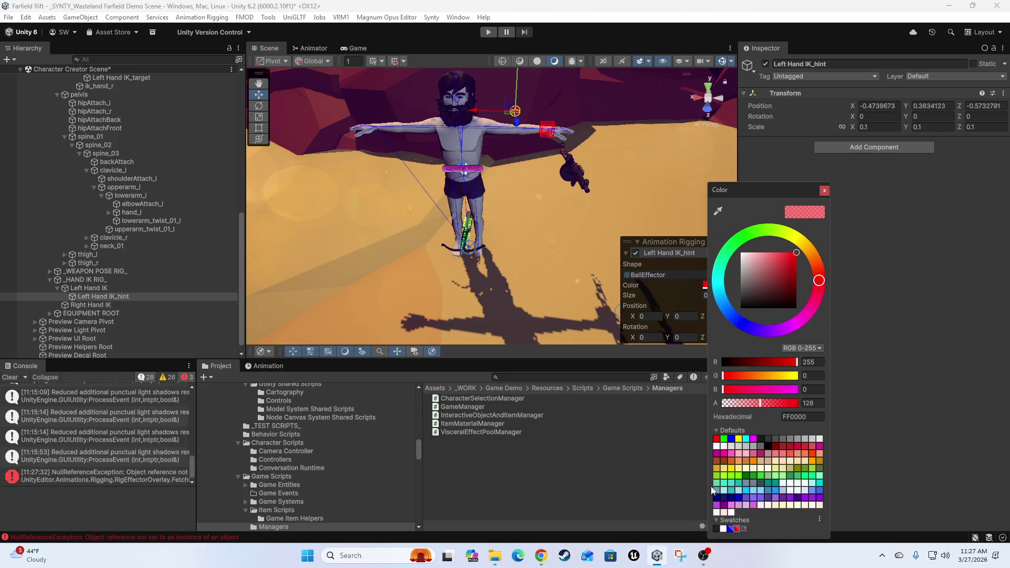
pyautogui.click(732, 529)
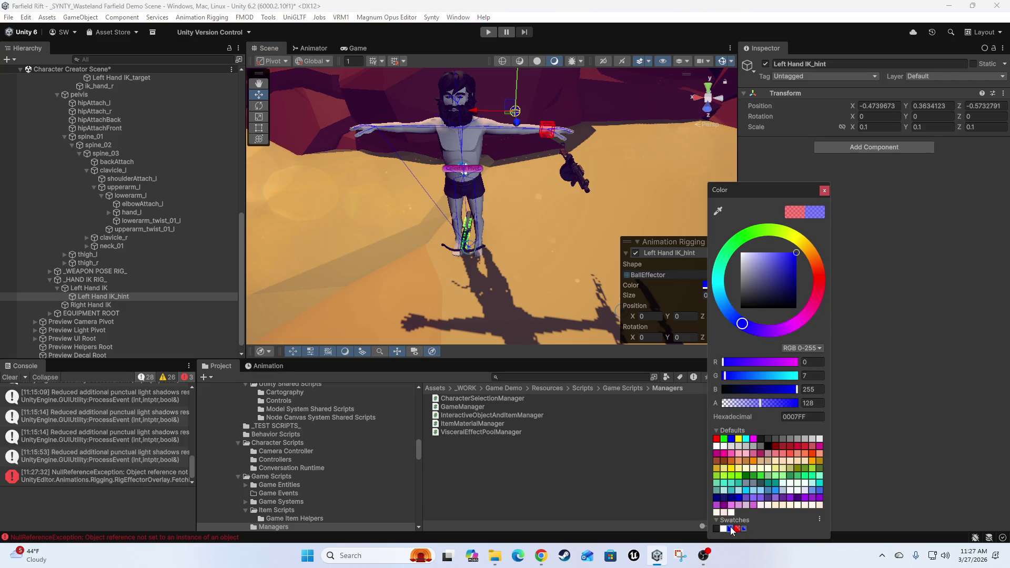
# Keep the left hand IK target effector red, then select the Right Hand IK object
pyautogui.click(547, 125)
pyautogui.click(729, 285)
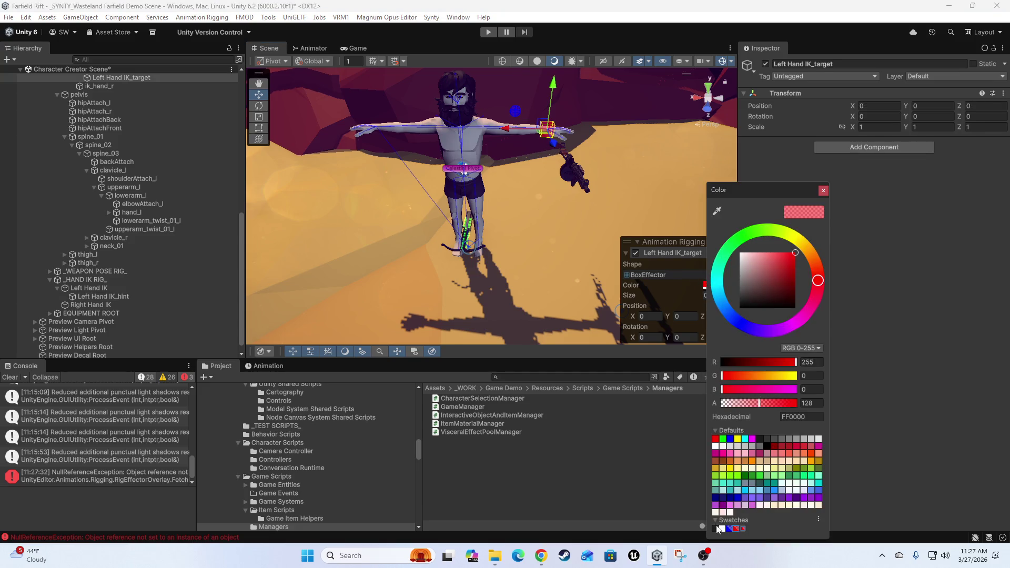
pyautogui.click(730, 529)
pyautogui.scroll(2, 501, 232)
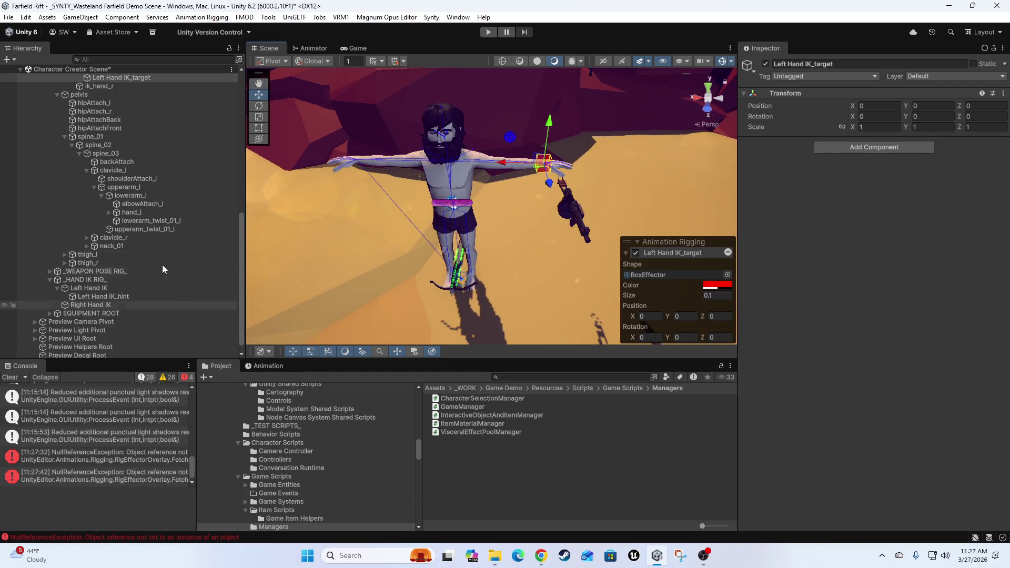
pyautogui.scroll(-2, 142, 276)
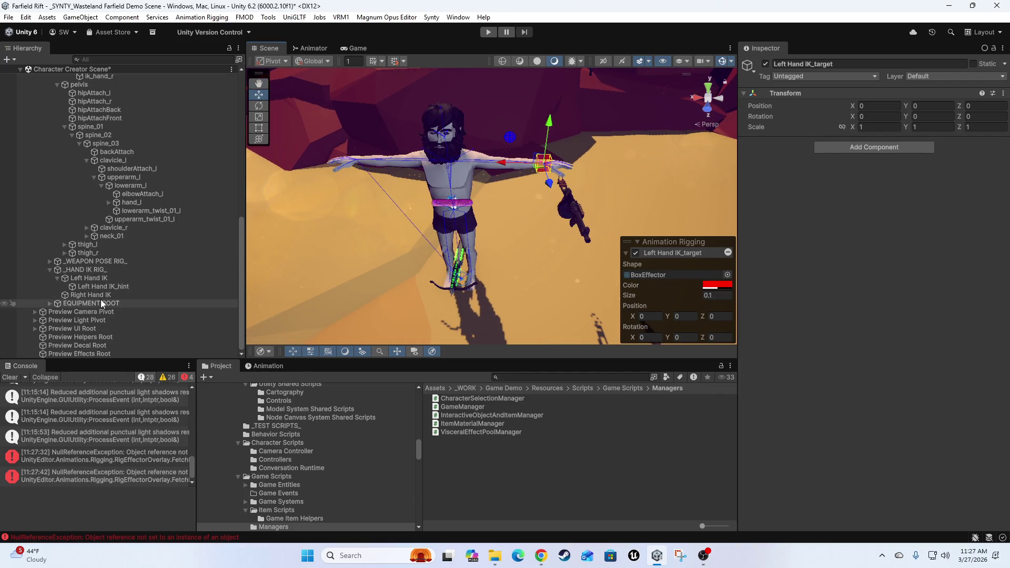
pyautogui.click(83, 296)
# Add a Two Bone IK Constraint to Right Hand IK and expand the right arm bones to hand_r
pyautogui.click(846, 148)
pyautogui.write('two b')
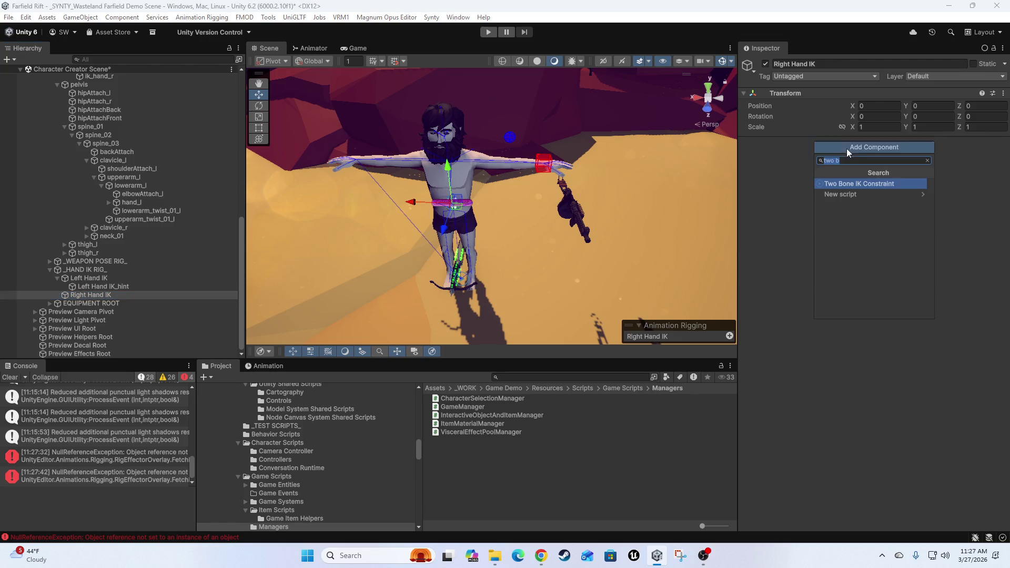
pyautogui.click(861, 185)
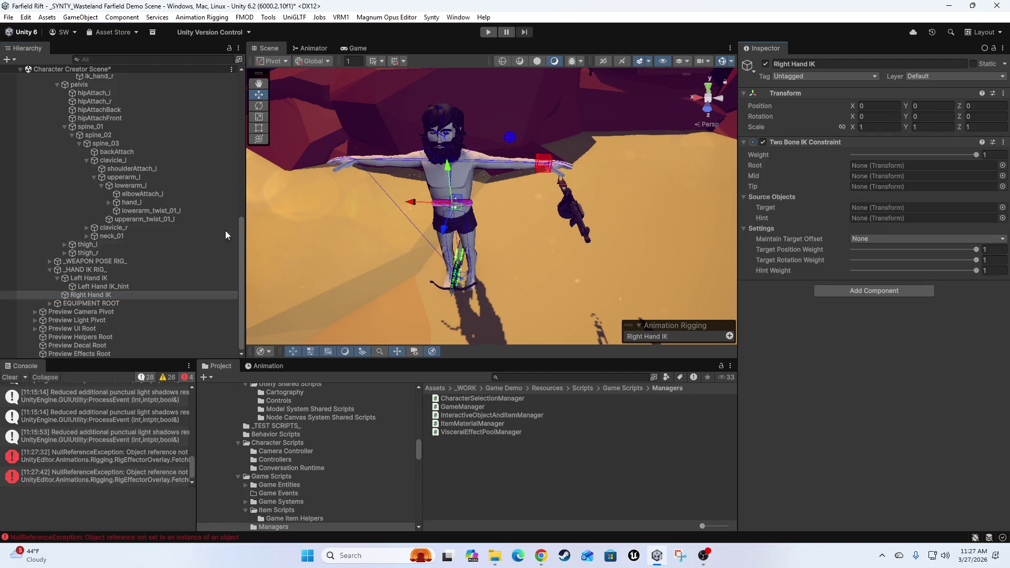
pyautogui.click(86, 160)
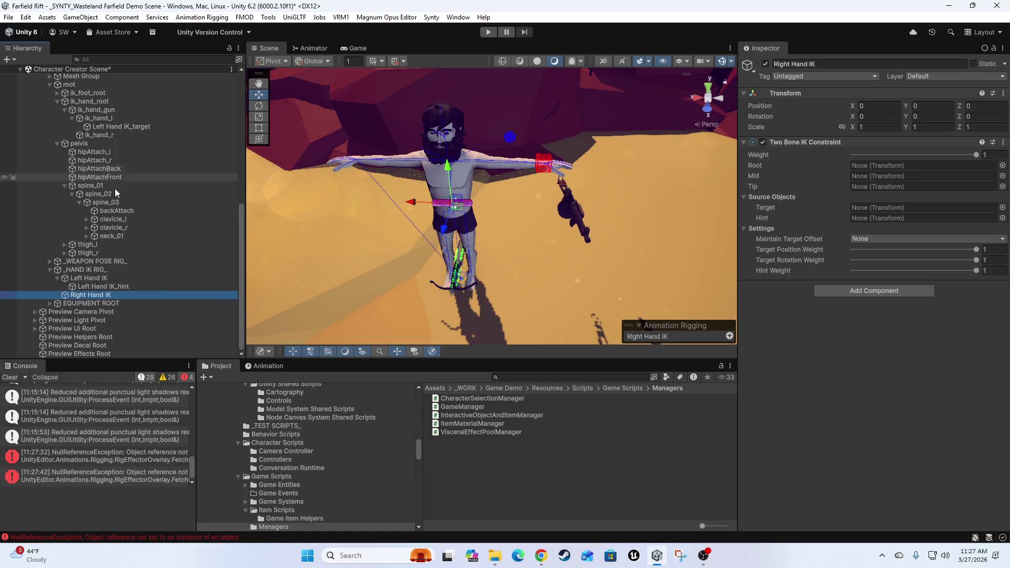
pyautogui.click(87, 228)
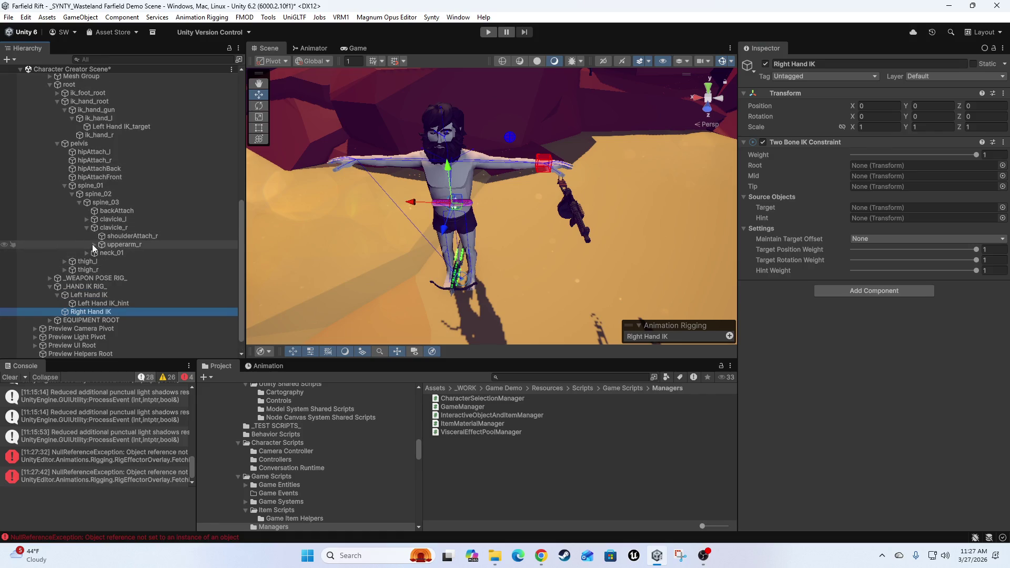
pyautogui.click(93, 245)
pyautogui.click(102, 252)
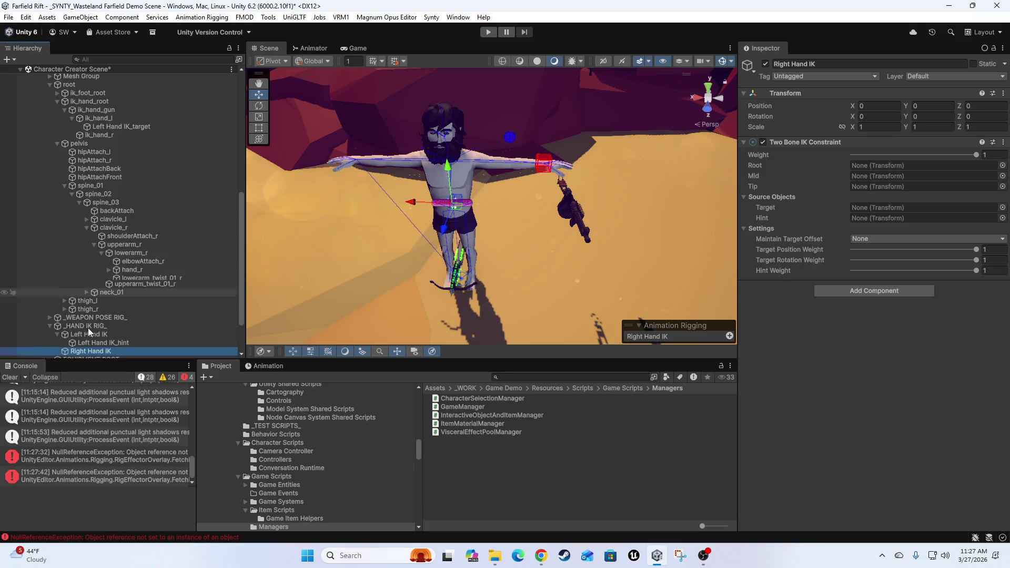
# Set hand_r as the tip and auto-fill upperarm_r, lowerarm_r, target and hint from it
pyautogui.moveTo(125, 269); pyautogui.dragTo(900, 188)
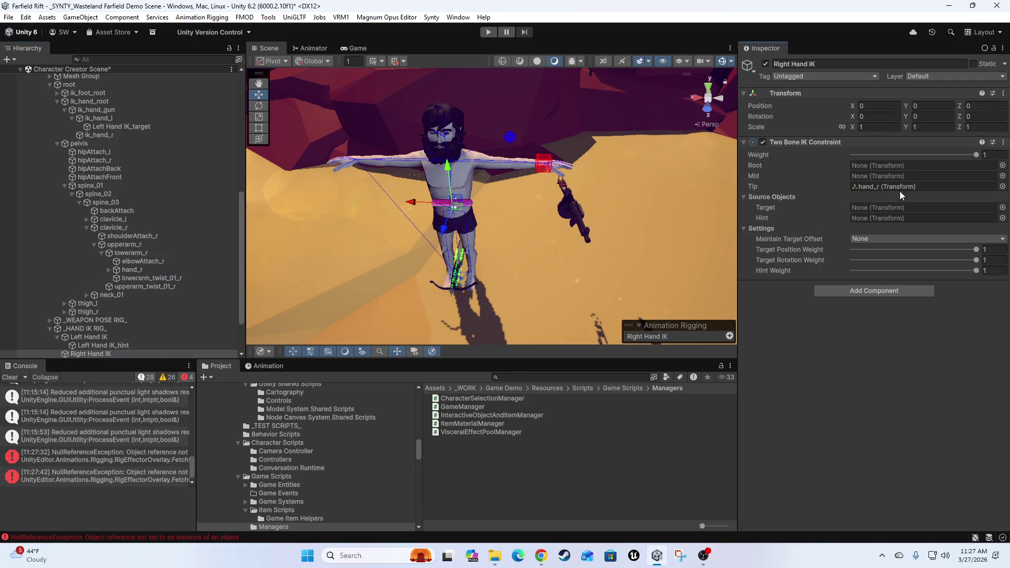
pyautogui.rightClick(821, 142)
pyautogui.click(905, 331)
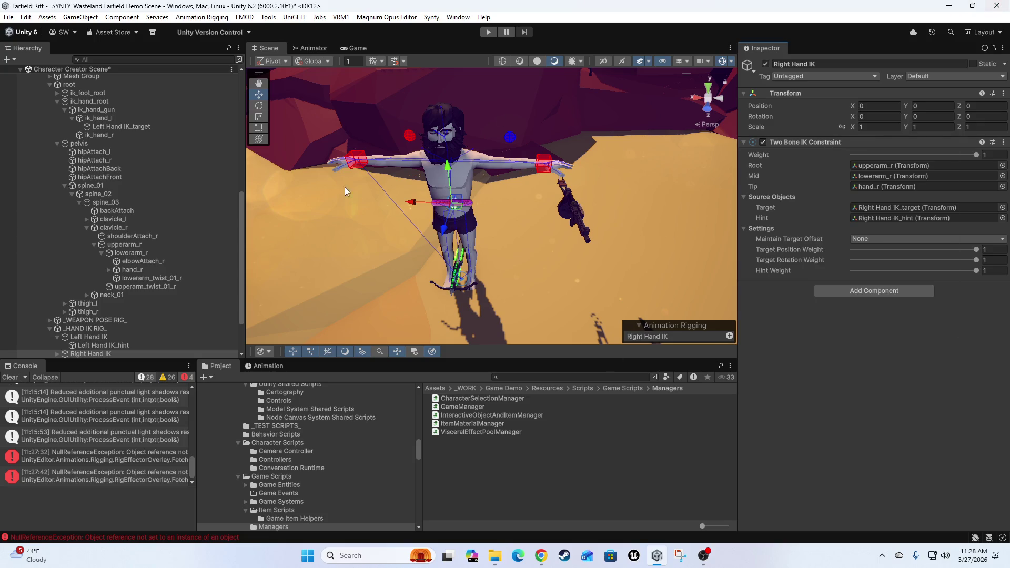
pyautogui.press('f')
pyautogui.moveTo(610, 229)
pyautogui.mouseDown()
pyautogui.moveTo(525, 203)
pyautogui.moveTo(510, 211)
pyautogui.mouseUp()
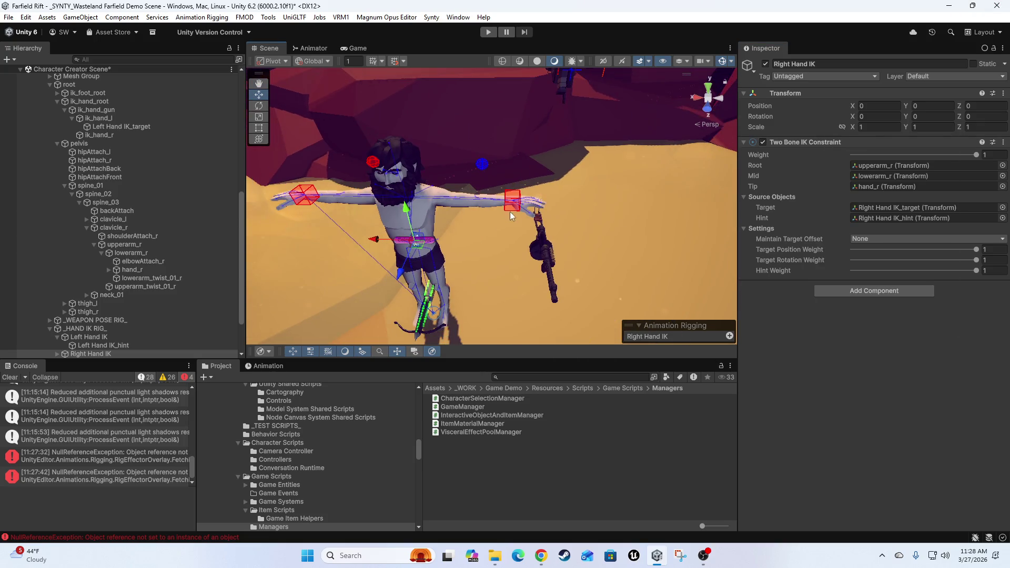
pyautogui.click(506, 195)
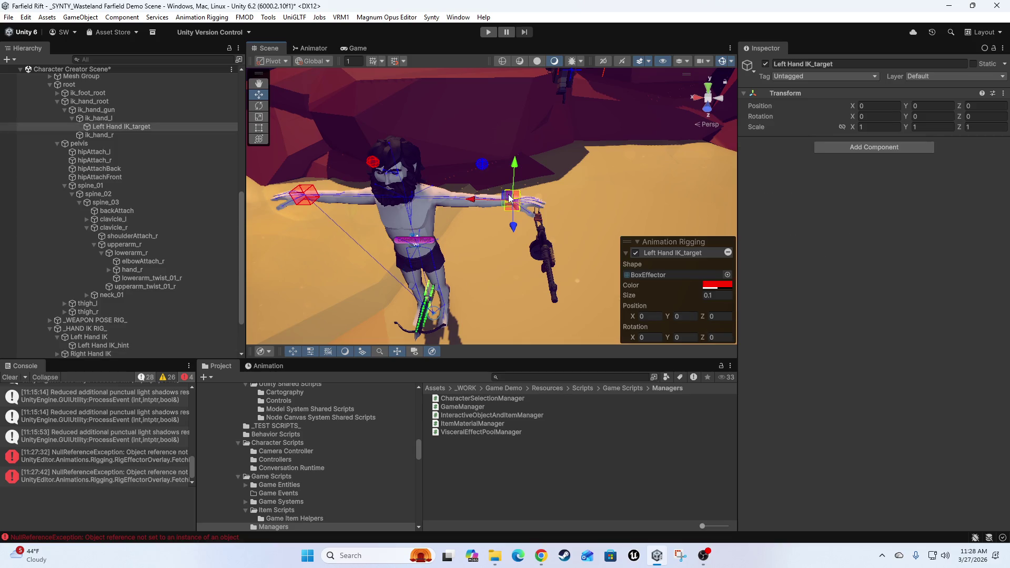
# Try blue on the target and hint effectors, clear the Console, and delete the extra blue swatch
pyautogui.click(706, 285)
pyautogui.click(736, 530)
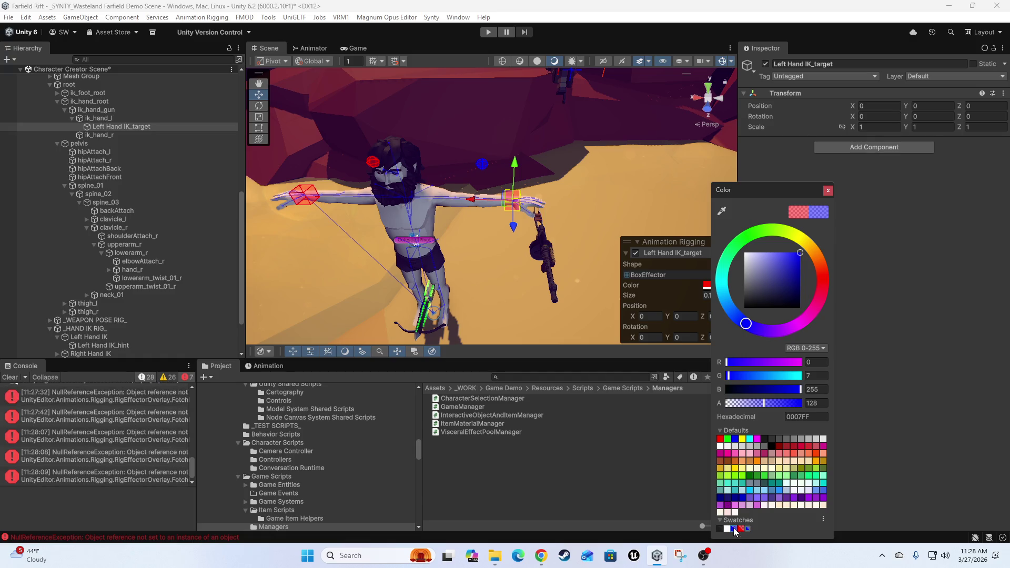
pyautogui.click(11, 377)
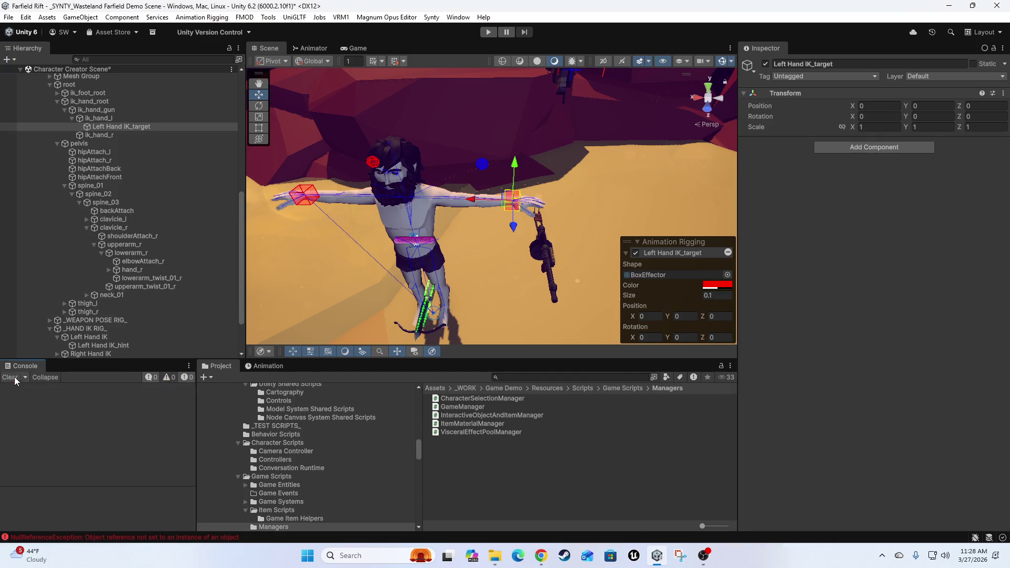
pyautogui.click(482, 165)
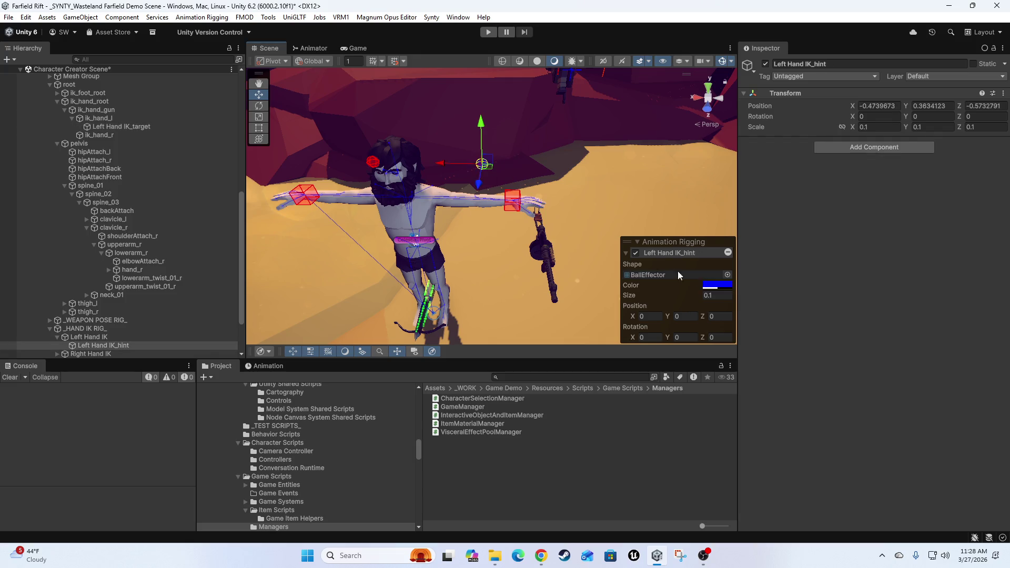
pyautogui.click(717, 285)
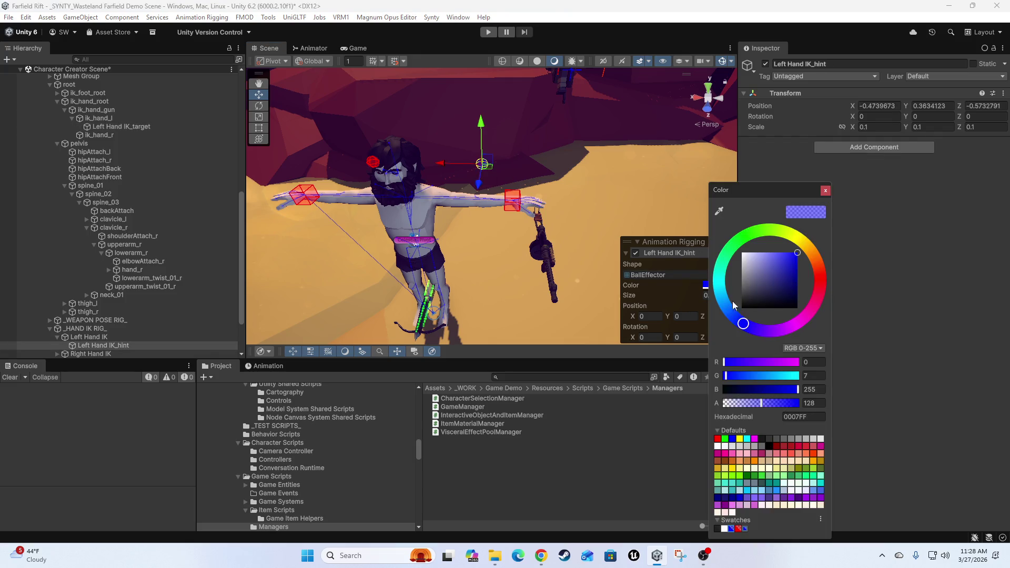
pyautogui.click(746, 529)
pyautogui.rightClick(731, 529)
pyautogui.click(758, 509)
# Try blue on the left hand target box again and inspect the NullReferenceException in the Console
pyautogui.click(512, 200)
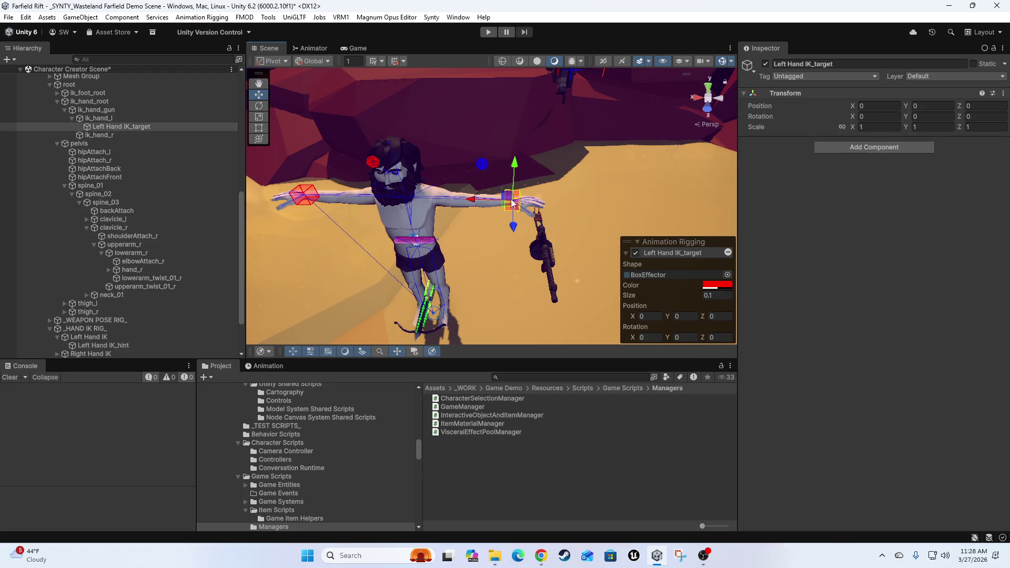
pyautogui.click(713, 287)
pyautogui.click(741, 528)
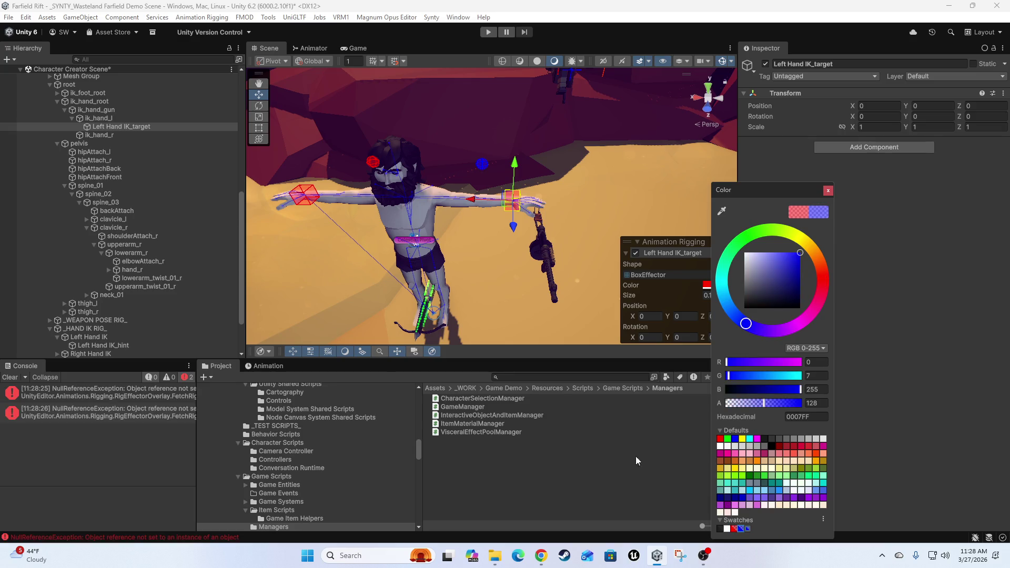
pyautogui.click(114, 392)
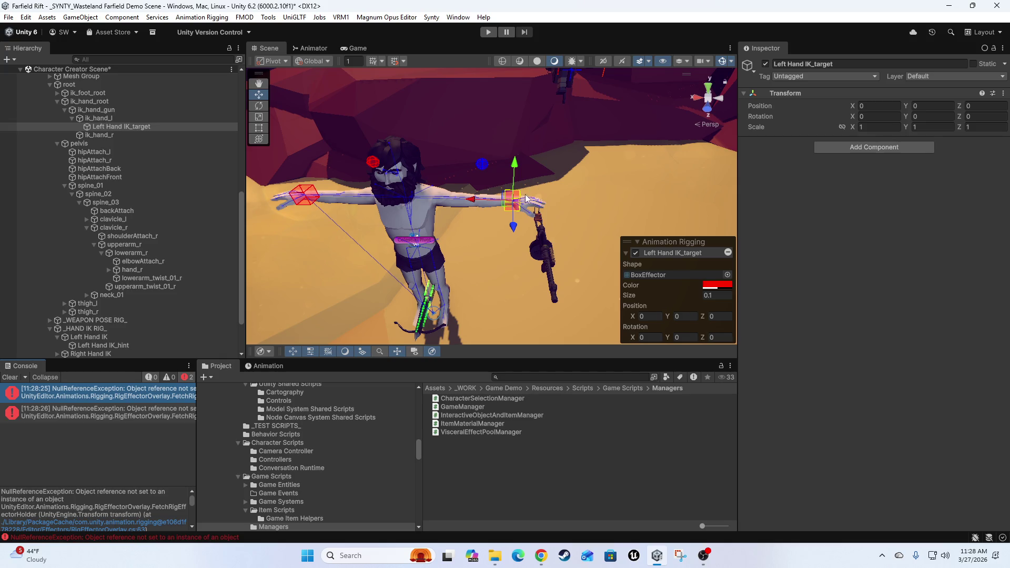
pyautogui.scroll(5, 559, 260)
pyautogui.scroll(-5, 558, 258)
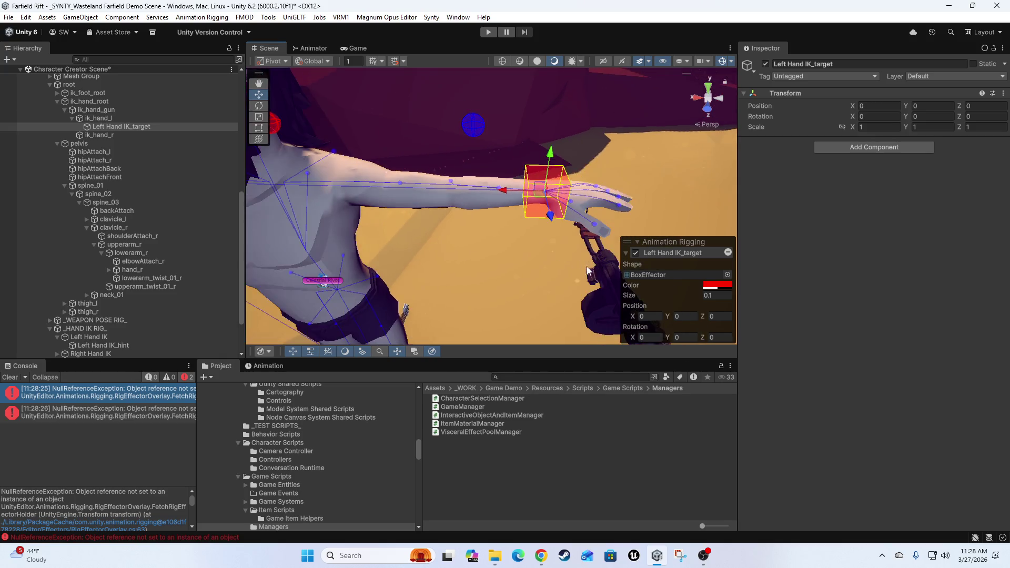
pyautogui.click(729, 253)
# Reselect the left hand IK target box and collapse its entry and the rigging overlay
pyautogui.click(112, 268)
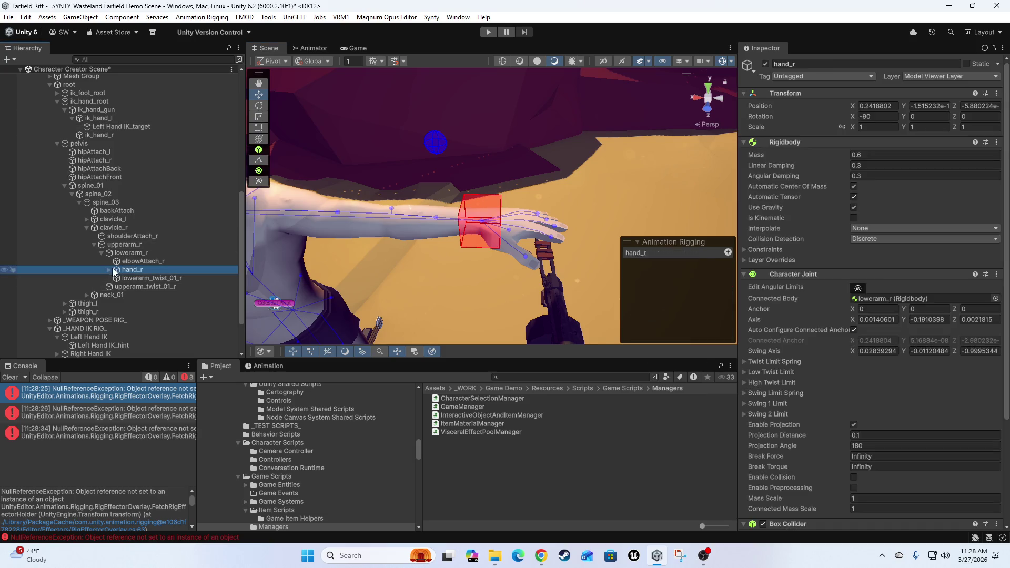
pyautogui.click(513, 203)
pyautogui.click(500, 203)
pyautogui.click(488, 204)
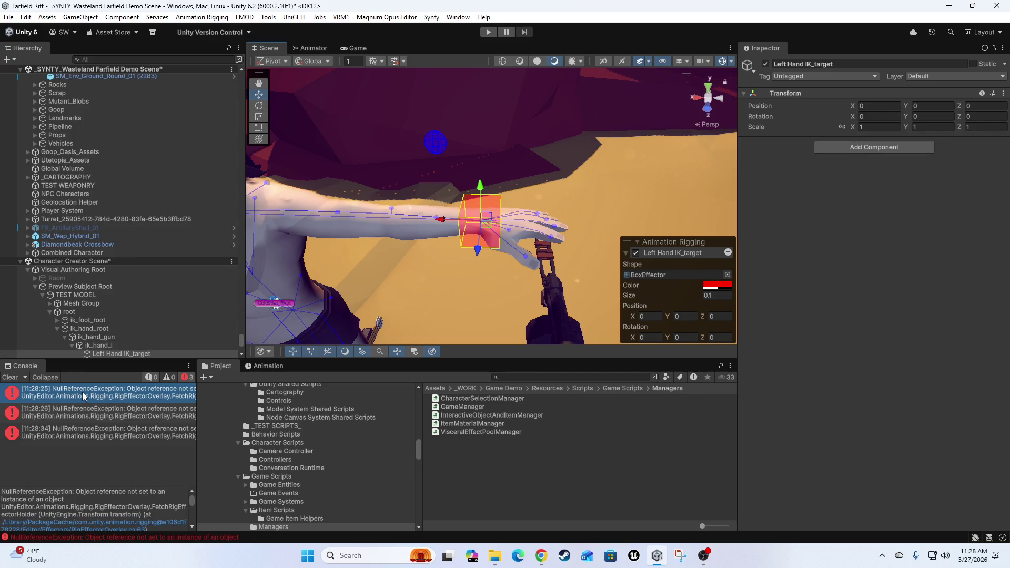
pyautogui.click(627, 254)
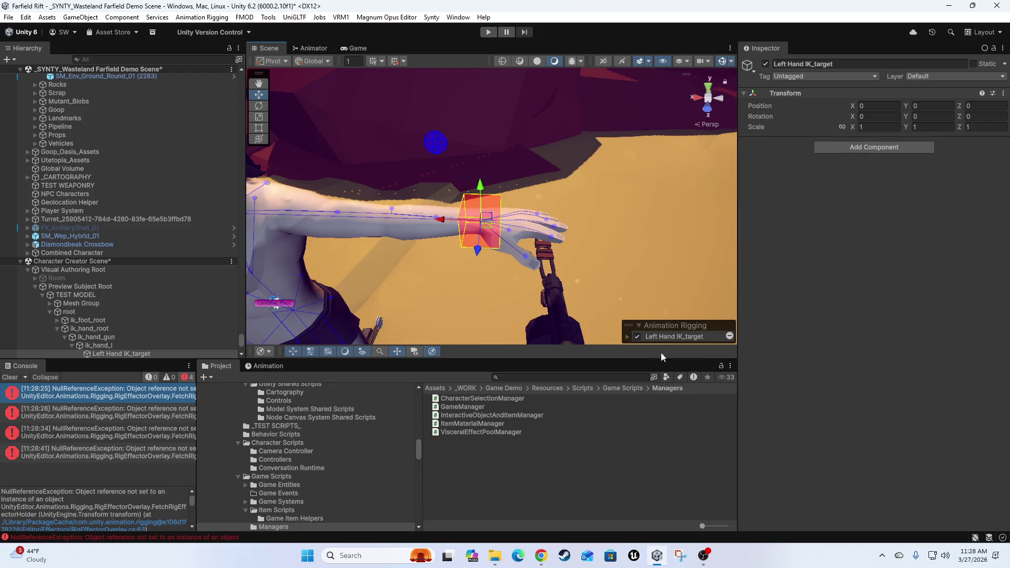
pyautogui.click(639, 325)
# Reselect Left Hand IK_target, expand the rigging effectors overlay, and clear the Console errors
pyautogui.click(95, 294)
pyautogui.click(100, 329)
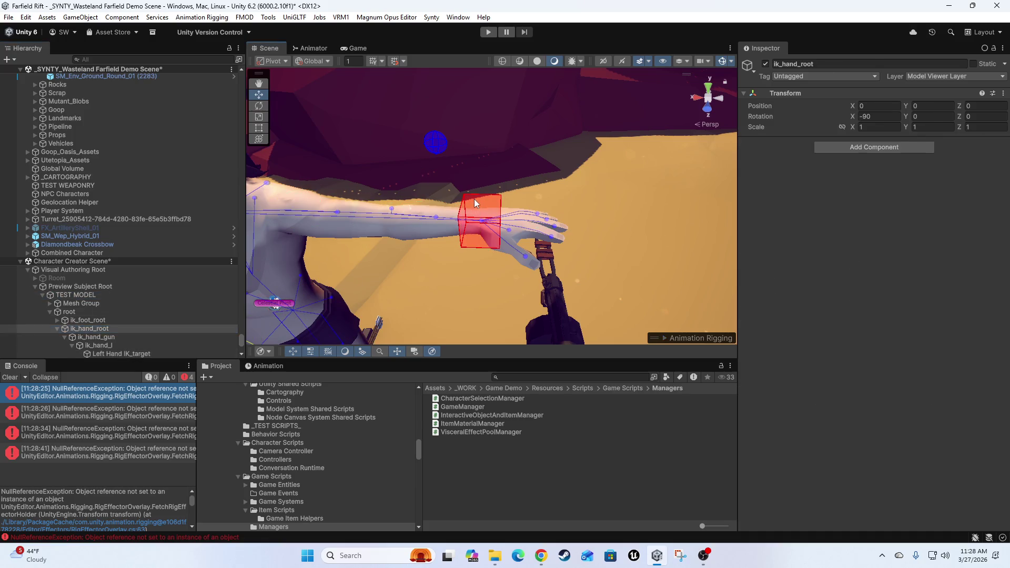
pyautogui.click(475, 198)
pyautogui.click(478, 201)
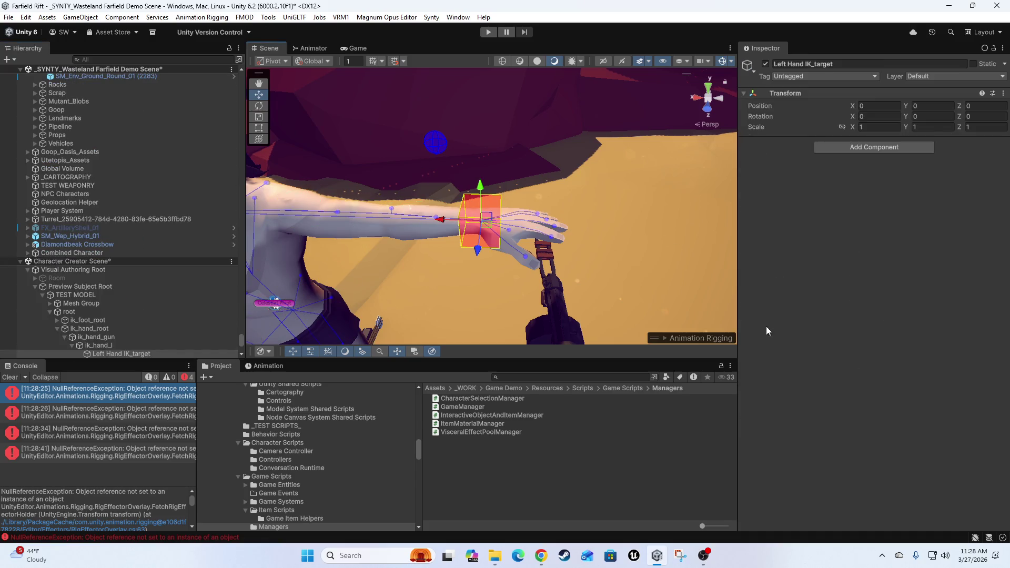
pyautogui.click(664, 338)
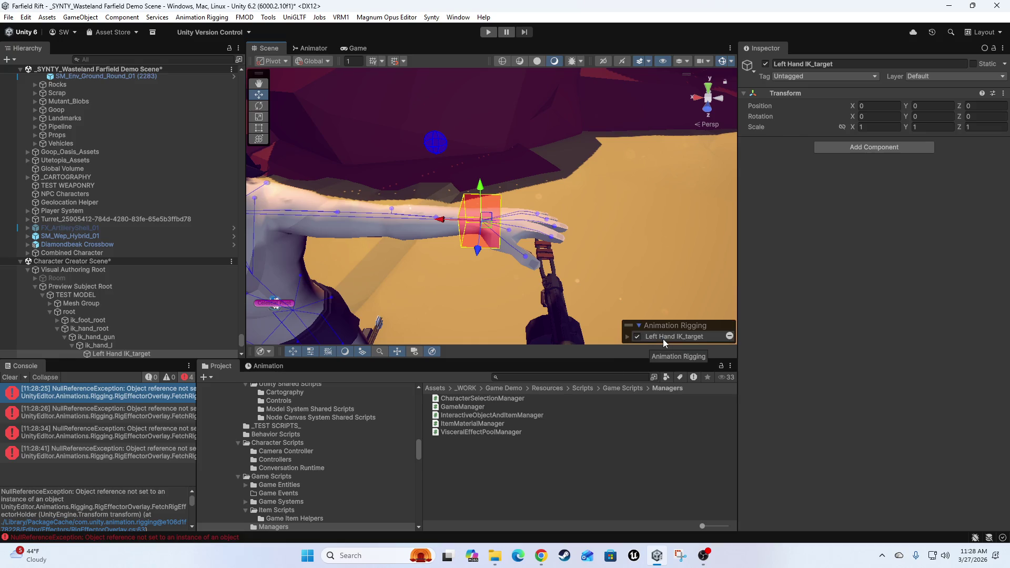
pyautogui.click(730, 337)
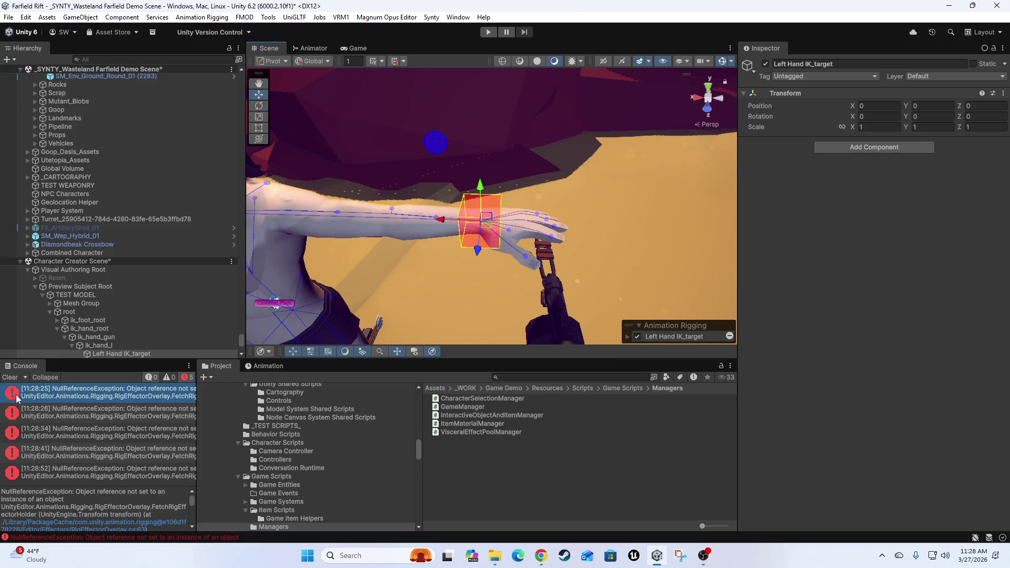
pyautogui.click(10, 377)
pyautogui.moveTo(541, 259); pyautogui.dragTo(618, 241)
pyautogui.scroll(-5, 618, 235)
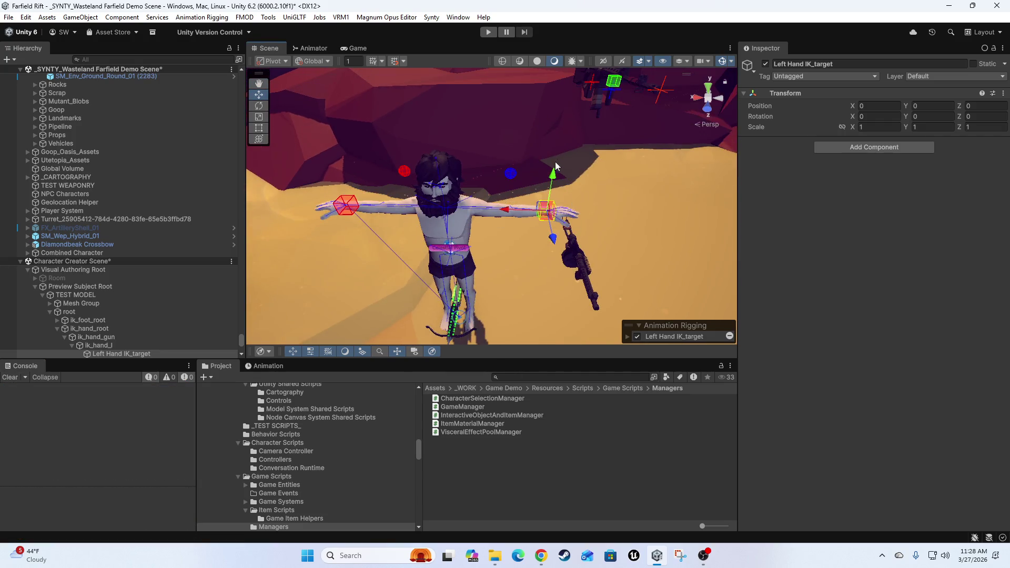
# Select Right Hand IK_target and drag it under ik_hand_r in the Hierarchy
pyautogui.scroll(2, 556, 166)
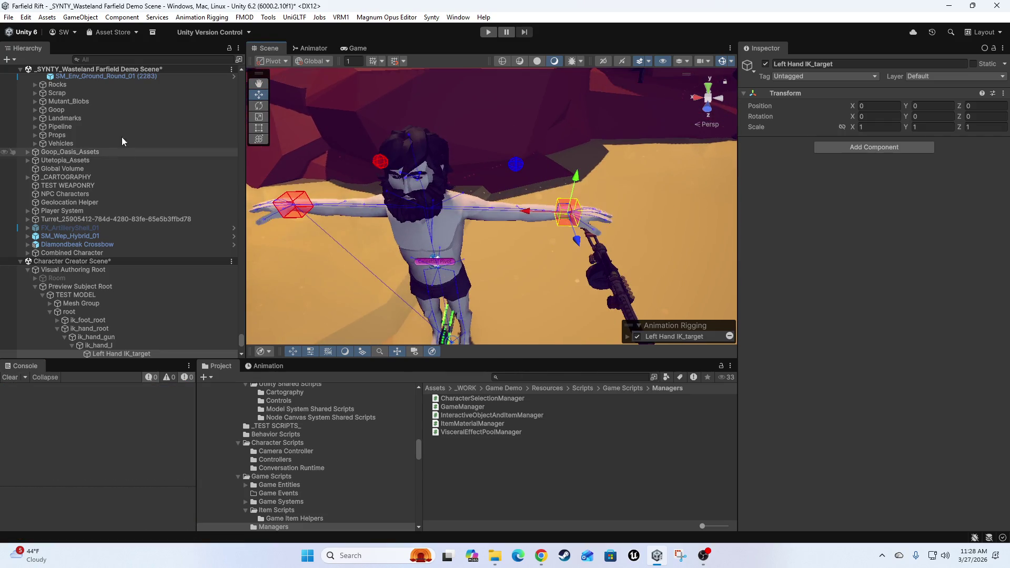
pyautogui.scroll(5, 126, 140)
pyautogui.scroll(-10, 129, 216)
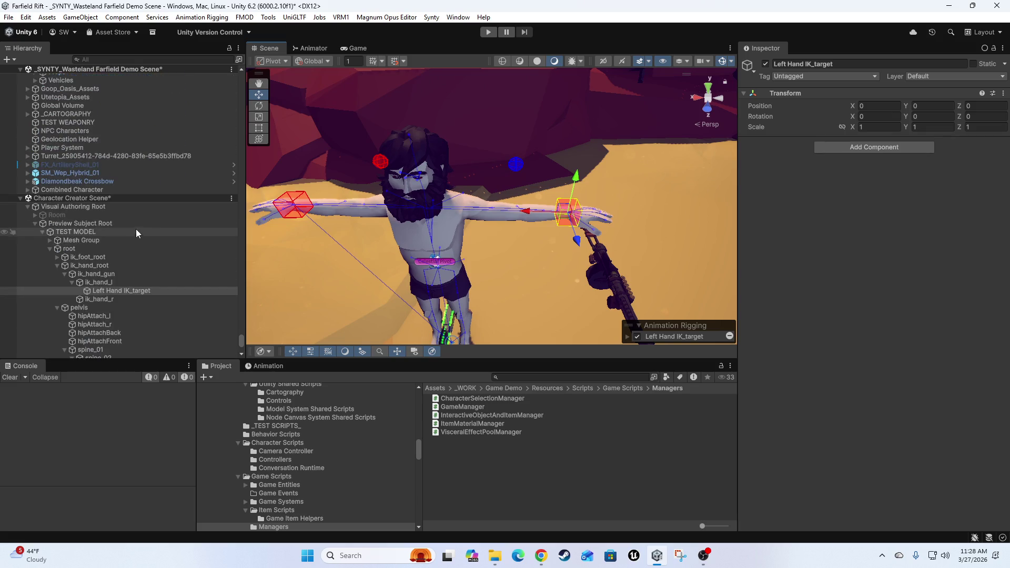
pyautogui.click(134, 291)
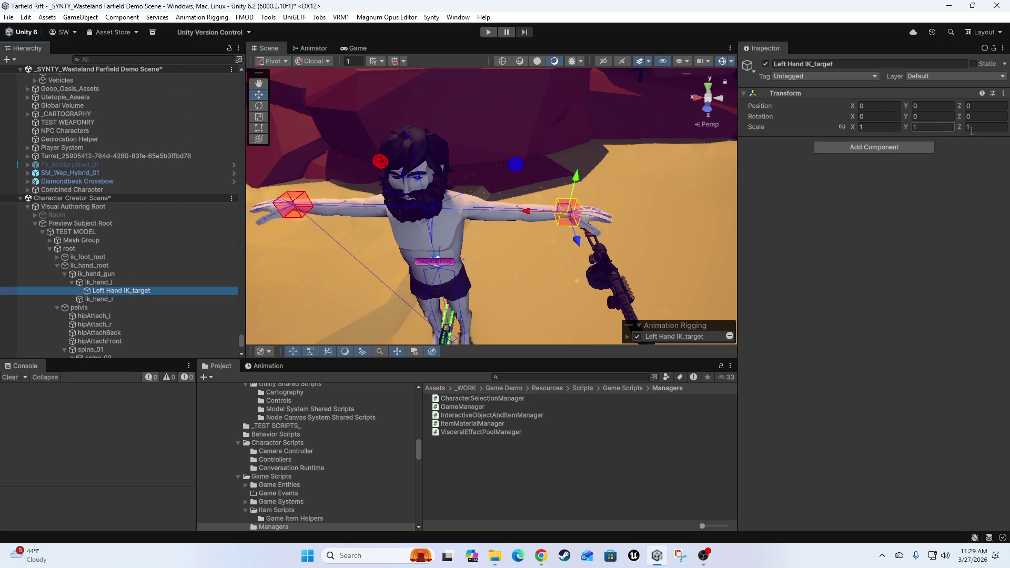
pyautogui.scroll(-6, 178, 251)
pyautogui.scroll(-1, 134, 233)
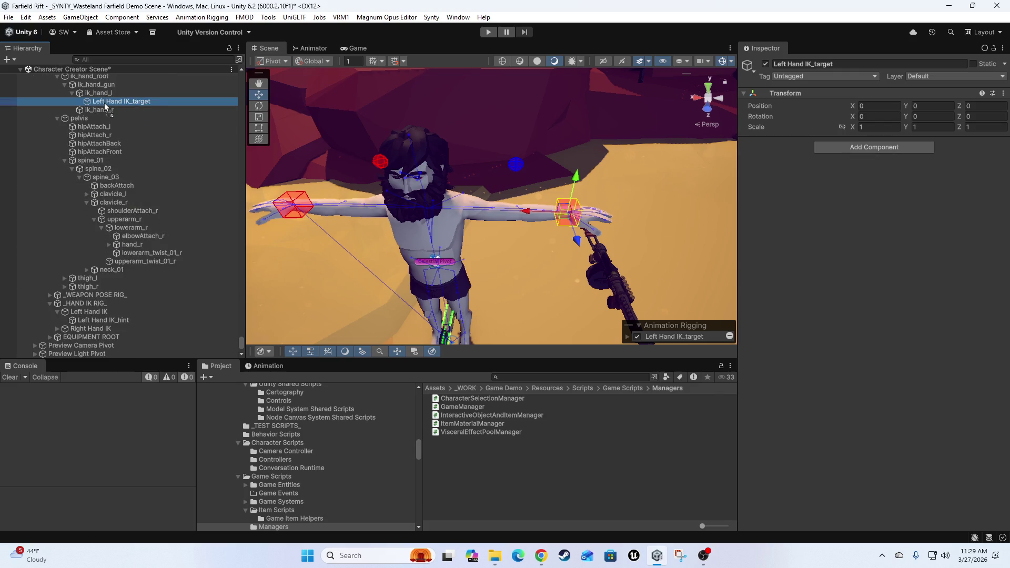
pyautogui.moveTo(415, 173); pyautogui.dragTo(384, 168)
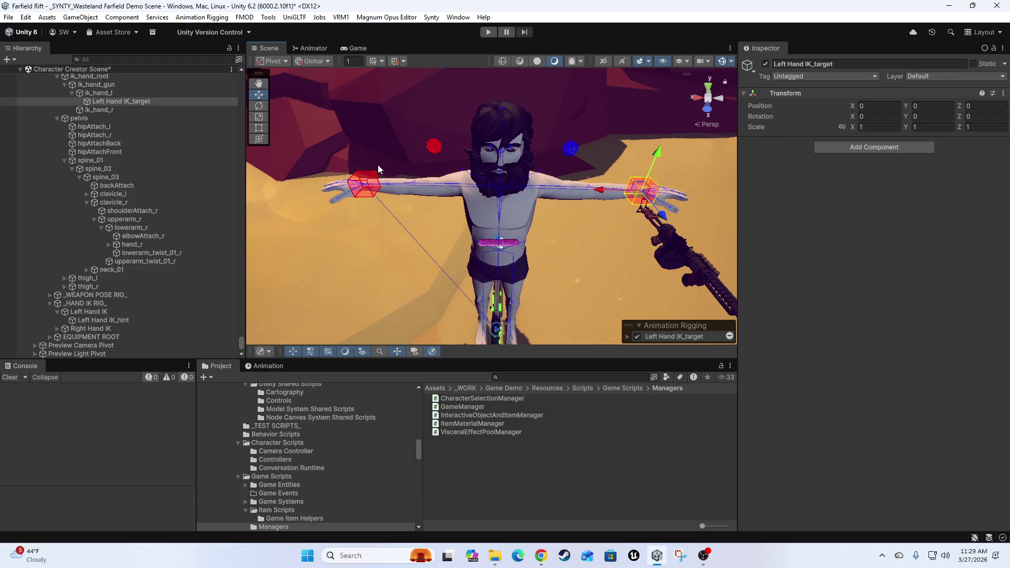
pyautogui.click(369, 183)
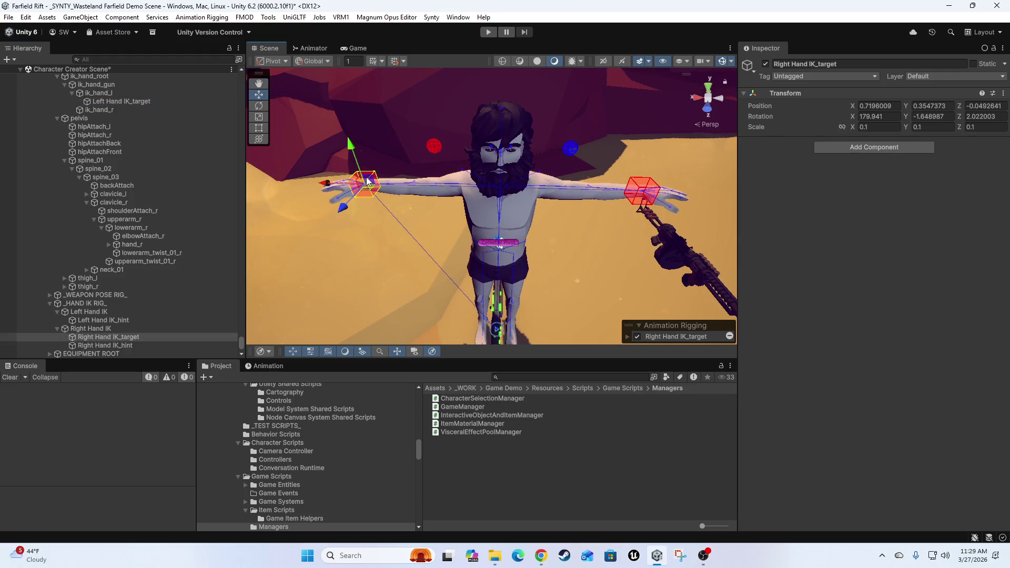
pyautogui.click(92, 337)
pyautogui.moveTo(179, 169)
pyautogui.mouseDown()
pyautogui.moveTo(134, 71)
pyautogui.moveTo(132, 128)
pyautogui.moveTo(112, 153)
pyautogui.moveTo(139, 143)
pyautogui.moveTo(112, 153)
pyautogui.mouseUp()
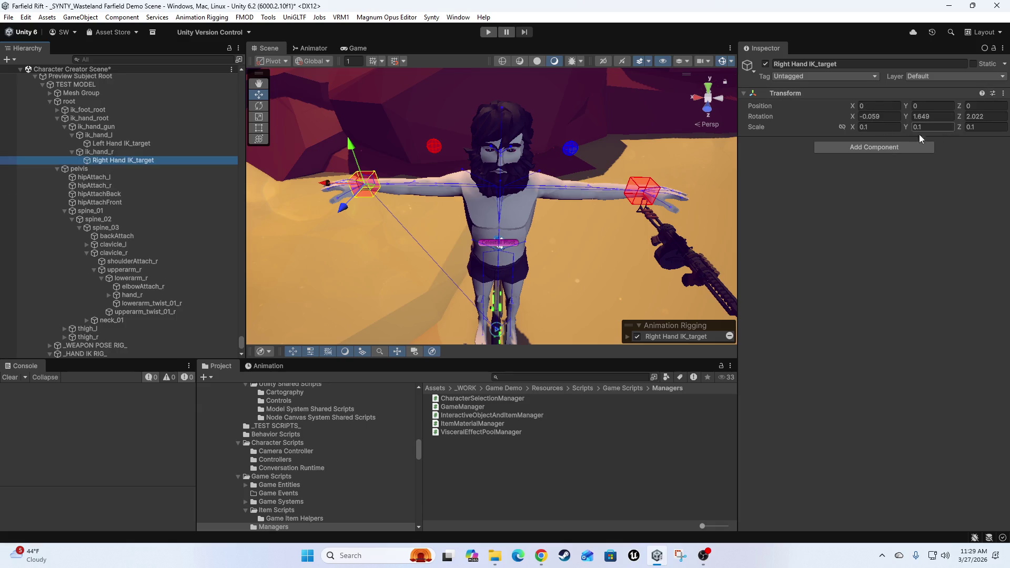
# Reset Right Hand IK_target's Transform to zero position and rotation with scale 1
pyautogui.click(1004, 93)
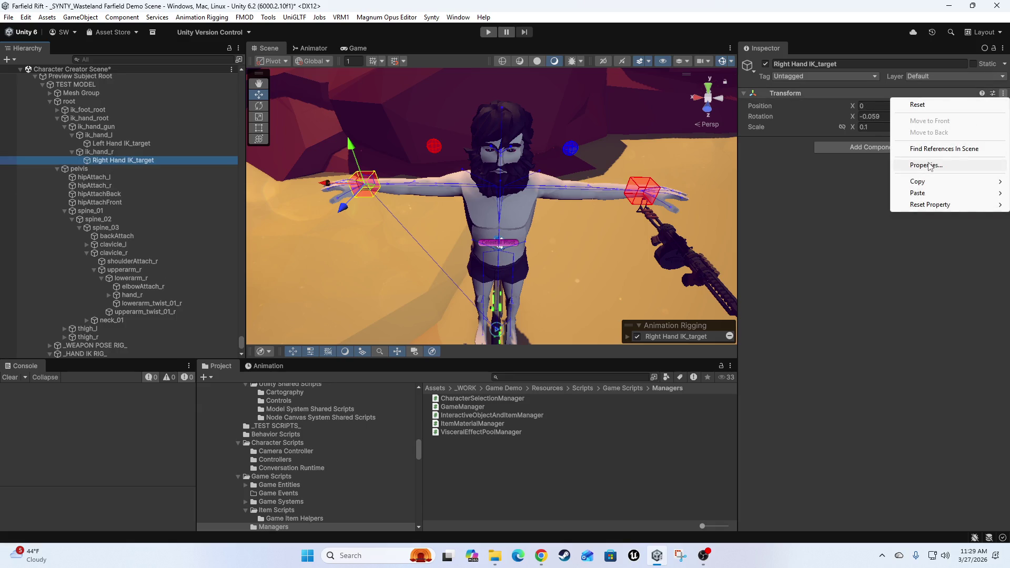
pyautogui.click(917, 105)
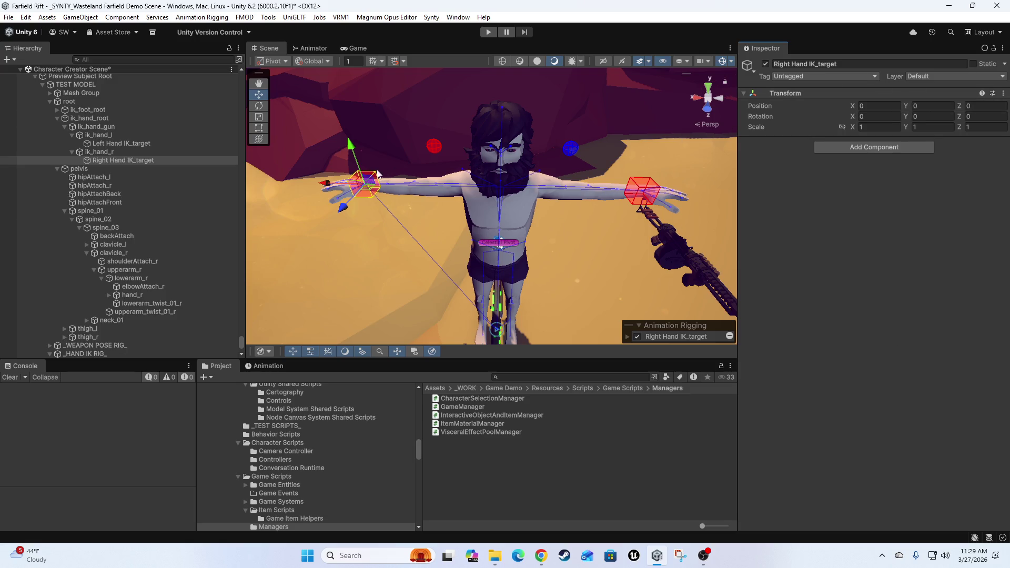
pyautogui.click(364, 195)
pyautogui.click(626, 337)
pyautogui.click(714, 286)
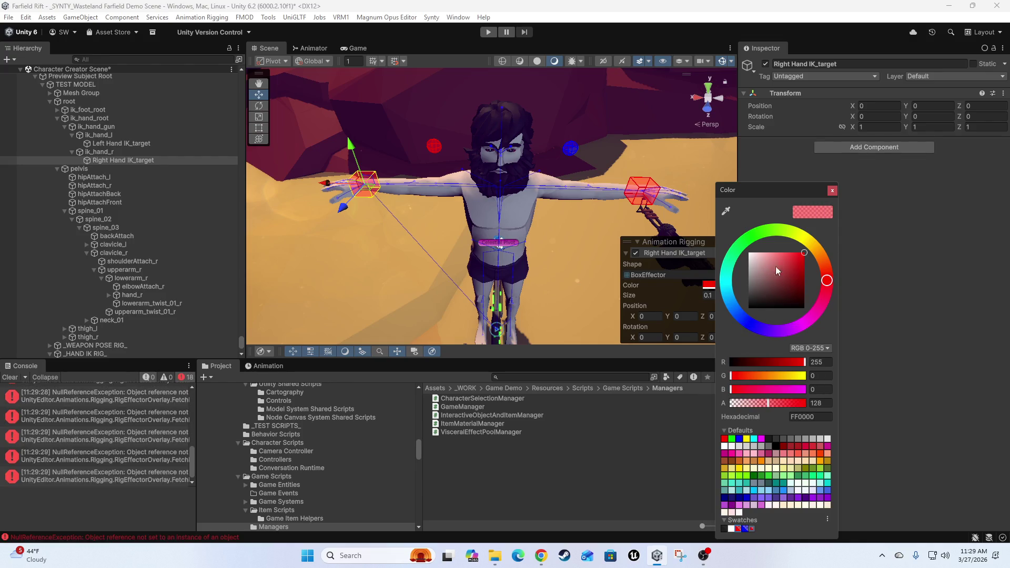
pyautogui.click(971, 249)
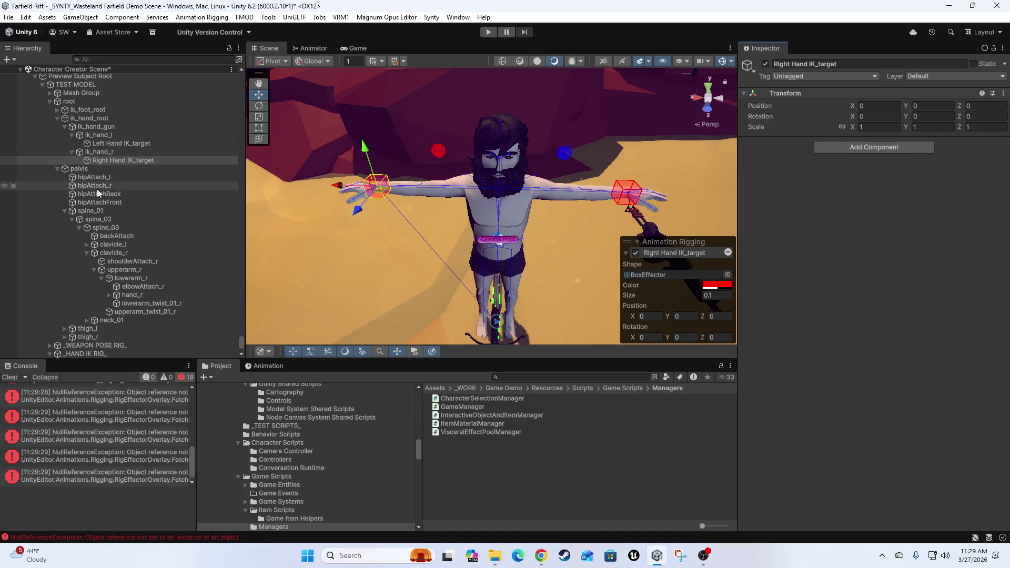
pyautogui.keyDown('ctrl'); pyautogui.click(100, 144); pyautogui.keyUp('ctrl')
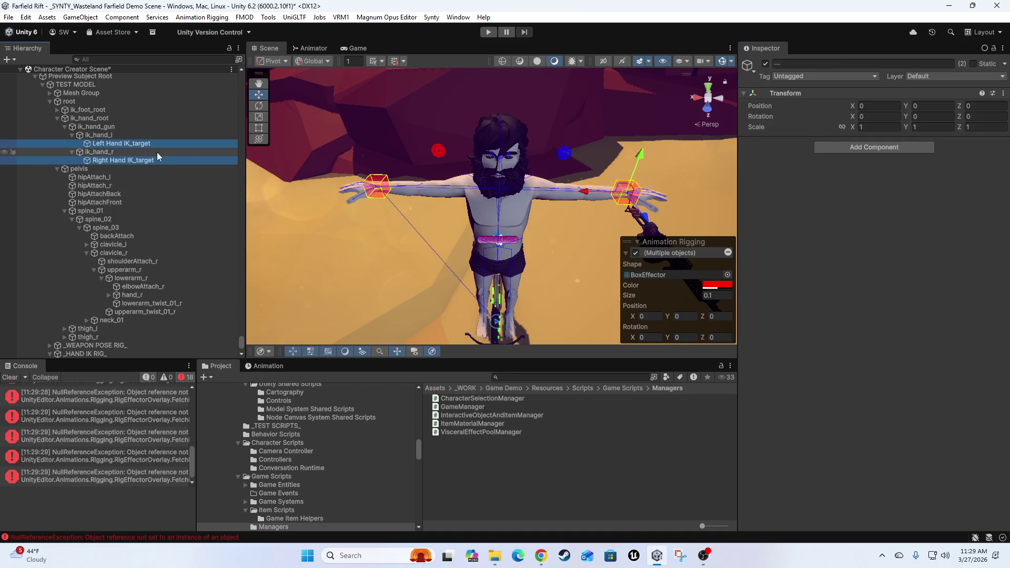
# Clear the Console and drag both selected IK_target objects under Right Hand IK
pyautogui.scroll(-3, 142, 247)
pyautogui.click(10, 377)
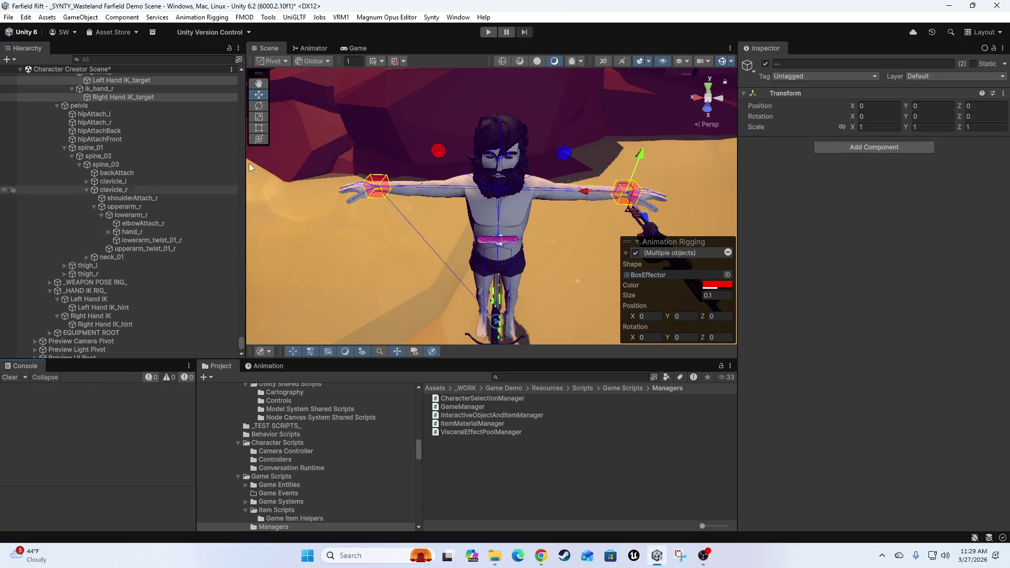
pyautogui.click(106, 97)
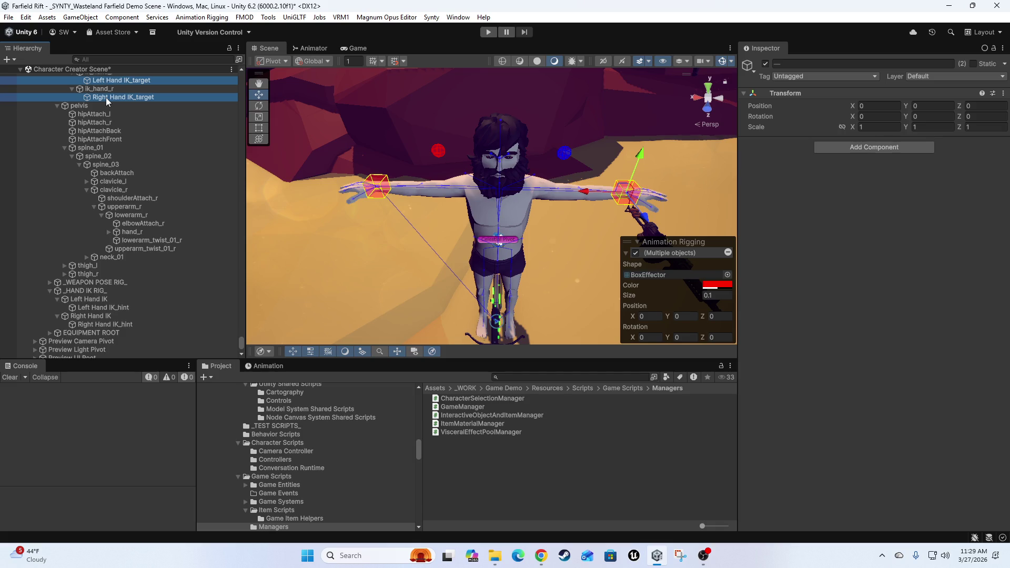
pyautogui.moveTo(107, 326); pyautogui.dragTo(99, 317)
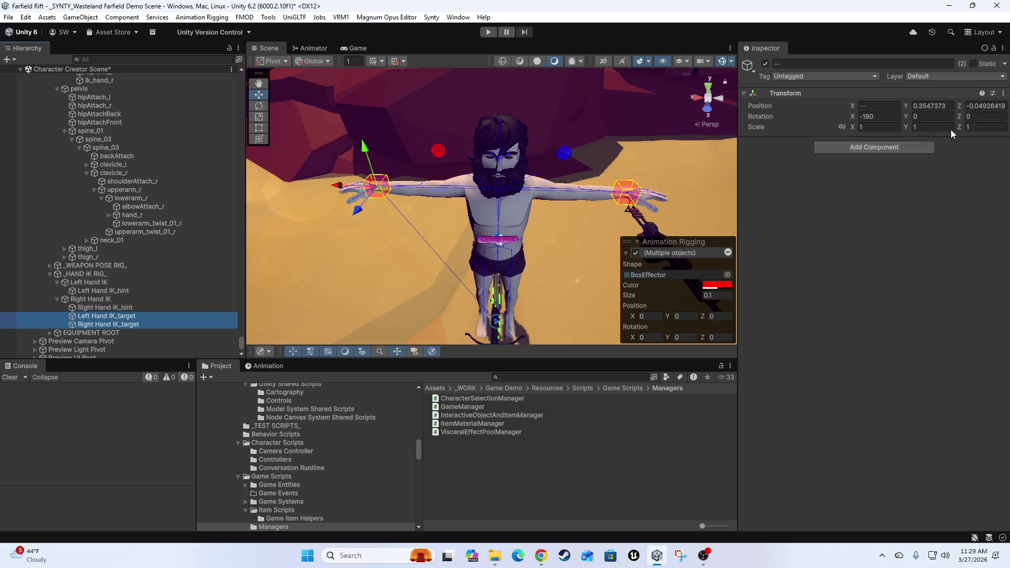
pyautogui.click(717, 284)
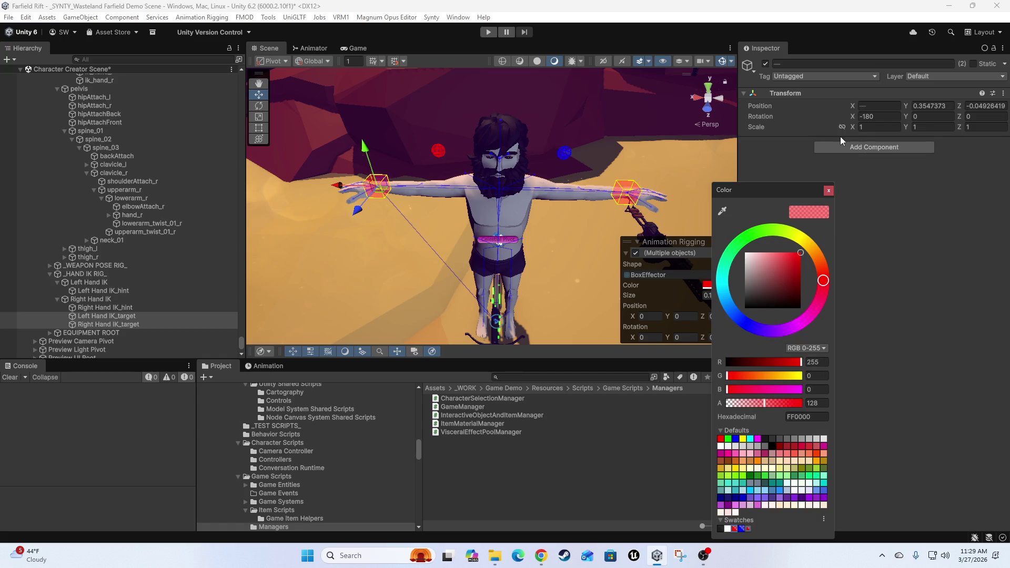
pyautogui.moveTo(489, 183)
pyautogui.mouseDown()
pyautogui.moveTo(435, 239)
pyautogui.moveTo(567, 195)
pyautogui.mouseUp()
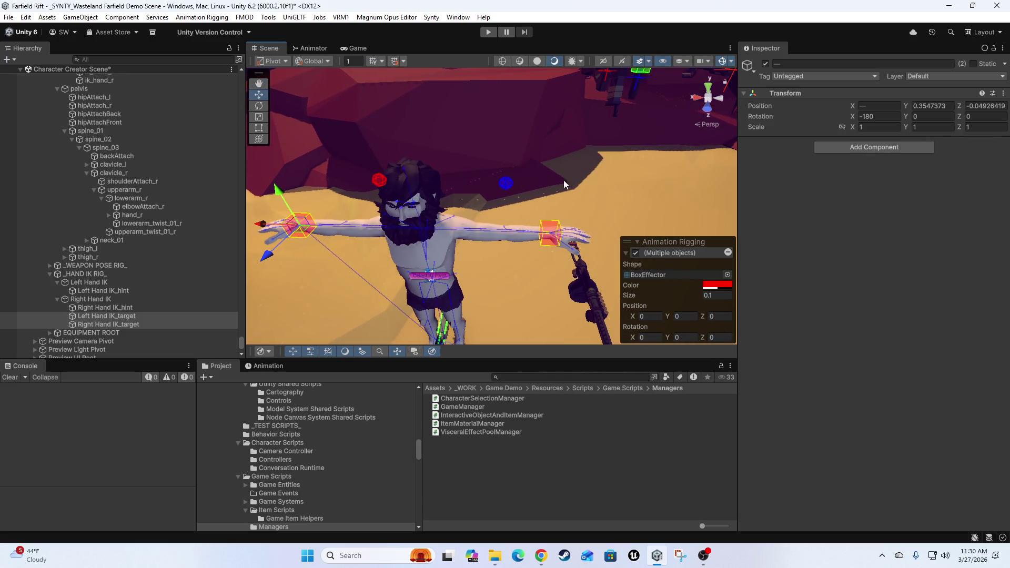
# Select only Left Hand IK_target and drag it under Left Hand IK
pyautogui.click(548, 222)
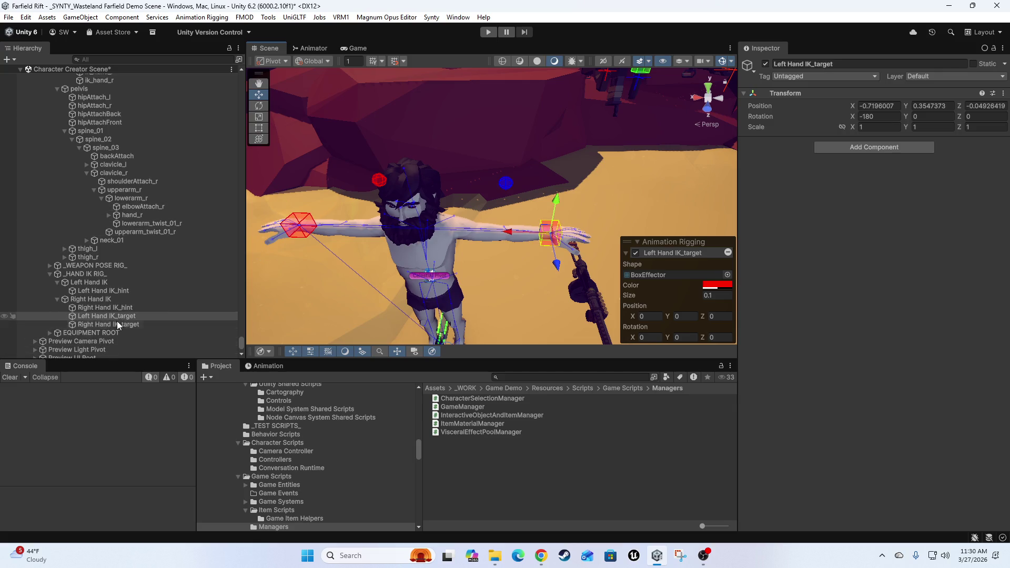
pyautogui.click(85, 317)
pyautogui.moveTo(90, 319)
pyautogui.mouseDown()
pyautogui.moveTo(119, 293)
pyautogui.moveTo(105, 283)
pyautogui.mouseUp()
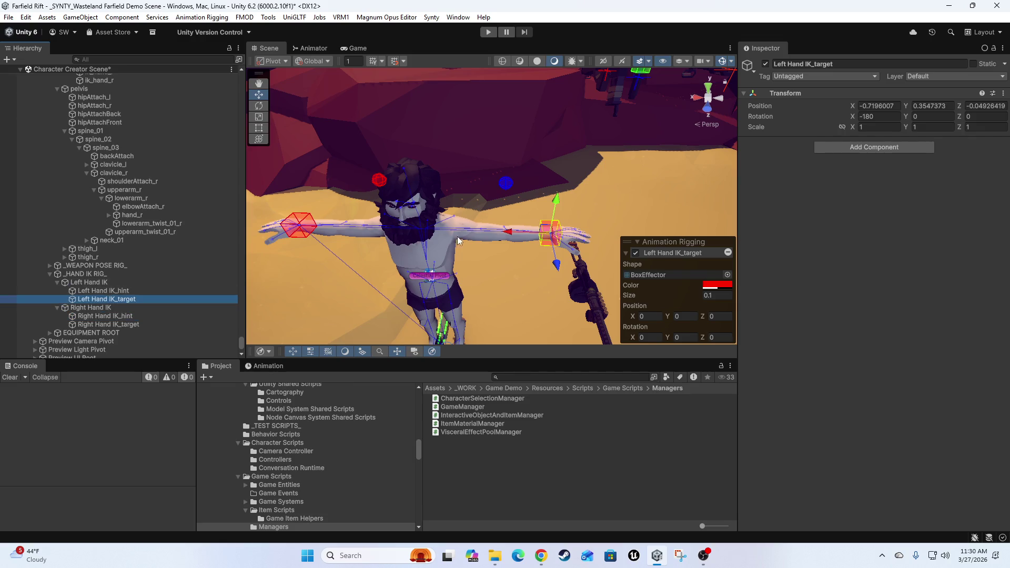
# Set the Left Hand IK_target box effector's colour to blue and check it around the character
pyautogui.click(718, 287)
pyautogui.click(744, 529)
pyautogui.moveTo(495, 238)
pyautogui.mouseDown()
pyautogui.moveTo(496, 203)
pyautogui.moveTo(550, 192)
pyautogui.mouseUp()
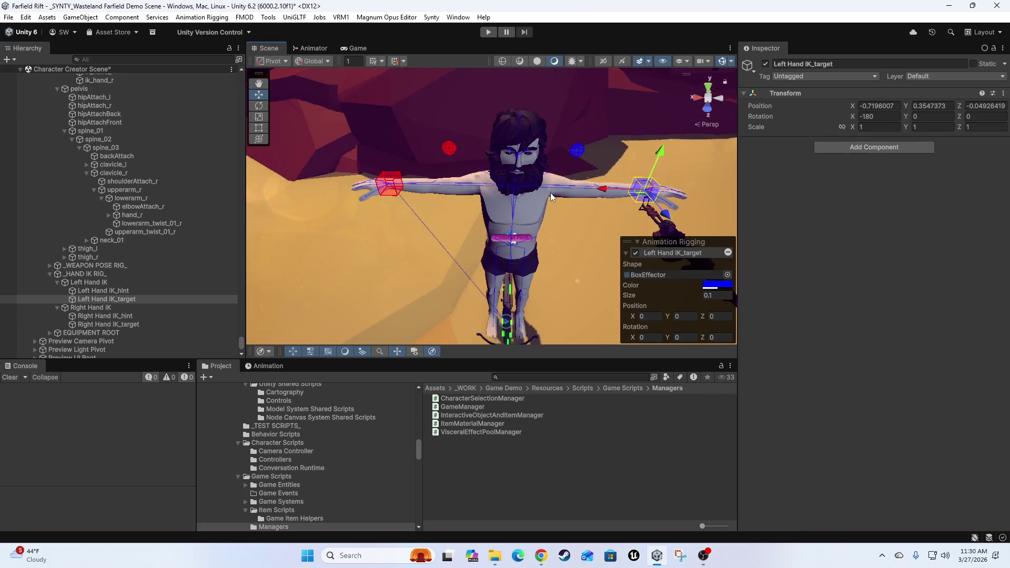
pyautogui.scroll(-3, 550, 193)
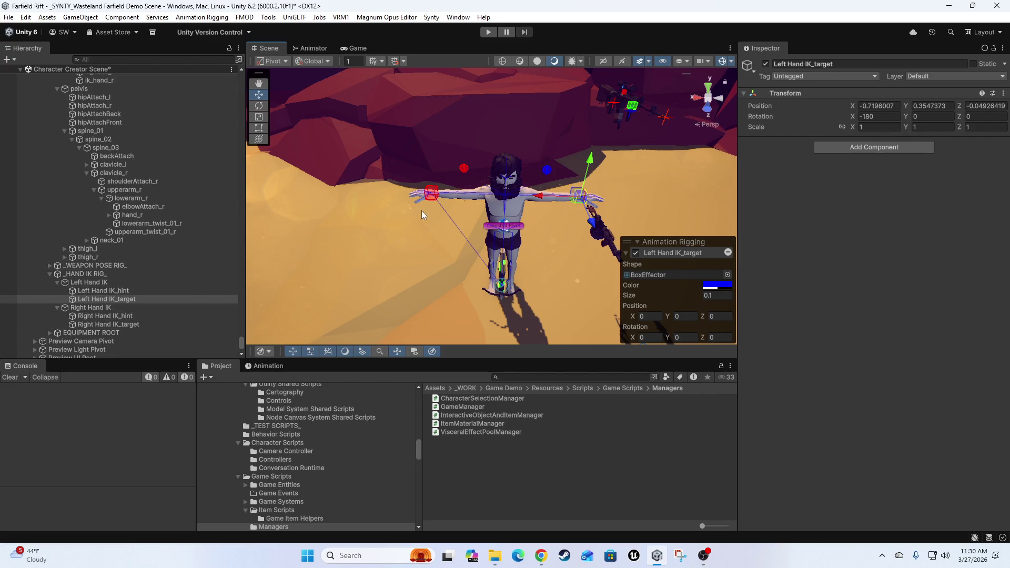
pyautogui.moveTo(375, 270)
pyautogui.mouseDown()
pyautogui.moveTo(524, 244)
pyautogui.moveTo(473, 232)
pyautogui.mouseUp()
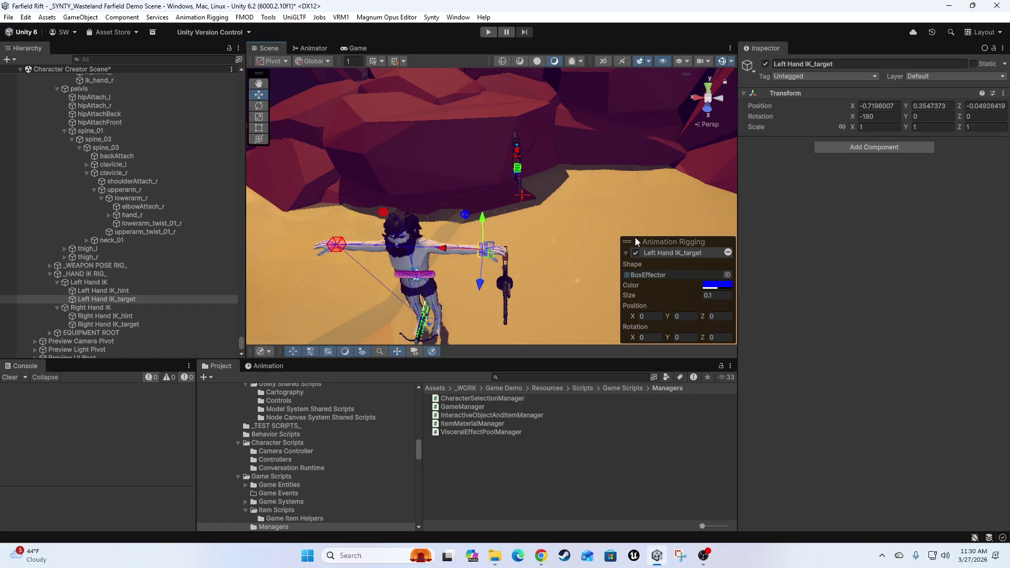
pyautogui.click(626, 253)
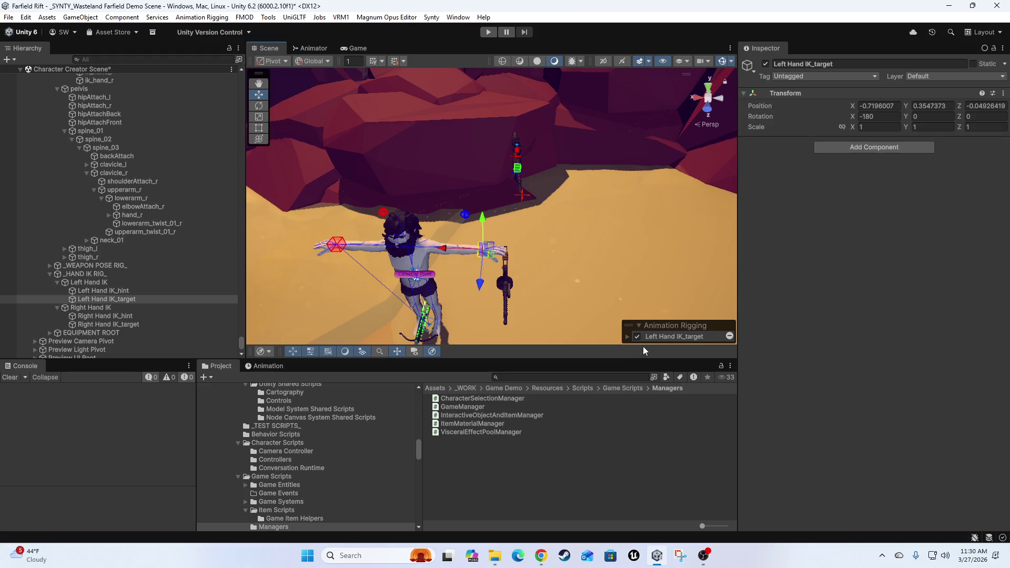
pyautogui.moveTo(468, 224); pyautogui.dragTo(294, 211)
pyautogui.scroll(4, 82, 179)
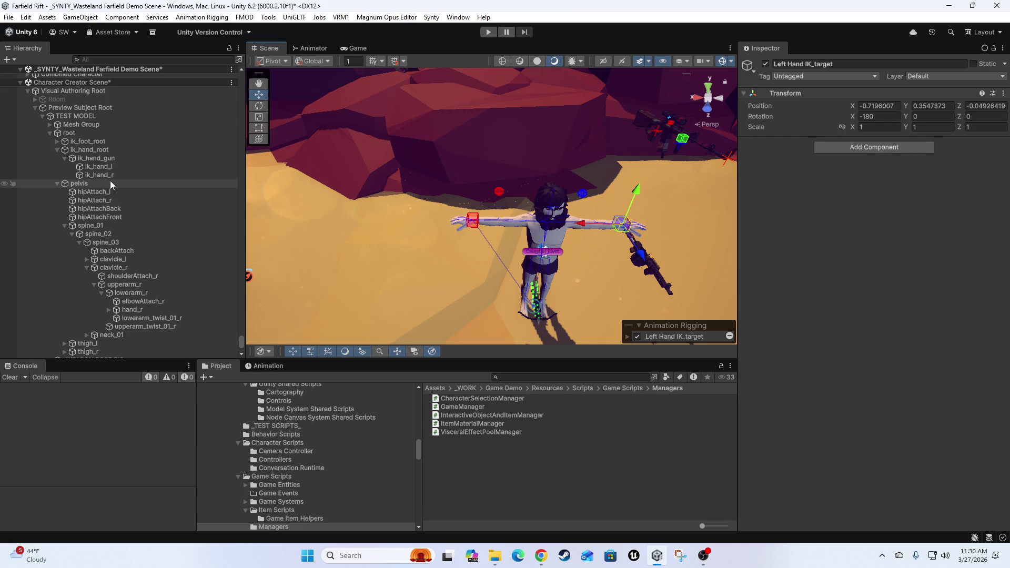
# Select TEST MODEL and open its Animator's Controller picker to list available controllers
pyautogui.moveTo(364, 183); pyautogui.dragTo(371, 165)
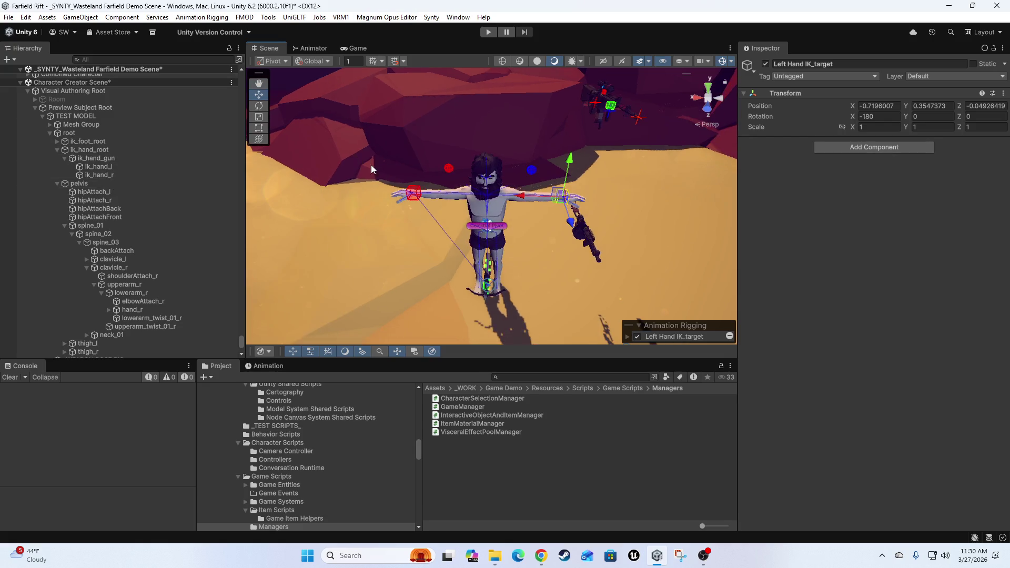
pyautogui.scroll(5, 497, 243)
pyautogui.scroll(-5, 153, 273)
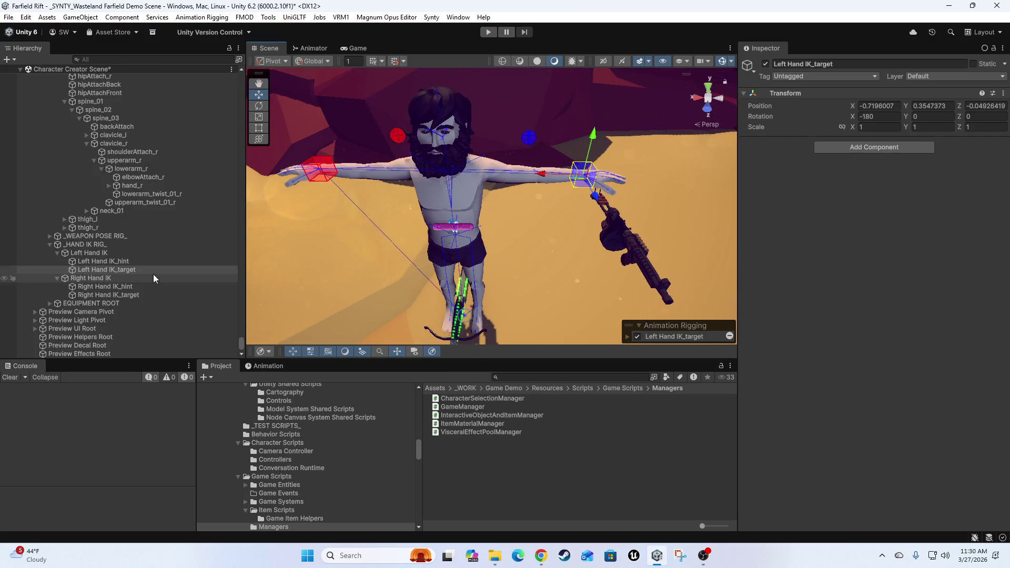
pyautogui.click(258, 366)
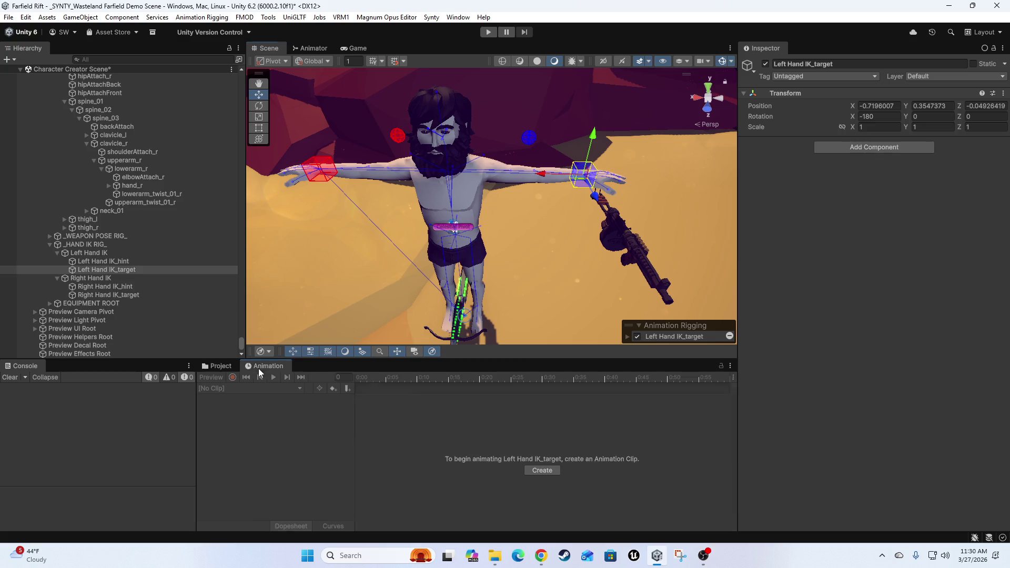
pyautogui.click(207, 365)
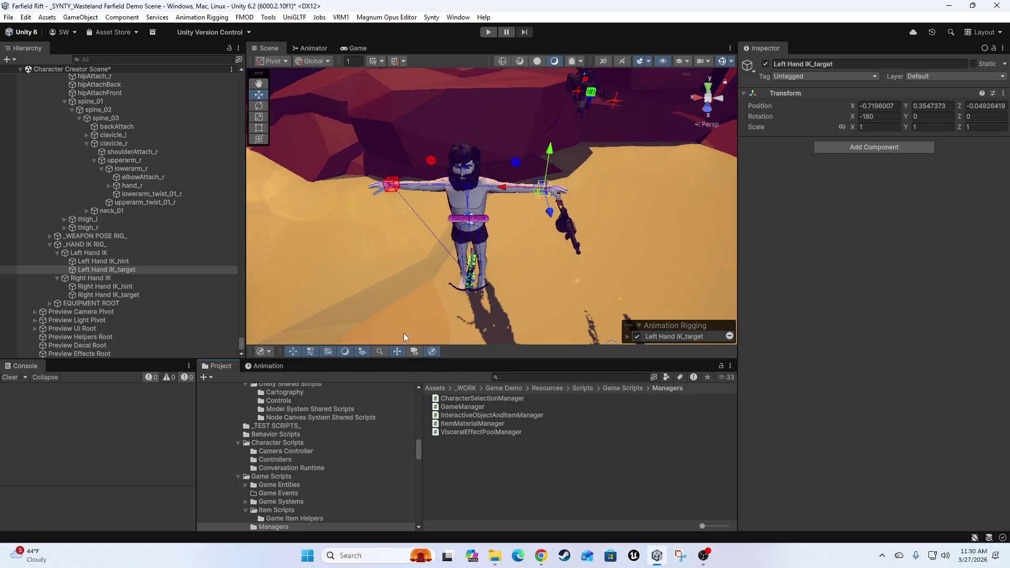
pyautogui.scroll(5, 110, 210)
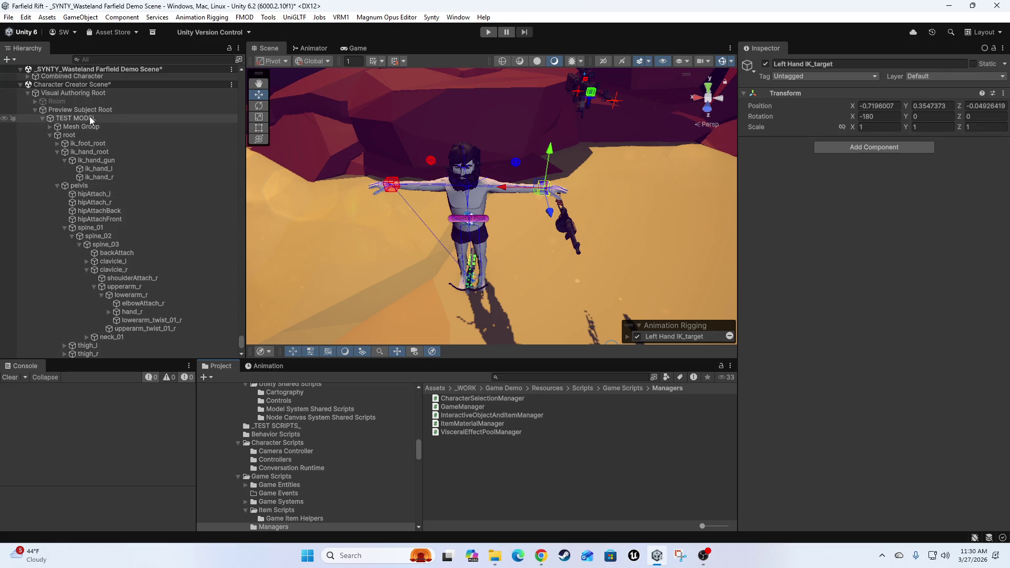
pyautogui.click(89, 117)
pyautogui.click(1003, 155)
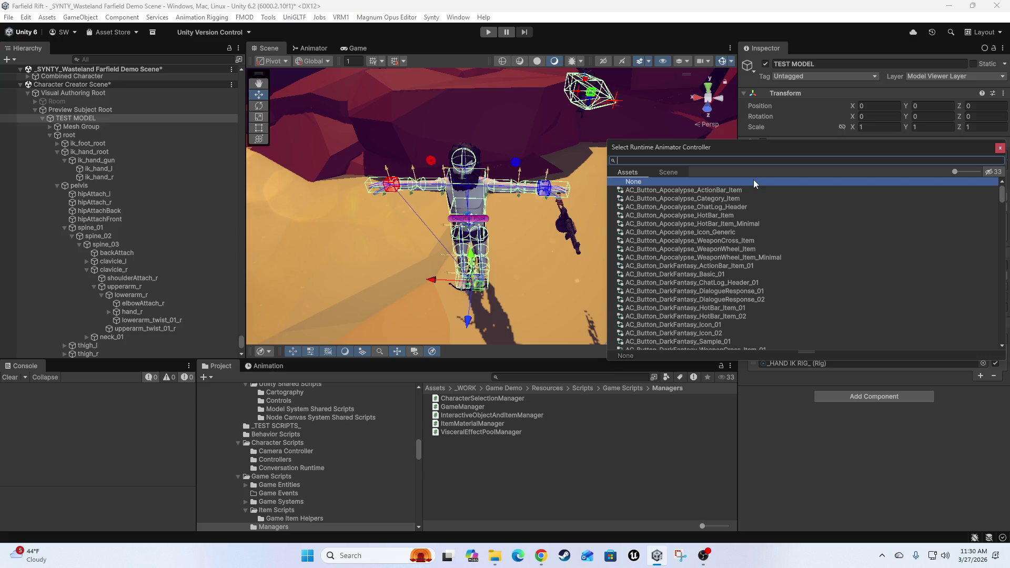
# Assign Basic Player Character Animator Controller to TEST MODEL's Animator from the picker
pyautogui.scroll(-10, 780, 273)
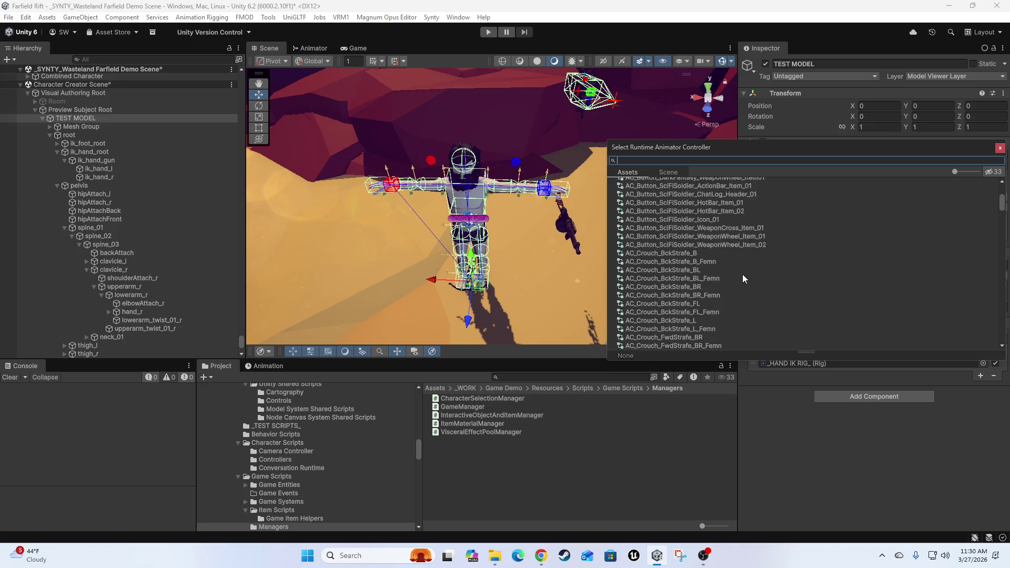
pyautogui.scroll(2, 743, 275)
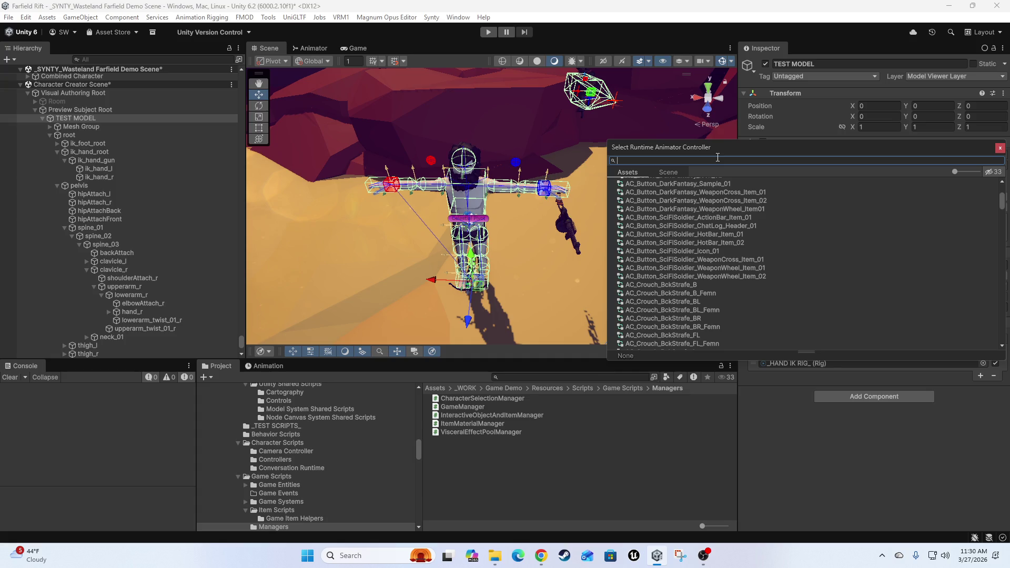
pyautogui.write('sword')
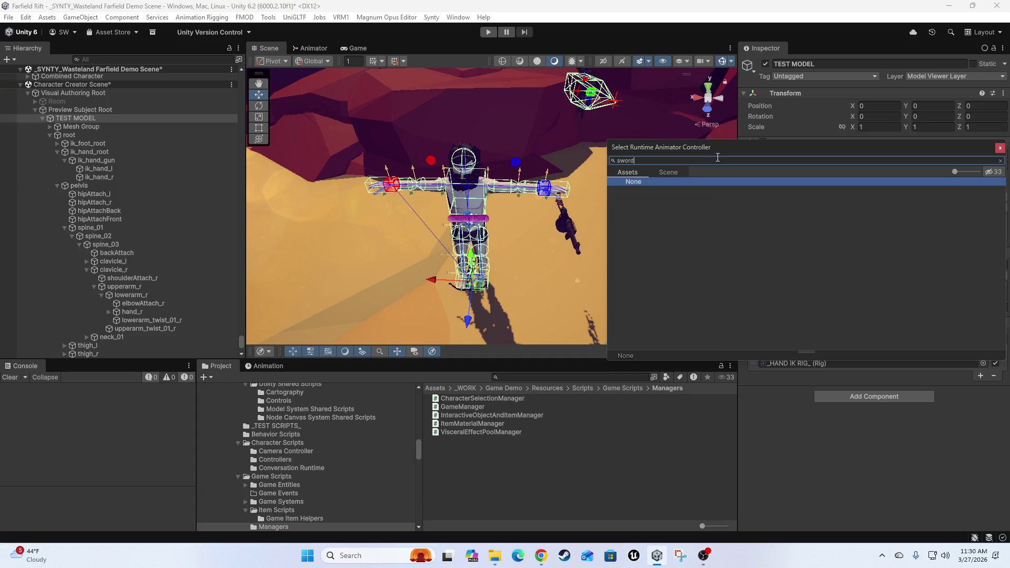
pyautogui.press('BackSpace')
pyautogui.press('BackSpace')
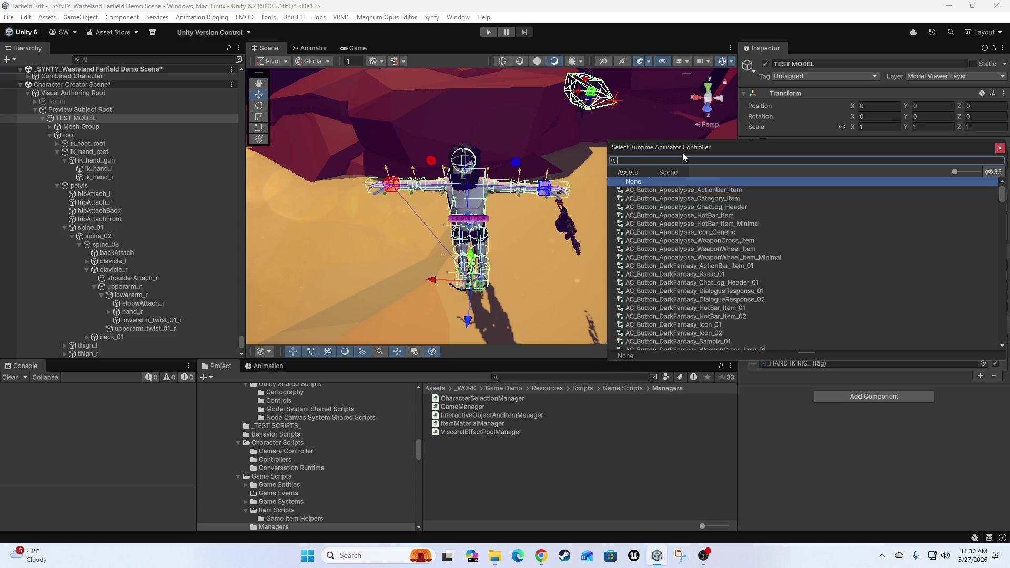
pyautogui.scroll(-5, 731, 208)
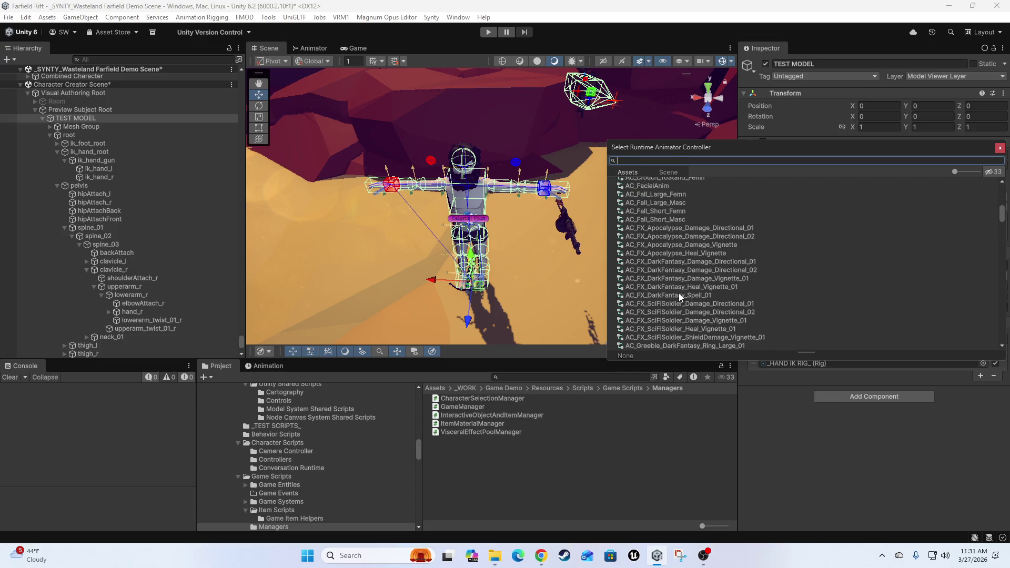
pyautogui.scroll(-10, 658, 301)
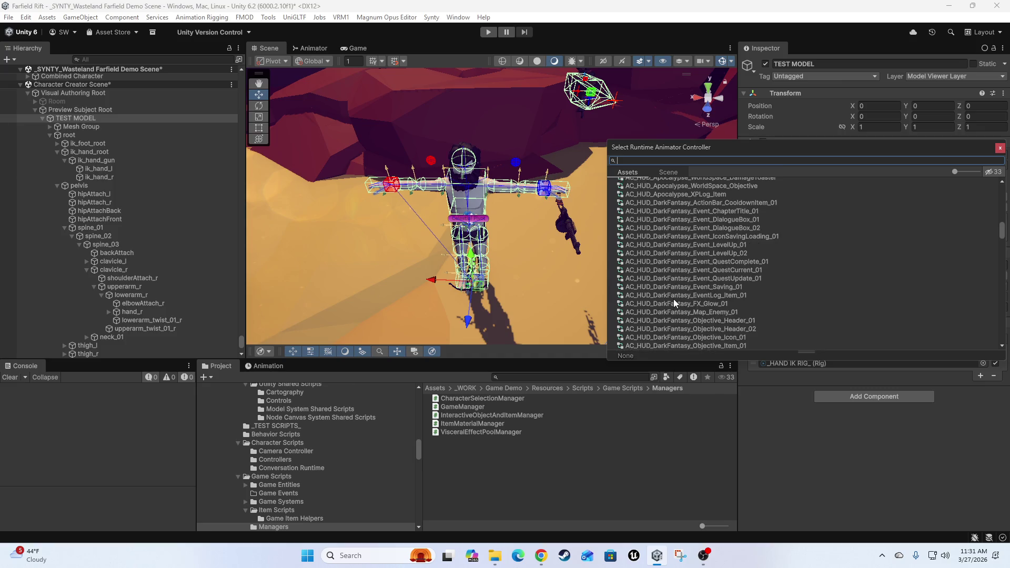
pyautogui.scroll(5, 686, 280)
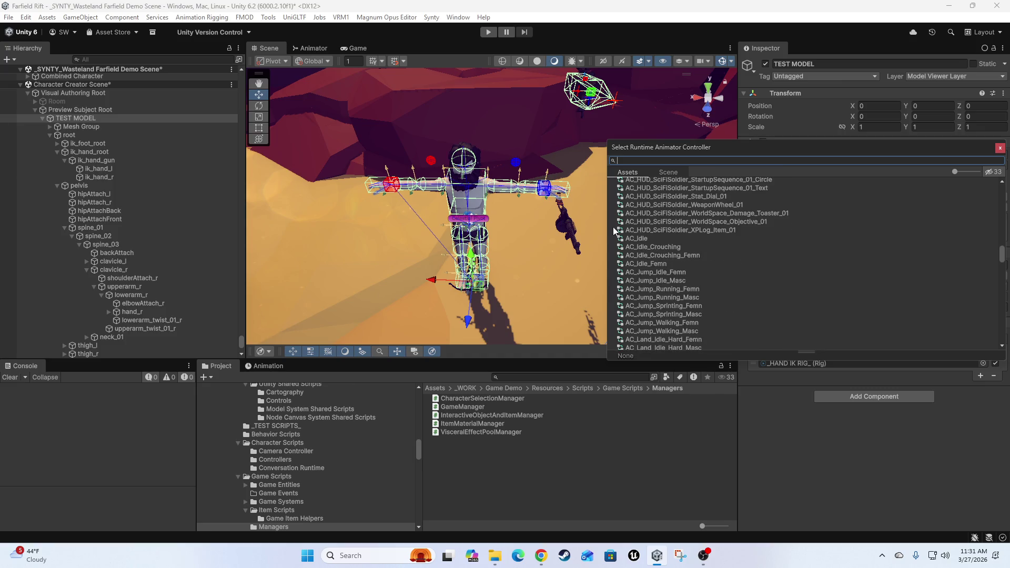
pyautogui.scroll(-10, 689, 264)
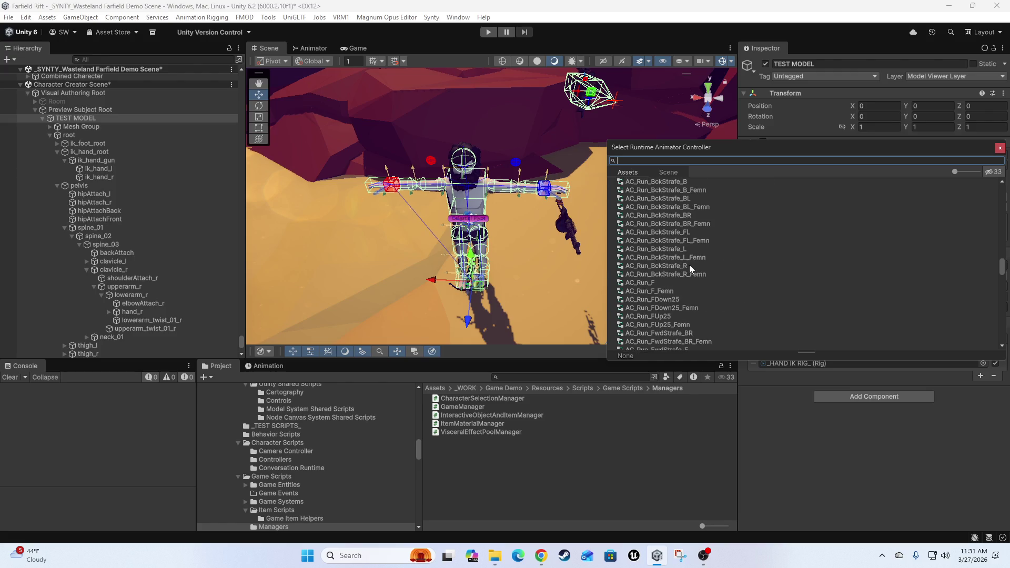
pyautogui.scroll(-15, 713, 284)
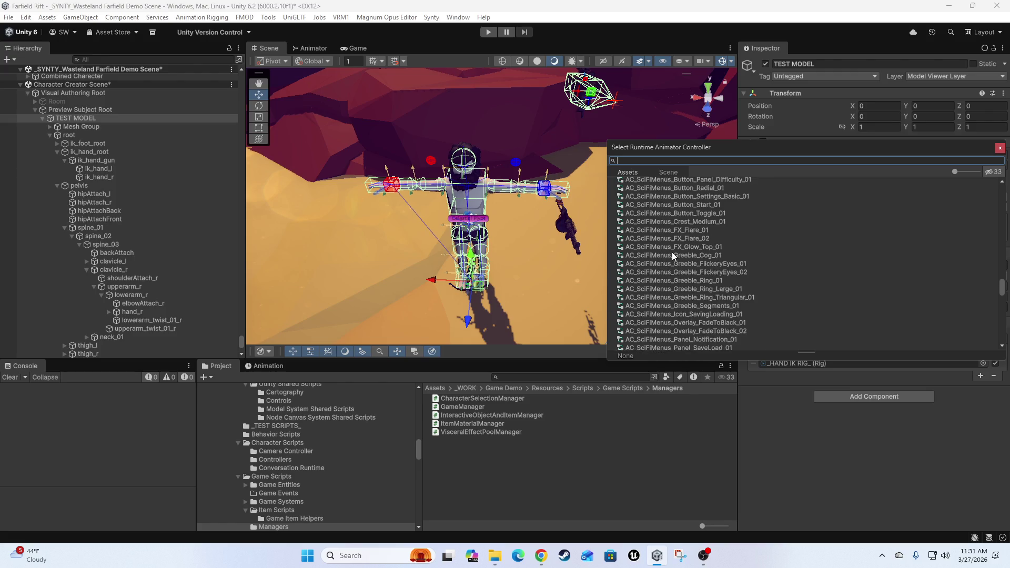
pyautogui.scroll(-10, 693, 257)
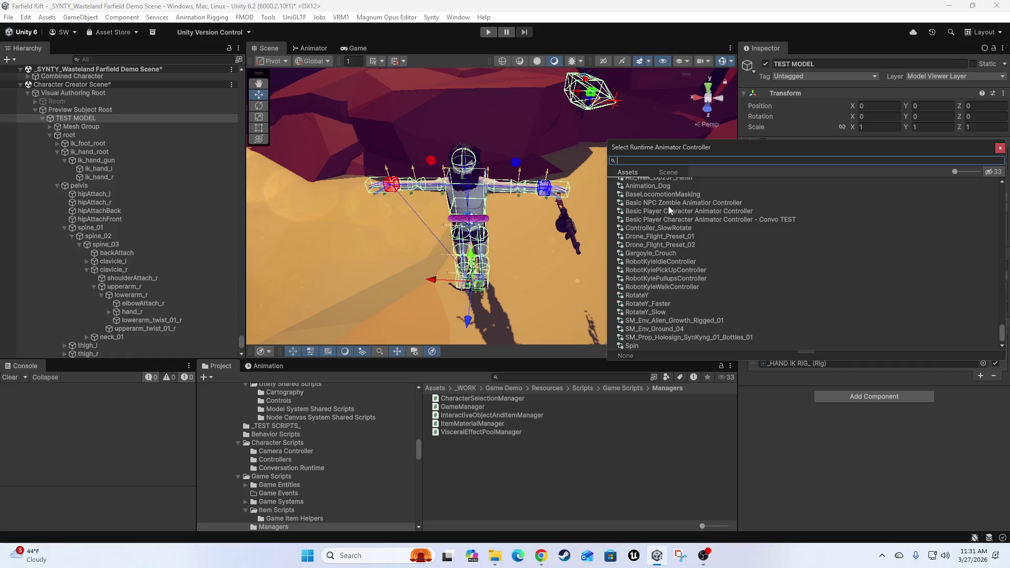
pyautogui.scroll(3, 720, 237)
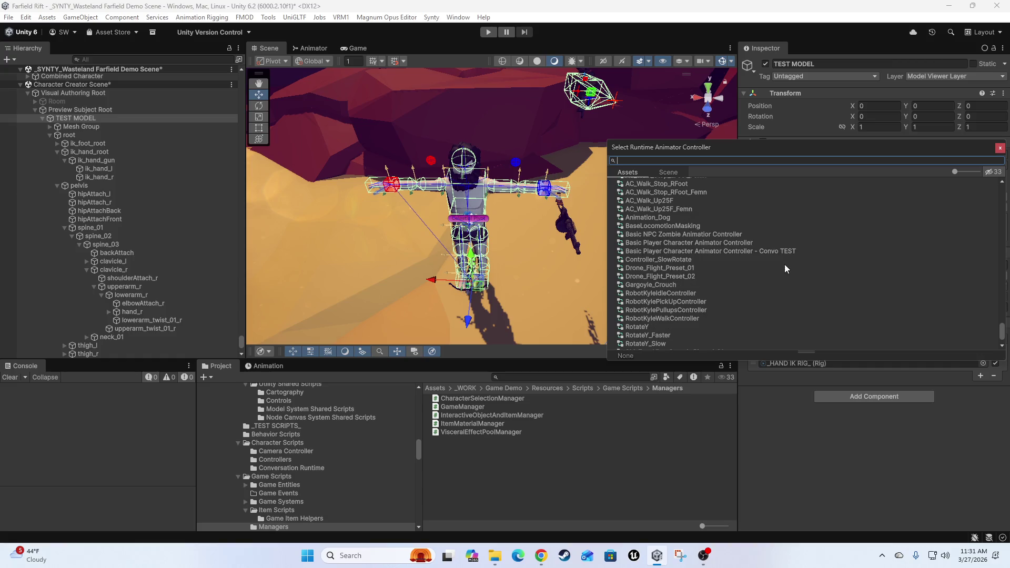
pyautogui.click(655, 243)
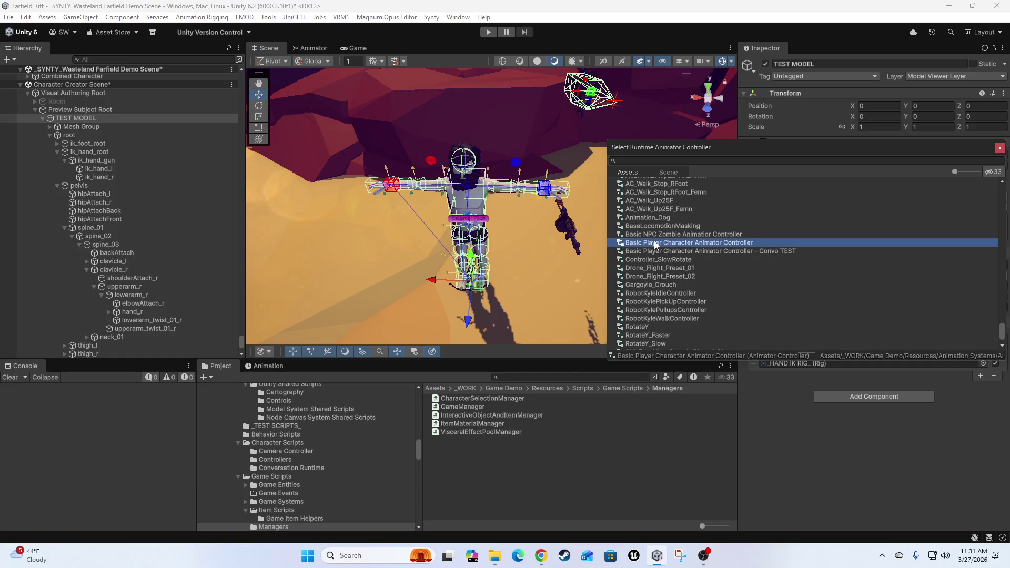
pyautogui.doubleClick(655, 244)
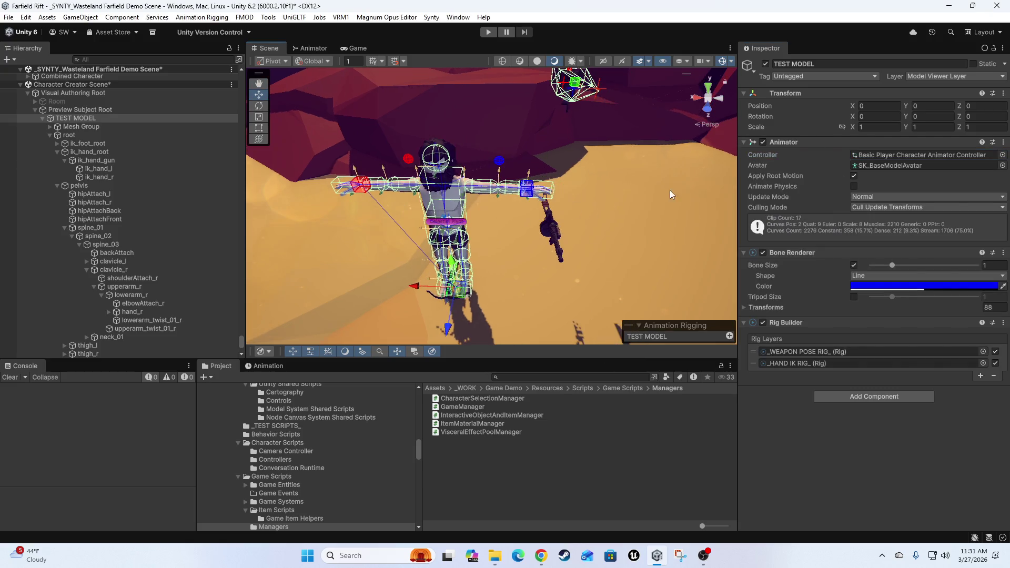
# Open the controller's Base Layer graph in the Animator window and frame its states
pyautogui.doubleClick(901, 155)
pyautogui.moveTo(512, 158); pyautogui.dragTo(596, 149)
pyautogui.moveTo(327, 103); pyautogui.dragTo(384, 110)
pyautogui.press('a')
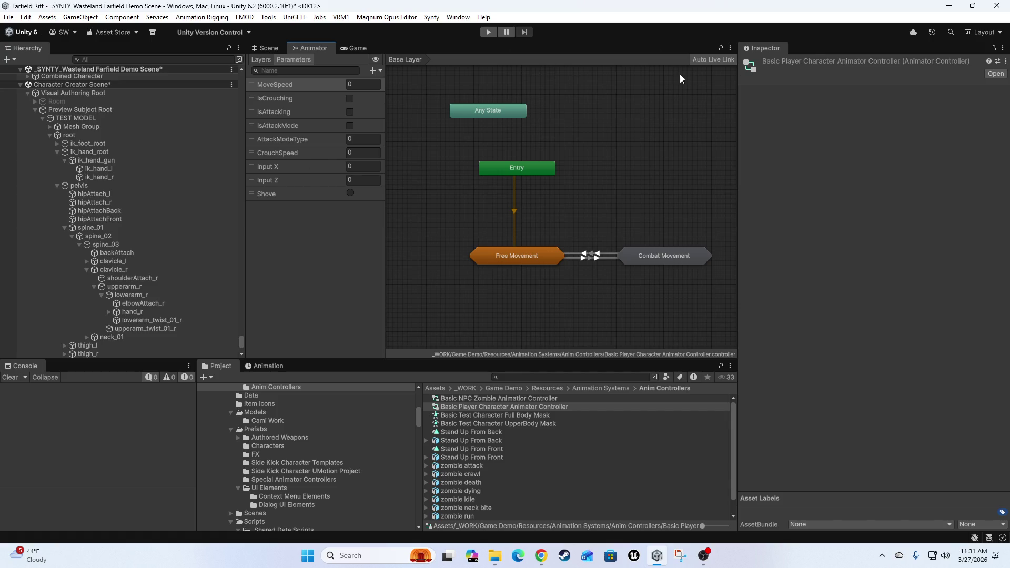
# Open the Combat Movement state machine and inspect the Combat Move Locomotion blend tree
pyautogui.press('a')
pyautogui.doubleClick(655, 254)
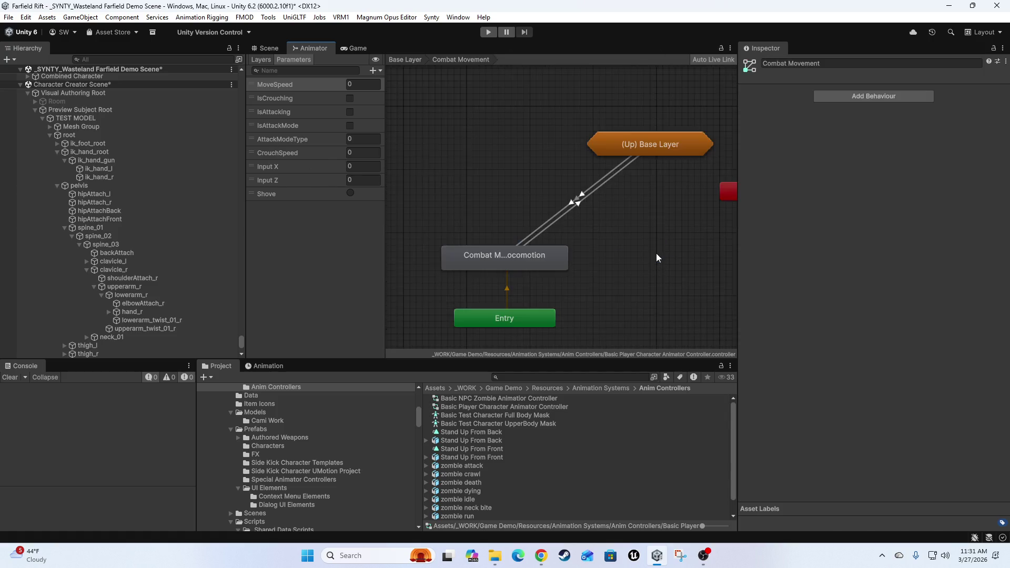
pyautogui.click(522, 260)
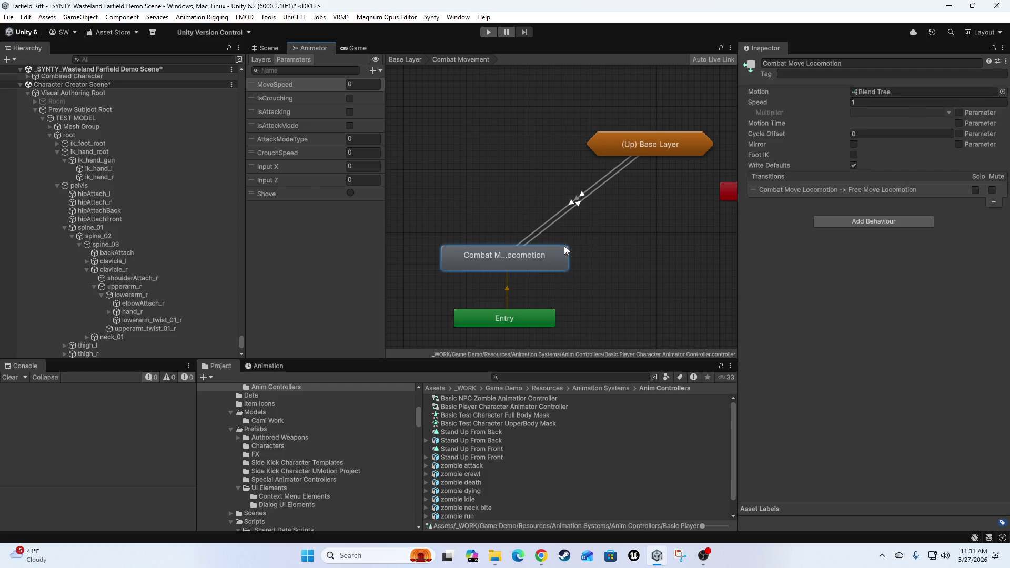
pyautogui.doubleClick(545, 257)
pyautogui.scroll(3, 569, 155)
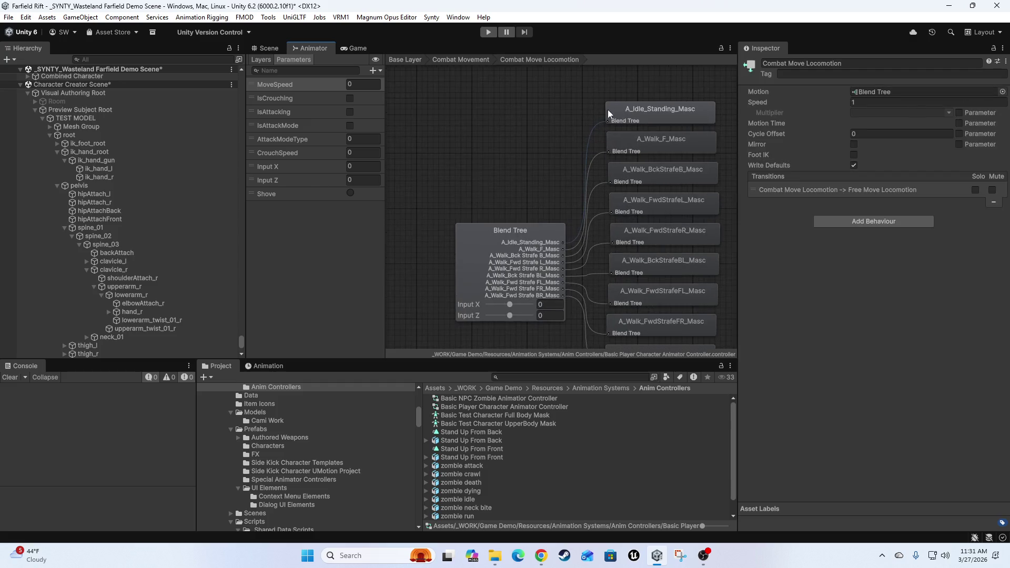
pyautogui.scroll(-3, 499, 167)
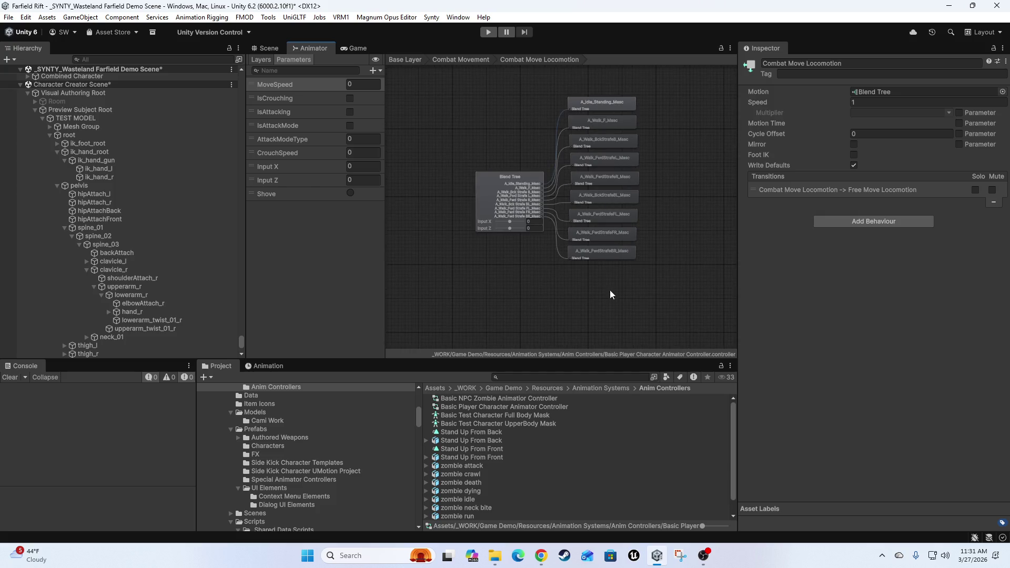
# Navigate back to Base Layer and return to a close Scene view of the character
pyautogui.click(473, 59)
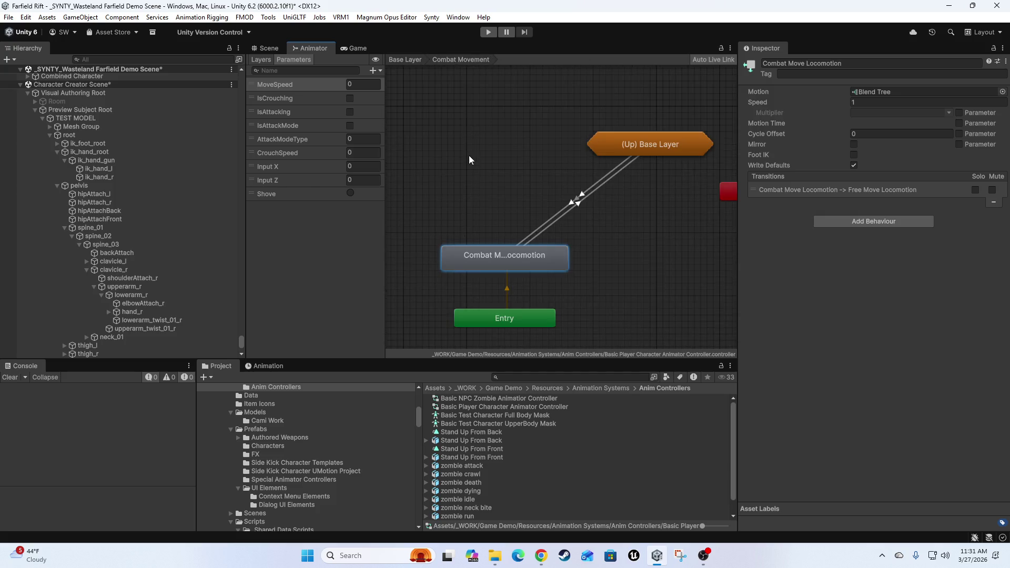
pyautogui.click(405, 59)
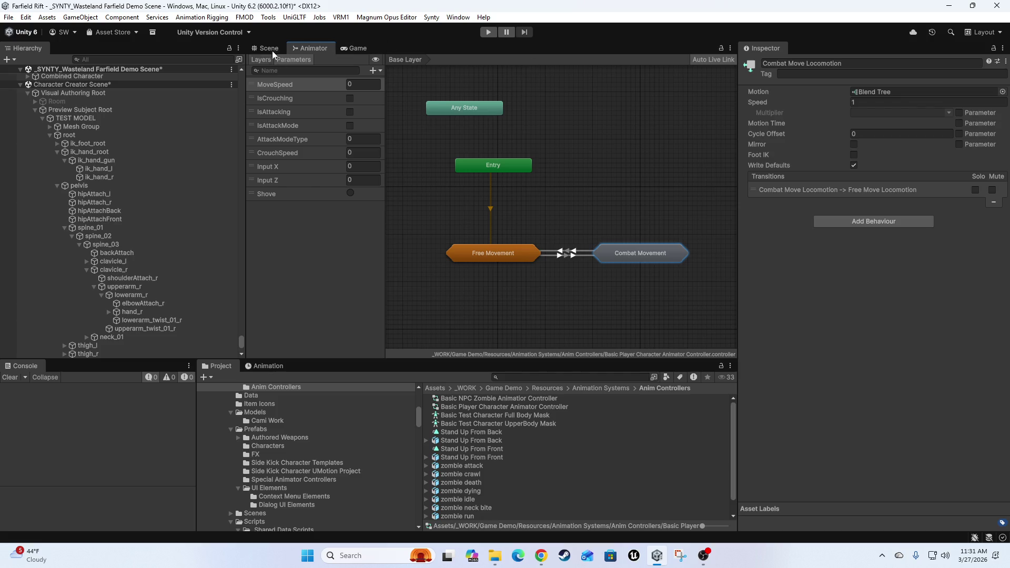
pyautogui.click(267, 48)
pyautogui.moveTo(457, 222)
pyautogui.mouseDown()
pyautogui.moveTo(557, 242)
pyautogui.moveTo(521, 226)
pyautogui.mouseUp()
pyautogui.scroll(3, 411, 216)
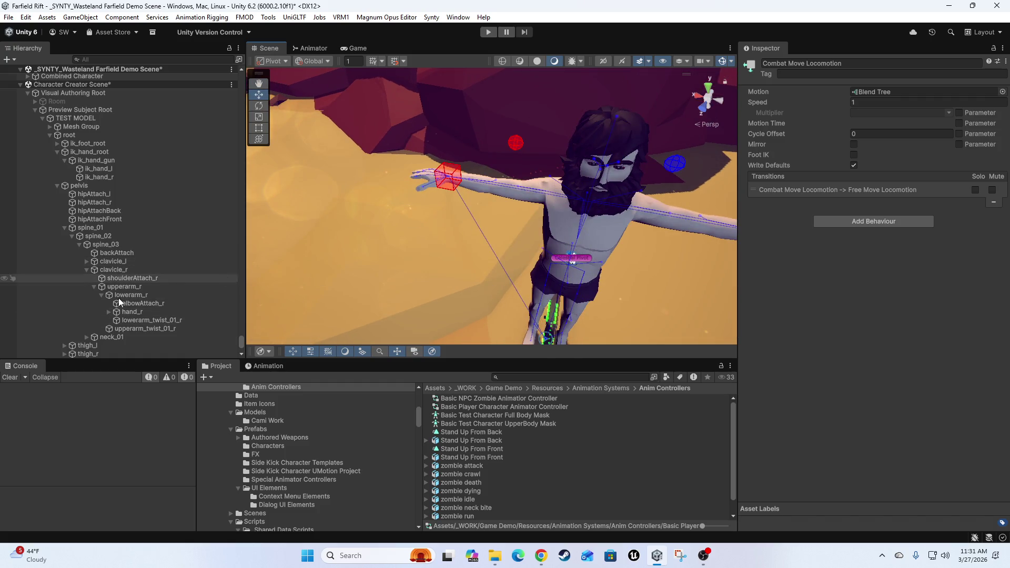
pyautogui.scroll(-4, 118, 307)
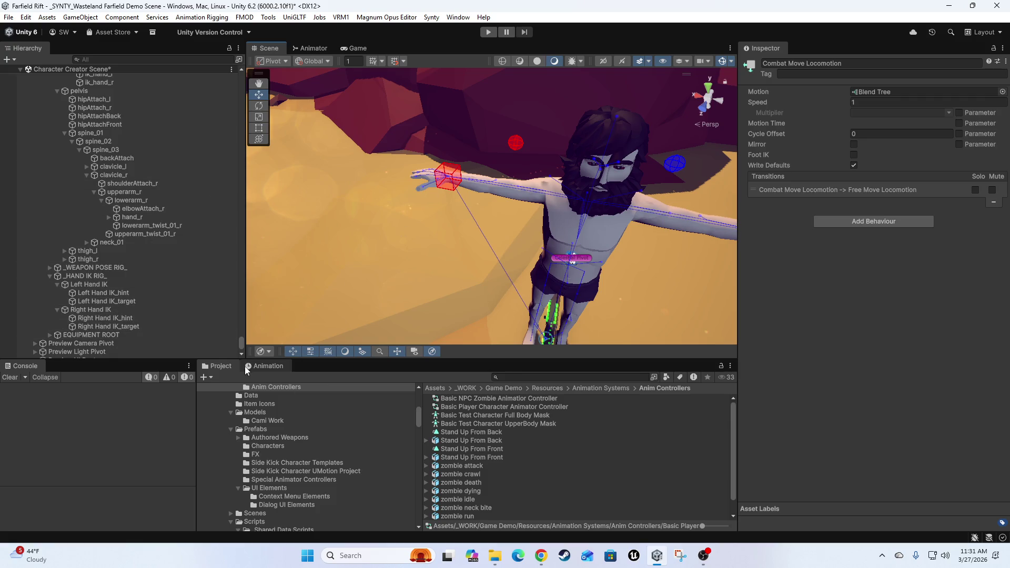
# Preview the idle animation on the character, scrubbing to frame 5, playing it, and returning to frame 0
pyautogui.click(268, 365)
pyautogui.click(212, 378)
pyautogui.moveTo(587, 294)
pyautogui.mouseDown()
pyautogui.moveTo(437, 278)
pyautogui.moveTo(542, 222)
pyautogui.mouseUp()
pyautogui.moveTo(376, 377)
pyautogui.mouseDown()
pyautogui.moveTo(570, 385)
pyautogui.moveTo(406, 378)
pyautogui.mouseUp()
pyautogui.click(273, 377)
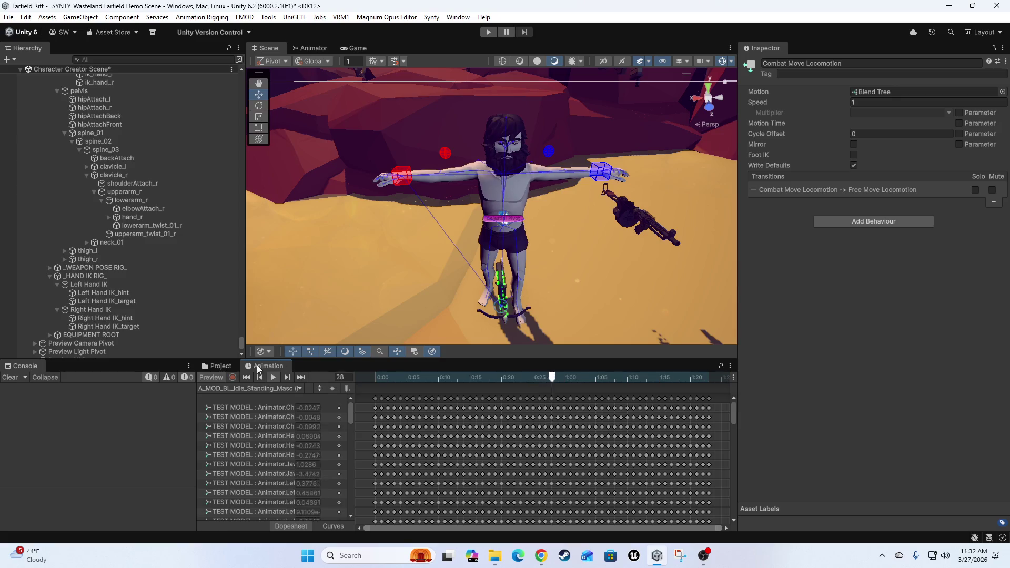
pyautogui.moveTo(389, 380); pyautogui.dragTo(375, 378)
pyautogui.scroll(5, 447, 258)
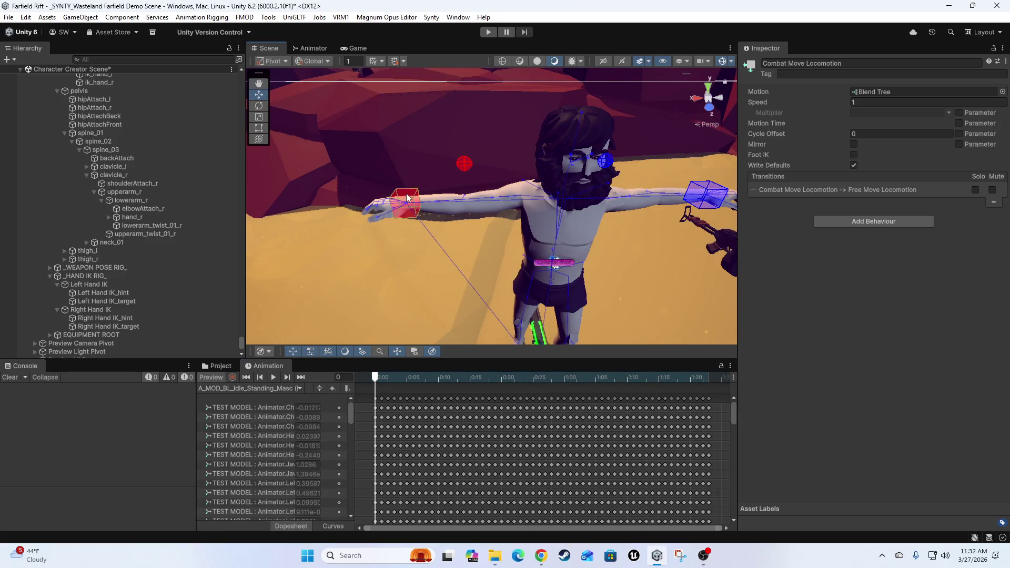
# Test-raise the right hand IK target, undo it, and turn off Animation Preview
pyautogui.click(407, 198)
pyautogui.moveTo(398, 168); pyautogui.dragTo(413, 122)
pyautogui.hotkey('ctrl', 'z')
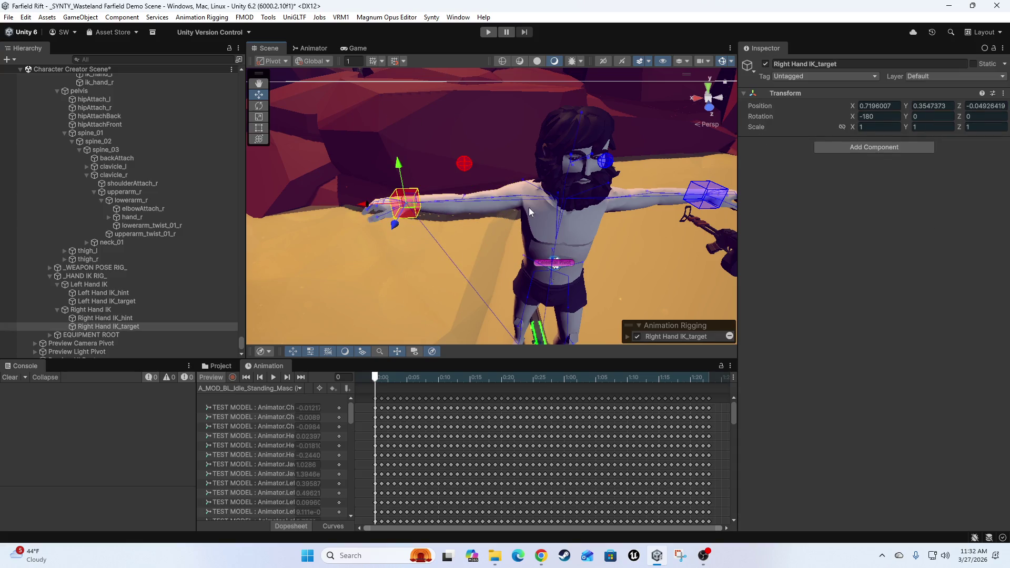
pyautogui.scroll(-3, 159, 272)
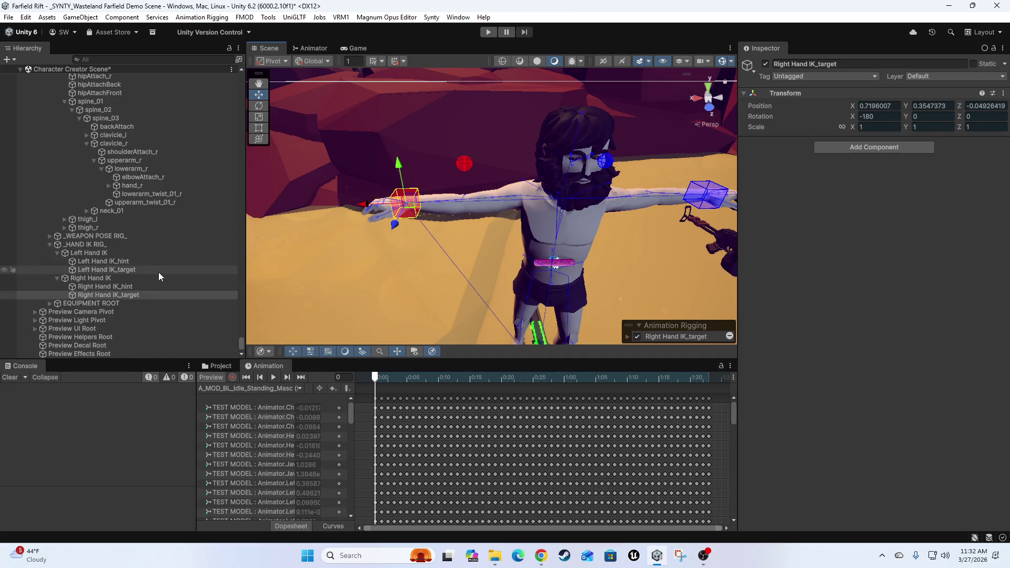
pyautogui.click(213, 377)
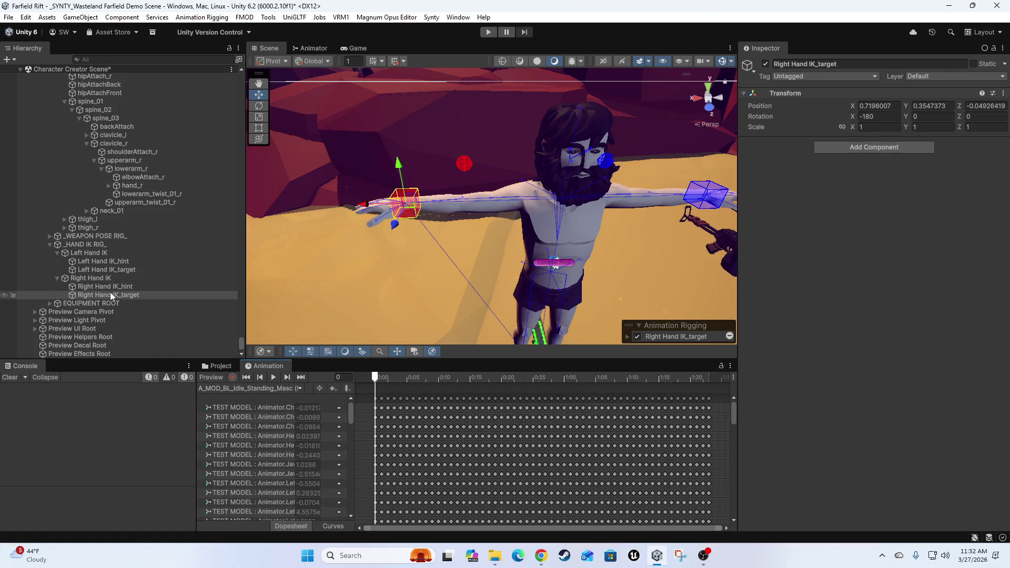
# Parent Right Hand IK_target under ik_hand_r and recheck the pose with Animation Preview on
pyautogui.scroll(3, 142, 248)
pyautogui.click(103, 326)
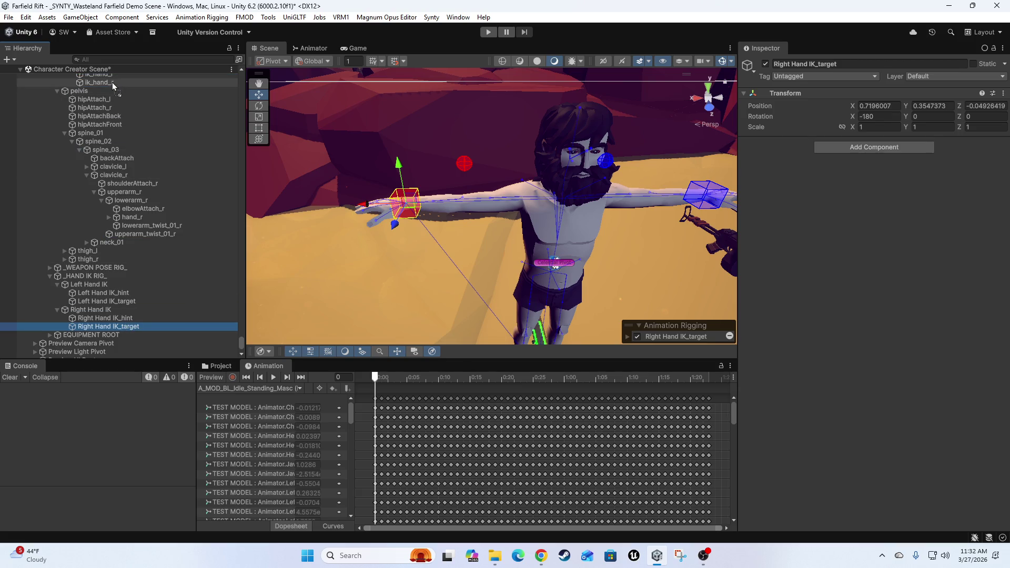
pyautogui.moveTo(112, 82); pyautogui.dragTo(111, 82)
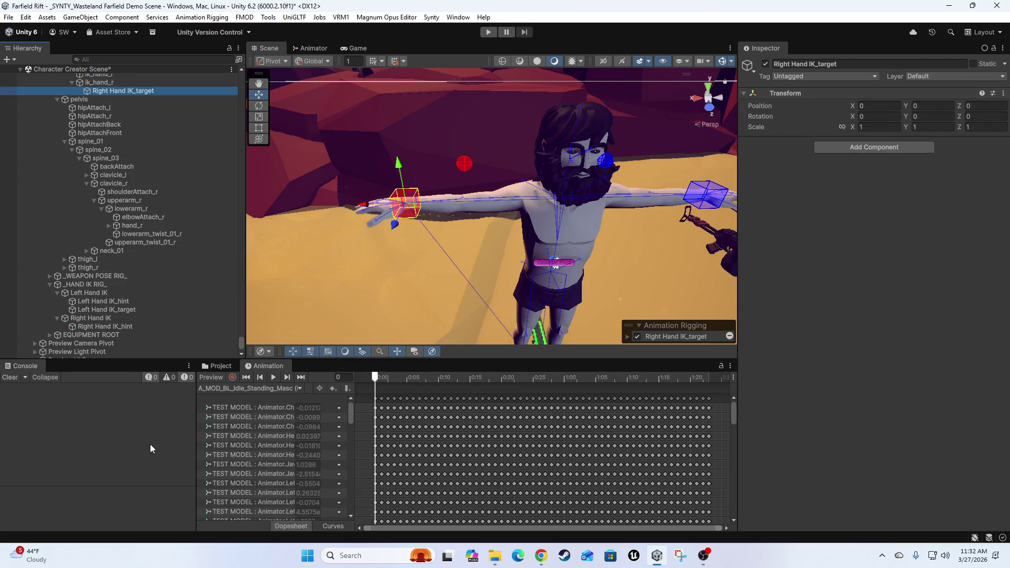
pyautogui.click(207, 378)
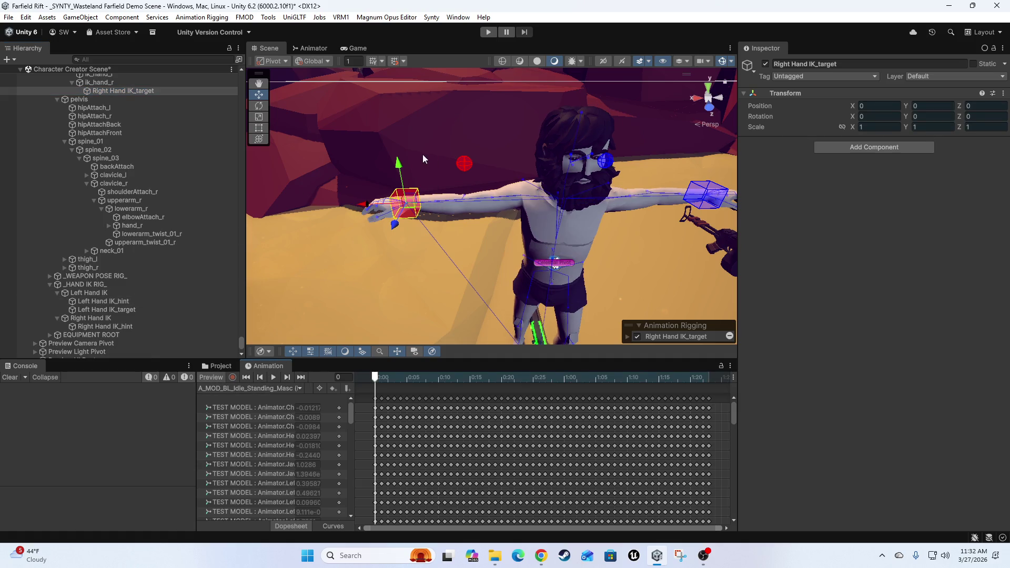
pyautogui.moveTo(402, 166)
pyautogui.mouseDown()
pyautogui.moveTo(412, 315)
pyautogui.moveTo(476, 294)
pyautogui.moveTo(417, 288)
pyautogui.moveTo(443, 198)
pyautogui.moveTo(468, 222)
pyautogui.moveTo(600, 183)
pyautogui.moveTo(505, 221)
pyautogui.moveTo(541, 222)
pyautogui.mouseUp()
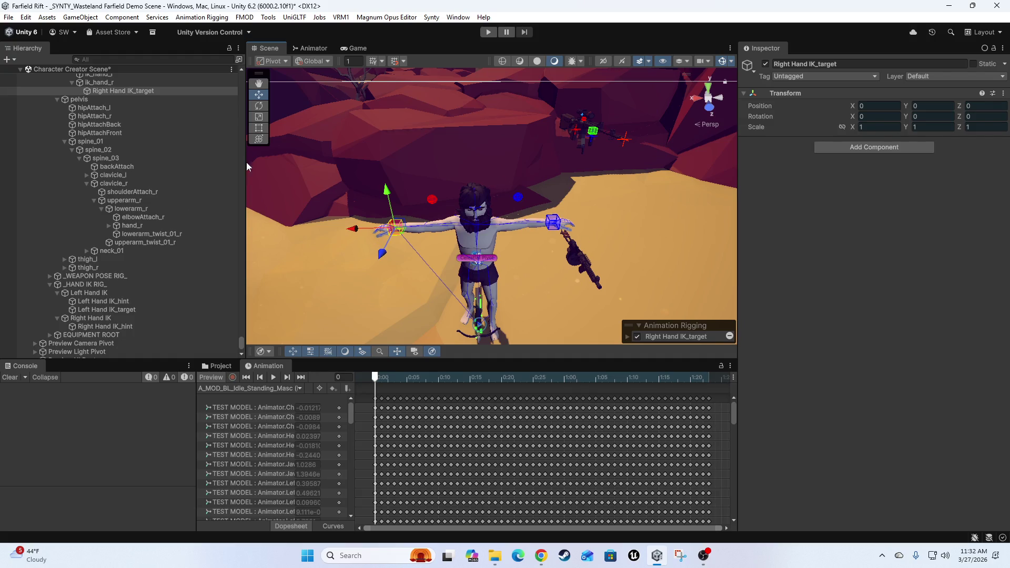
pyautogui.scroll(-3, 84, 282)
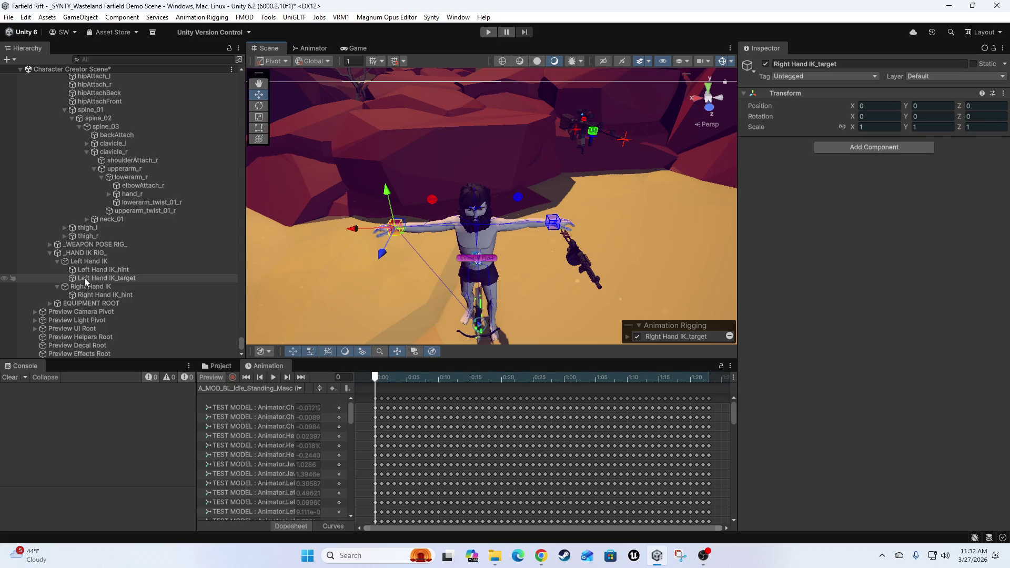
# Move Left Hand IK_target under the ik_hand_l bone and collapse the pelvis branch
pyautogui.moveTo(87, 279)
pyautogui.mouseDown()
pyautogui.moveTo(109, 70)
pyautogui.moveTo(119, 157)
pyautogui.mouseUp()
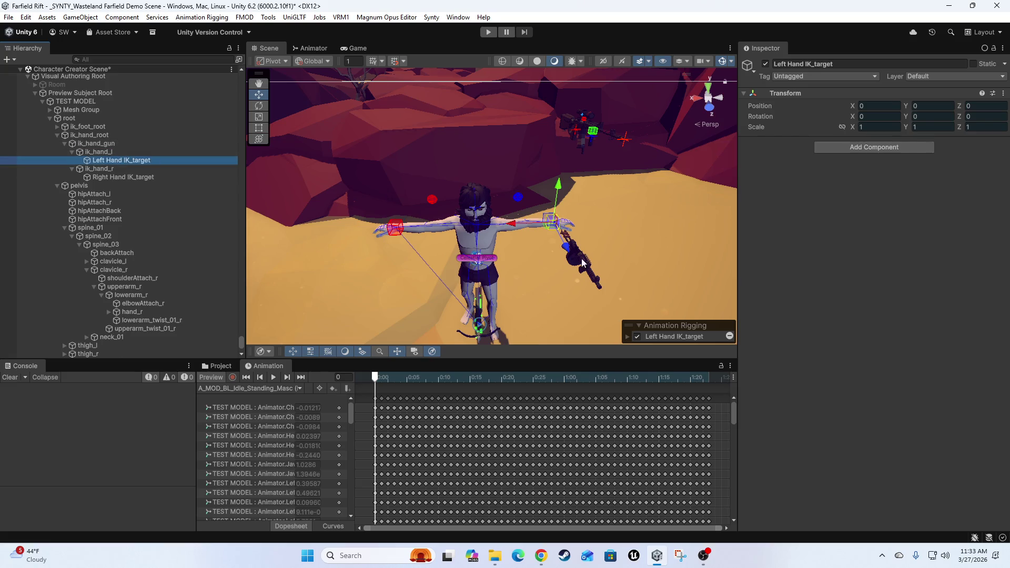
pyautogui.moveTo(547, 251)
pyautogui.mouseDown()
pyautogui.moveTo(543, 202)
pyautogui.moveTo(567, 217)
pyautogui.moveTo(535, 238)
pyautogui.moveTo(590, 200)
pyautogui.moveTo(575, 254)
pyautogui.moveTo(545, 257)
pyautogui.moveTo(572, 189)
pyautogui.moveTo(584, 197)
pyautogui.mouseUp()
pyautogui.scroll(3, 506, 248)
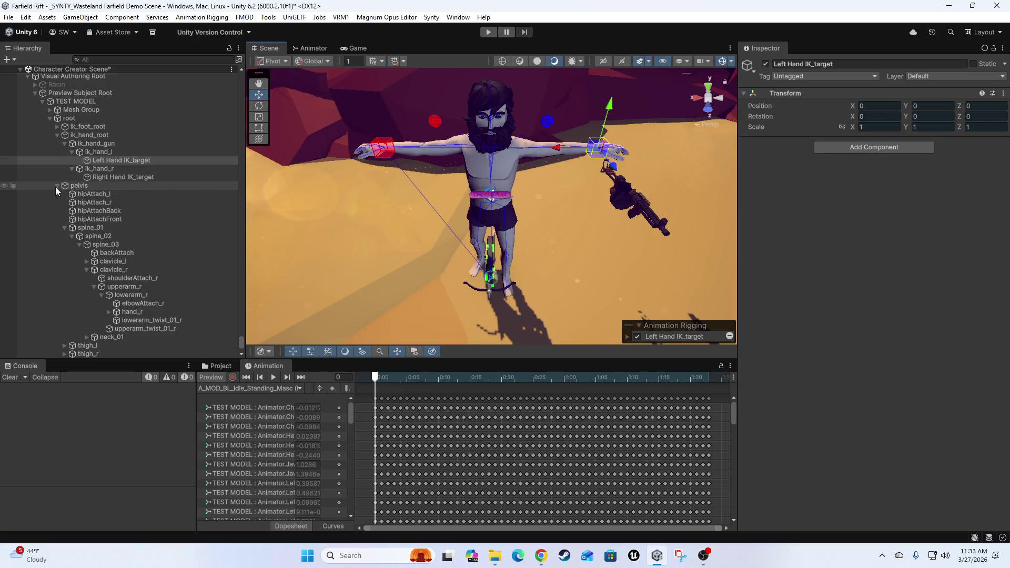
pyautogui.click(57, 186)
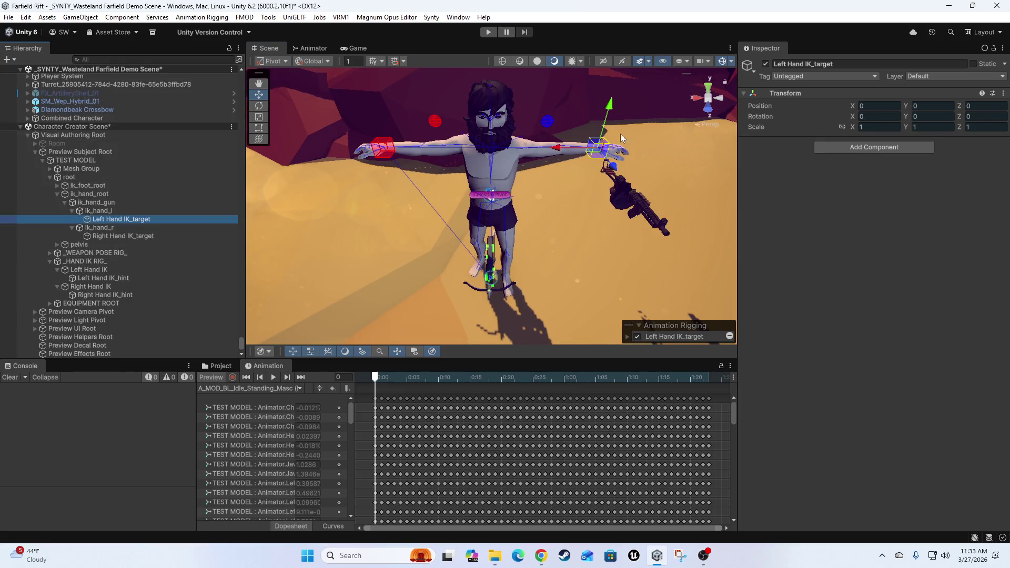
# Check the pose with Animation Preview, collapse _HAND IK RIG_, and select TEST MODEL
pyautogui.click(207, 377)
pyautogui.moveTo(506, 236)
pyautogui.mouseDown()
pyautogui.moveTo(532, 219)
pyautogui.moveTo(519, 247)
pyautogui.mouseUp()
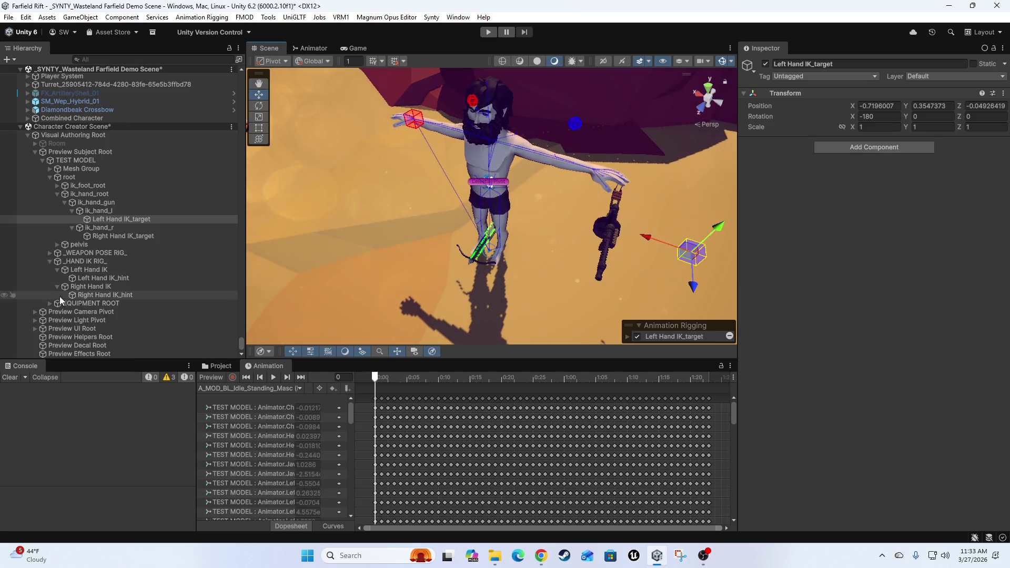
pyautogui.click(49, 262)
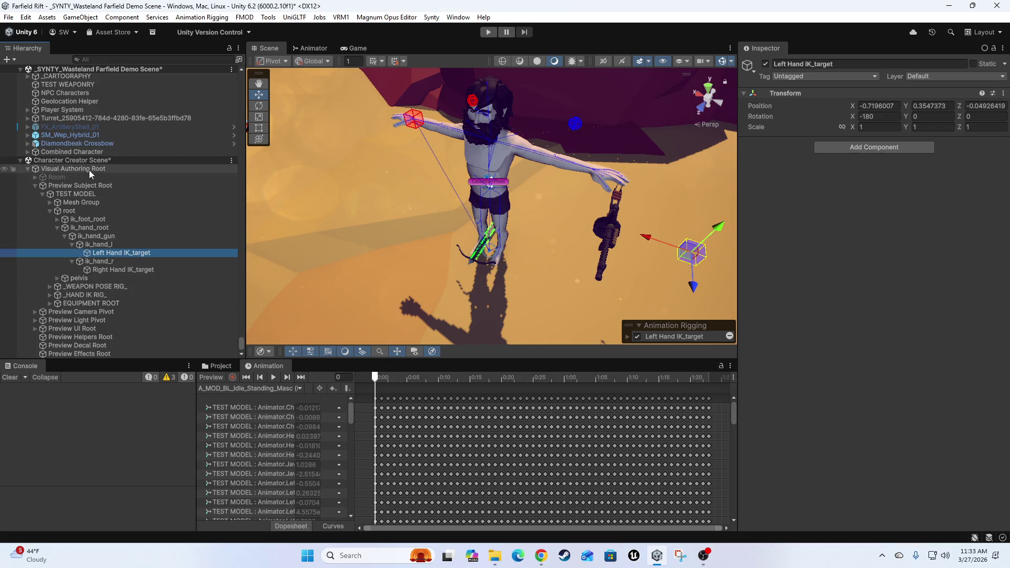
pyautogui.click(84, 194)
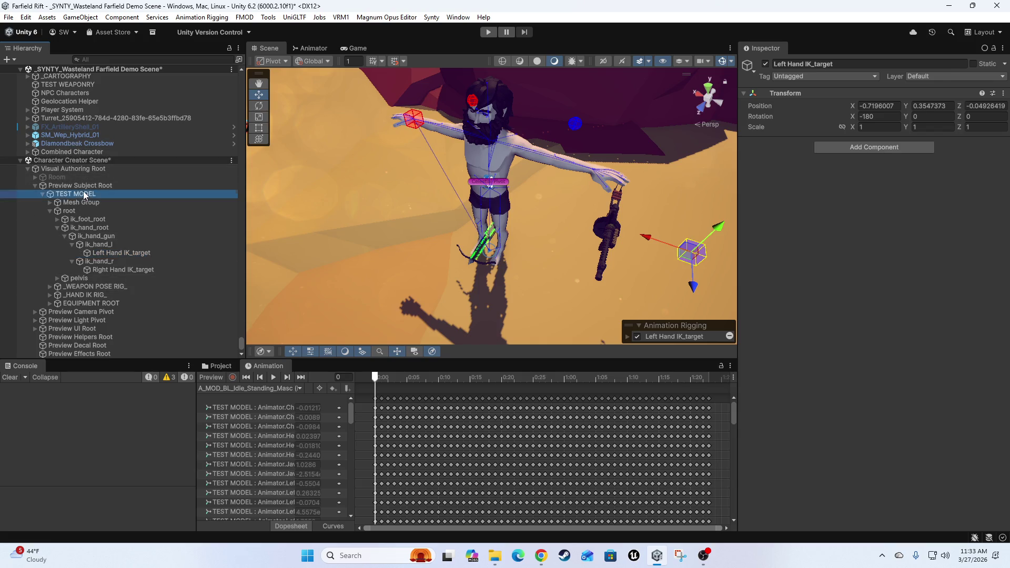
# Add a new rig through Animation Rigging > Rig Setup and name it _AIM RIG_
pyautogui.click(51, 211)
pyautogui.click(202, 17)
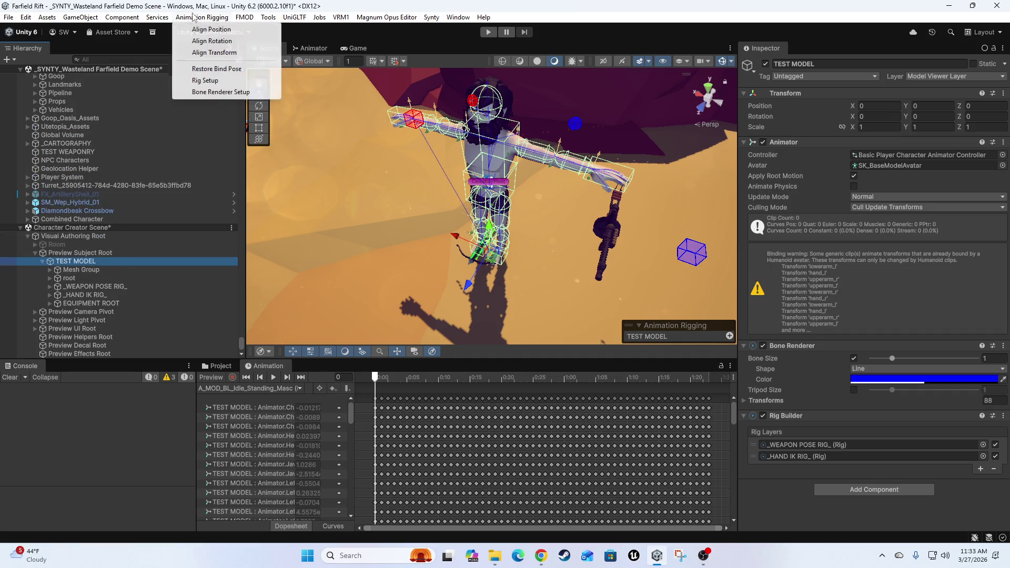
pyautogui.click(218, 81)
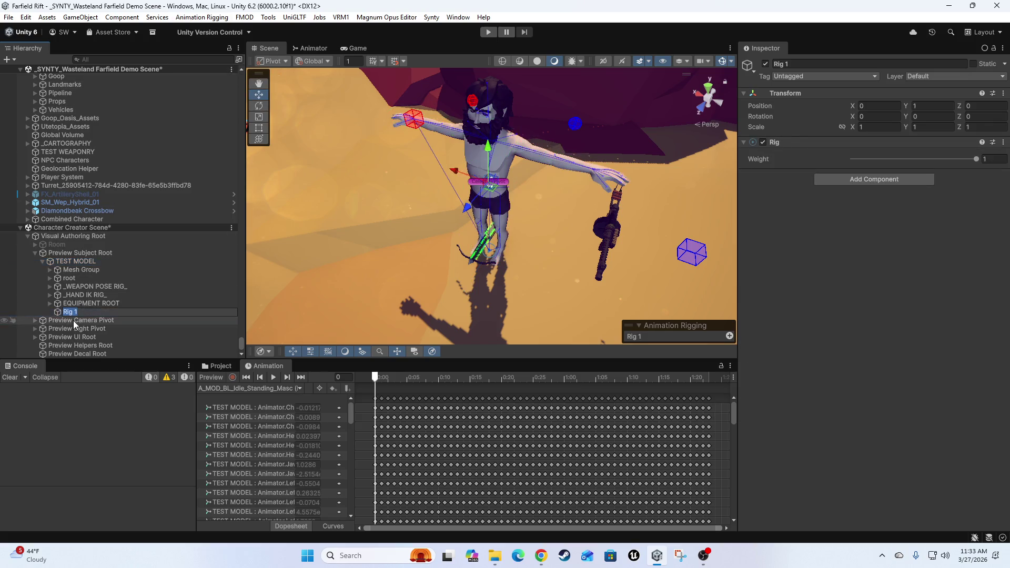
pyautogui.write('Aio')
pyautogui.write('_AIM RIG_')
pyautogui.press('Return')
# Order Rig Builder's layers as _WEAPON POSE RIG_, _AIM RIG_, then _HAND IK RIG_
pyautogui.moveTo(75, 314); pyautogui.dragTo(102, 289)
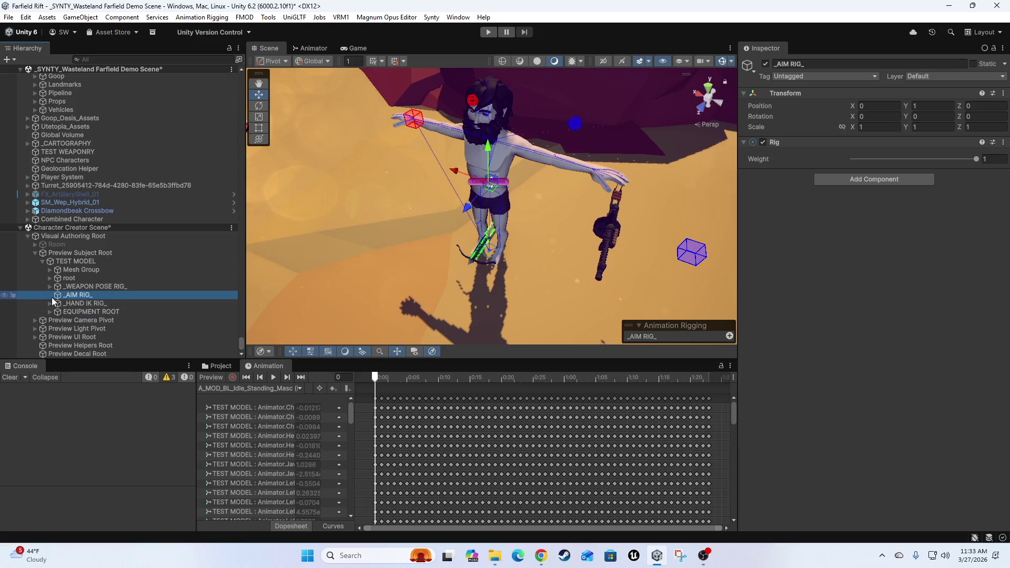
pyautogui.click(66, 252)
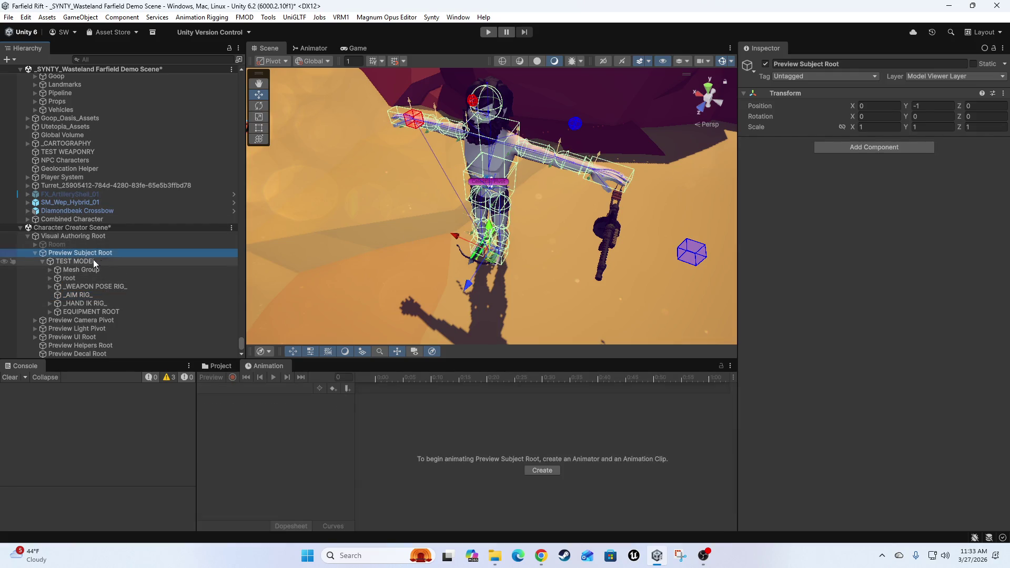
pyautogui.click(93, 261)
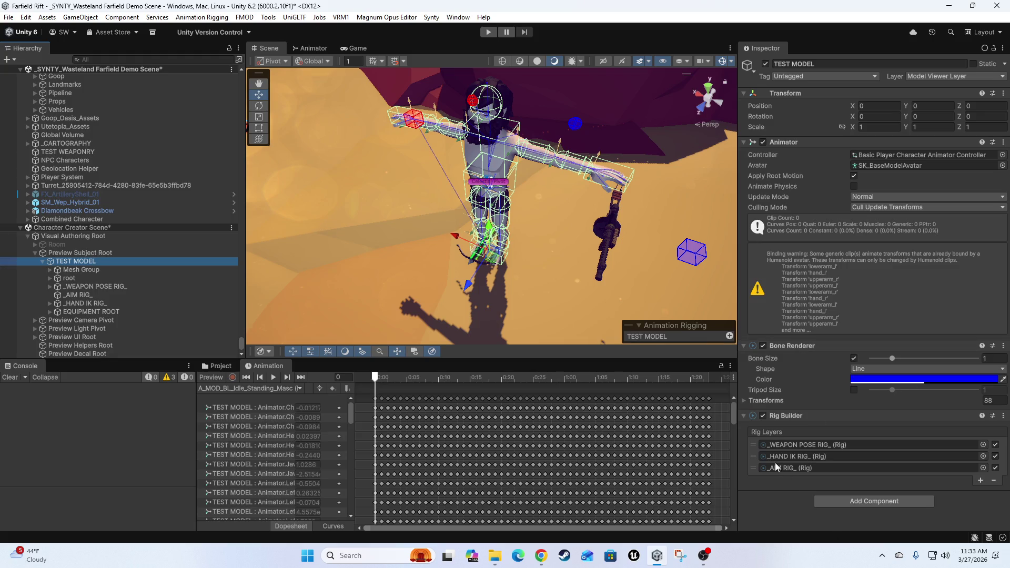
pyautogui.moveTo(755, 457); pyautogui.dragTo(756, 471)
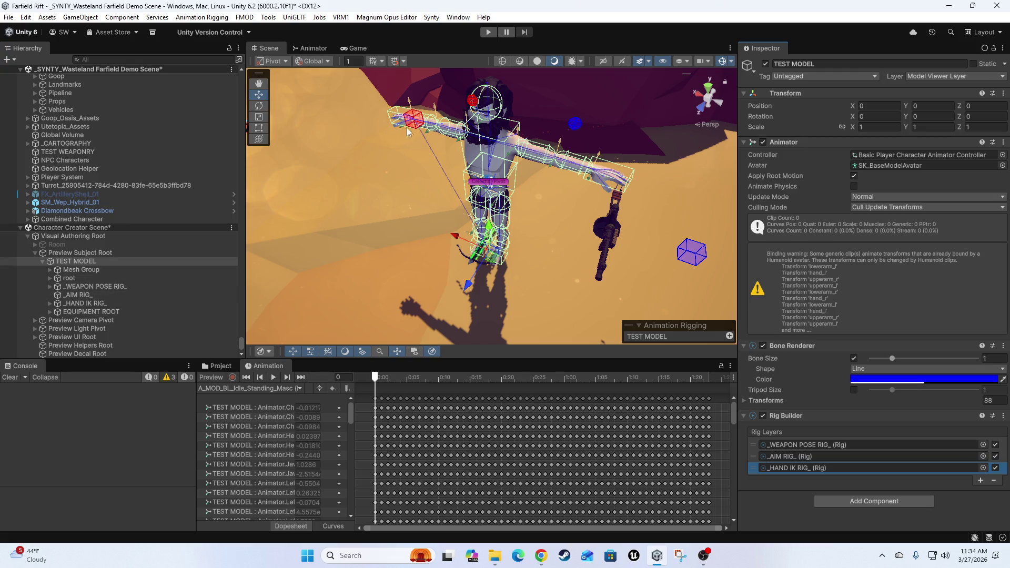
pyautogui.moveTo(650, 237)
pyautogui.mouseDown()
pyautogui.moveTo(583, 239)
pyautogui.moveTo(529, 279)
pyautogui.mouseUp()
# Set Left Hand IK_target's position to 0, 0, 0 in the Inspector
pyautogui.click(588, 242)
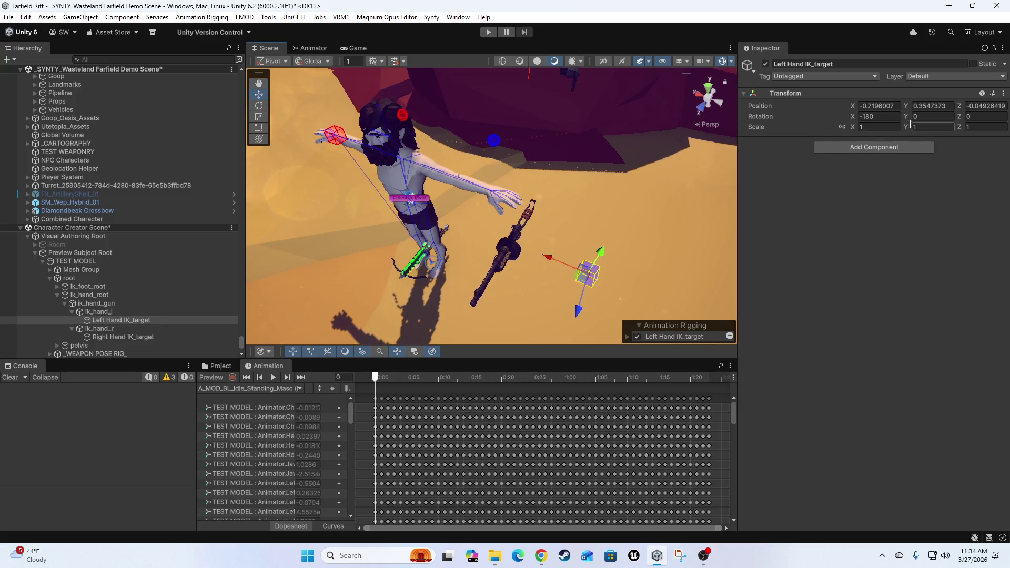
pyautogui.click(887, 106)
pyautogui.write('0')
pyautogui.press('Tab')
pyautogui.write('0')
pyautogui.press('Tab')
pyautogui.write('0')
pyautogui.press('Tab')
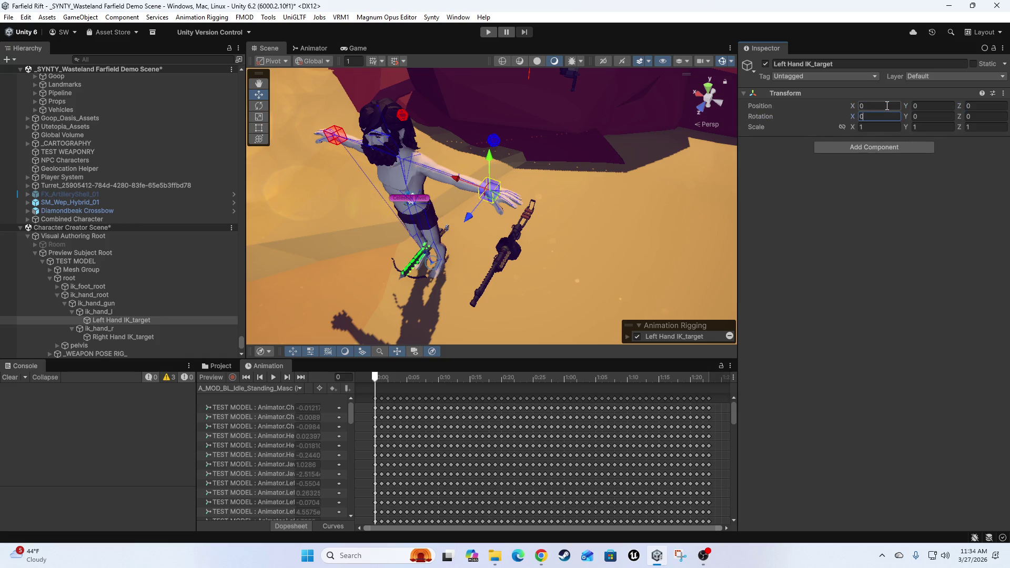
# Turn on Animation Preview and test-raise the left hand target, then undo the move
pyautogui.moveTo(469, 161); pyautogui.dragTo(482, 162)
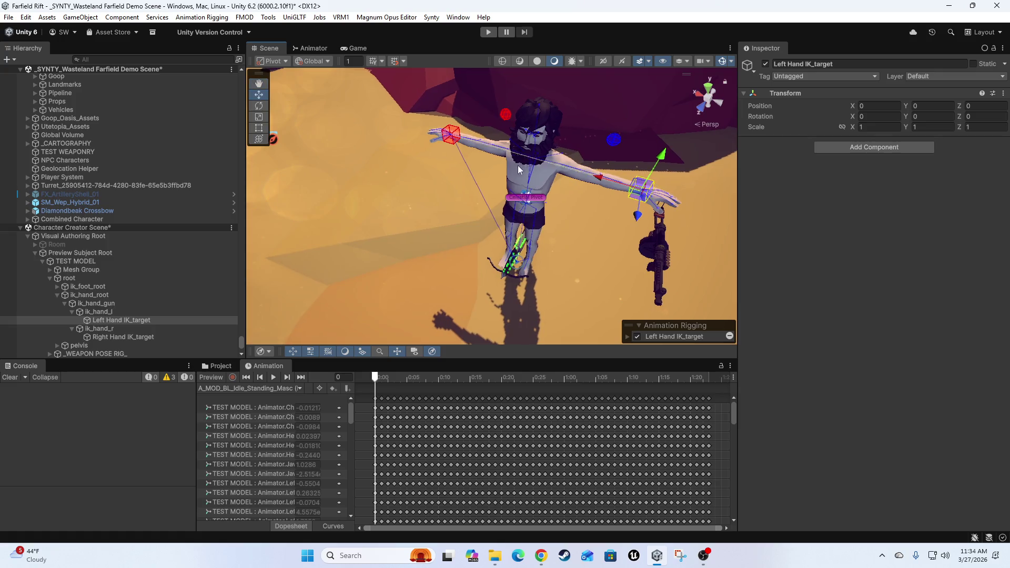
pyautogui.moveTo(518, 170)
pyautogui.mouseDown()
pyautogui.moveTo(474, 210)
pyautogui.moveTo(509, 232)
pyautogui.moveTo(387, 239)
pyautogui.mouseUp()
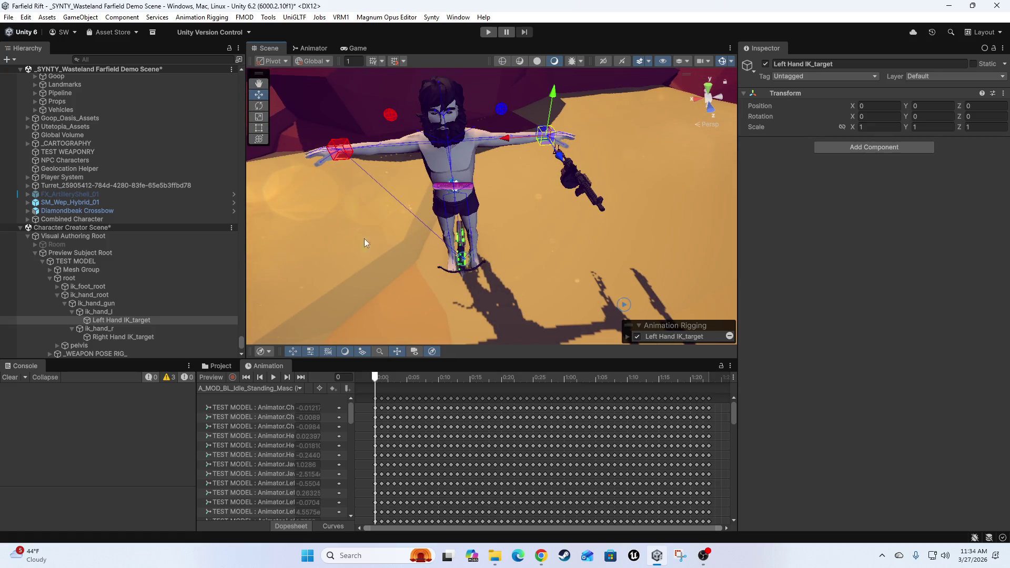
pyautogui.scroll(-3, 137, 279)
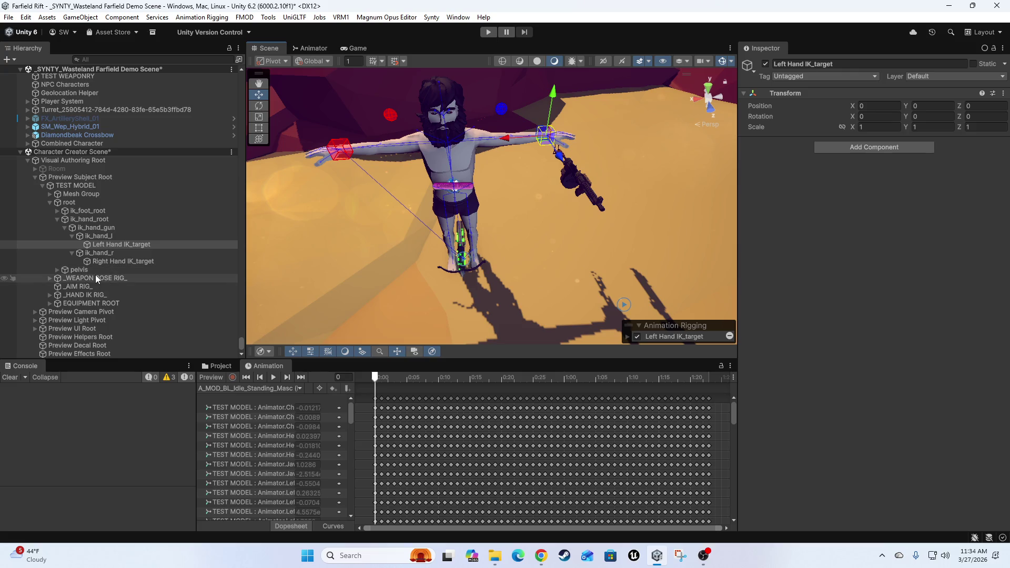
pyautogui.scroll(1, 96, 279)
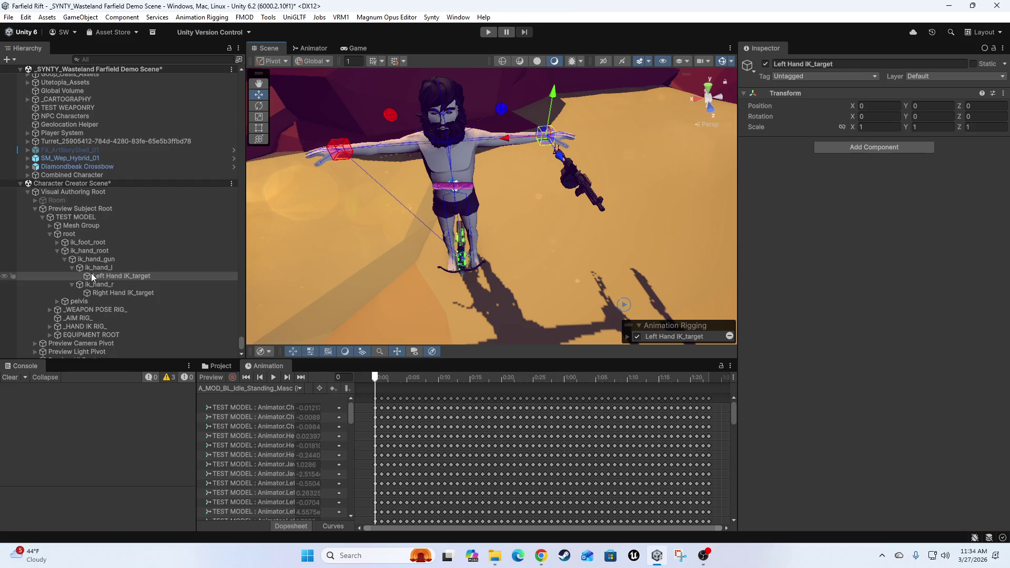
pyautogui.click(210, 377)
pyautogui.moveTo(527, 93); pyautogui.dragTo(512, 118)
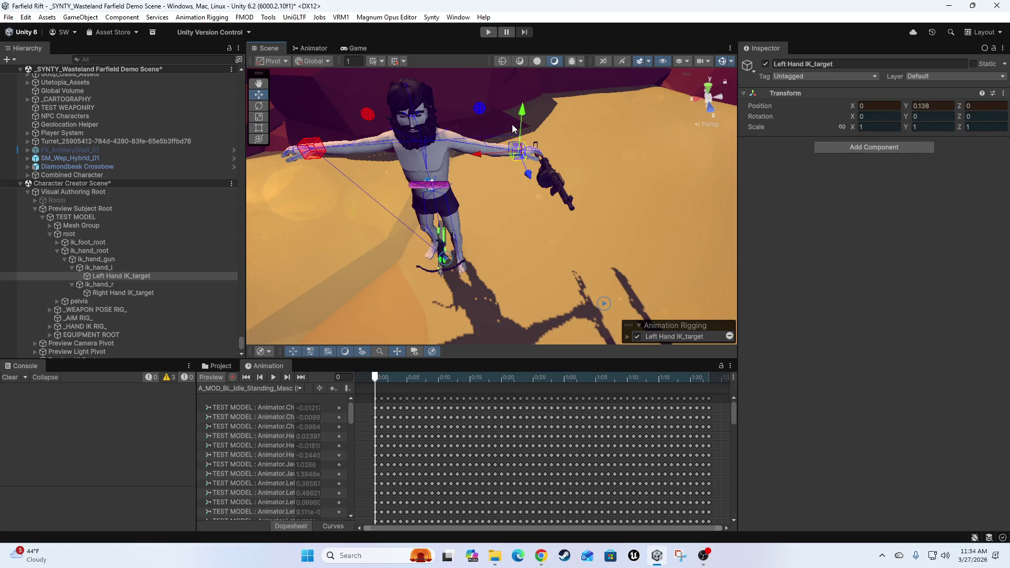
pyautogui.hotkey('ctrl', 'z')
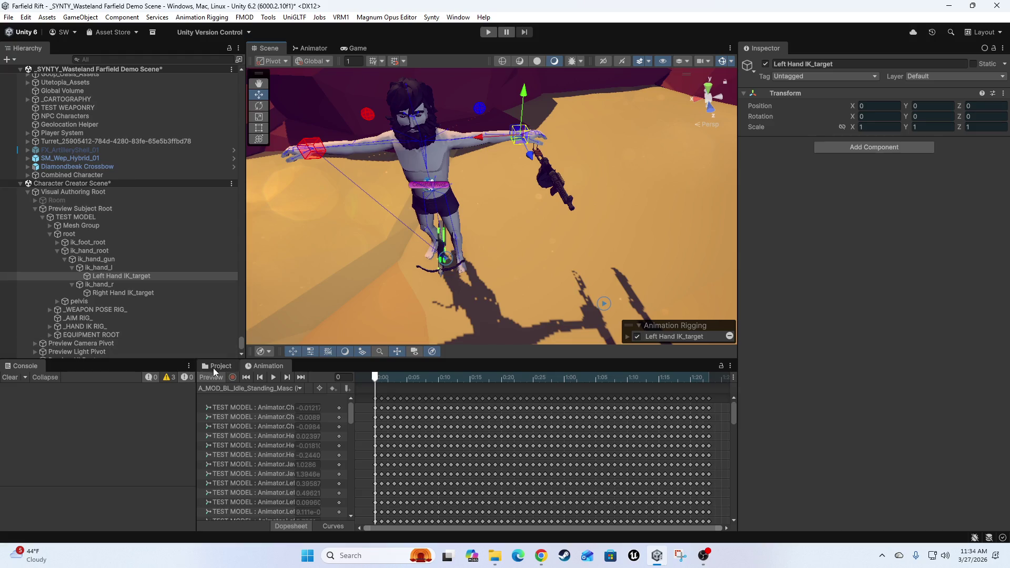
# Inspect the character and gun from around, then turn off Animation Preview
pyautogui.moveTo(316, 316)
pyautogui.keyDown('alt'); pyautogui.mouseDown()
pyautogui.moveTo(430, 265)
pyautogui.moveTo(556, 173)
pyautogui.moveTo(487, 58)
pyautogui.mouseUp(); pyautogui.keyUp('alt')
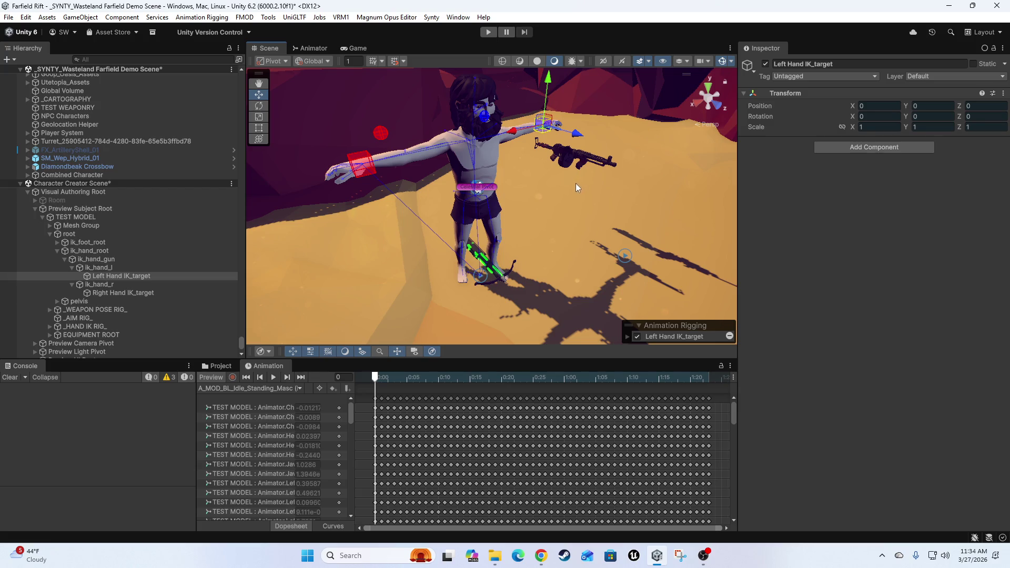
pyautogui.scroll(3, 577, 183)
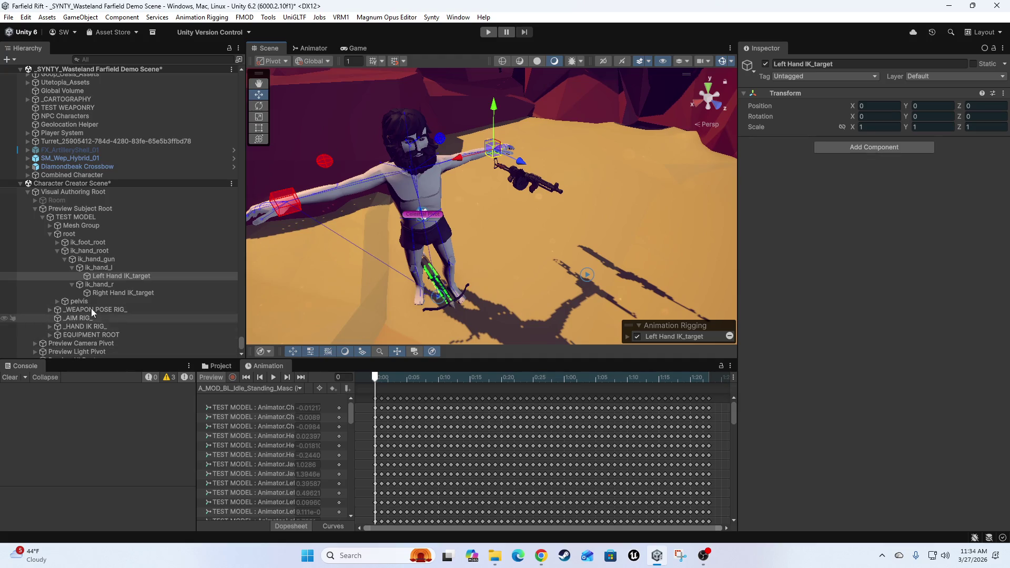
pyautogui.click(210, 378)
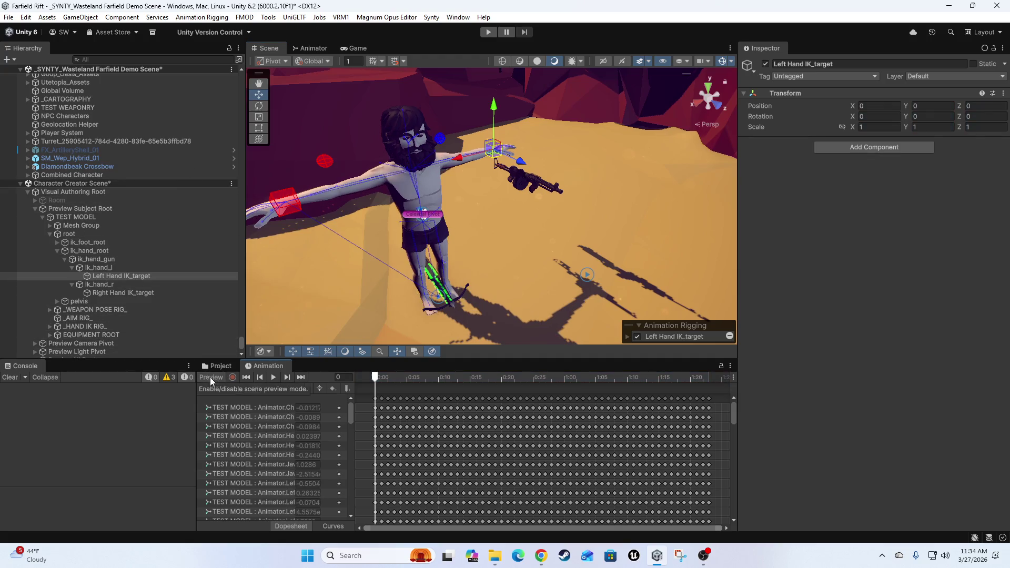
pyautogui.moveTo(464, 208)
pyautogui.mouseDown()
pyautogui.moveTo(507, 220)
pyautogui.moveTo(457, 236)
pyautogui.moveTo(485, 197)
pyautogui.moveTo(542, 241)
pyautogui.moveTo(260, 311)
pyautogui.mouseUp()
pyautogui.scroll(-3, 110, 323)
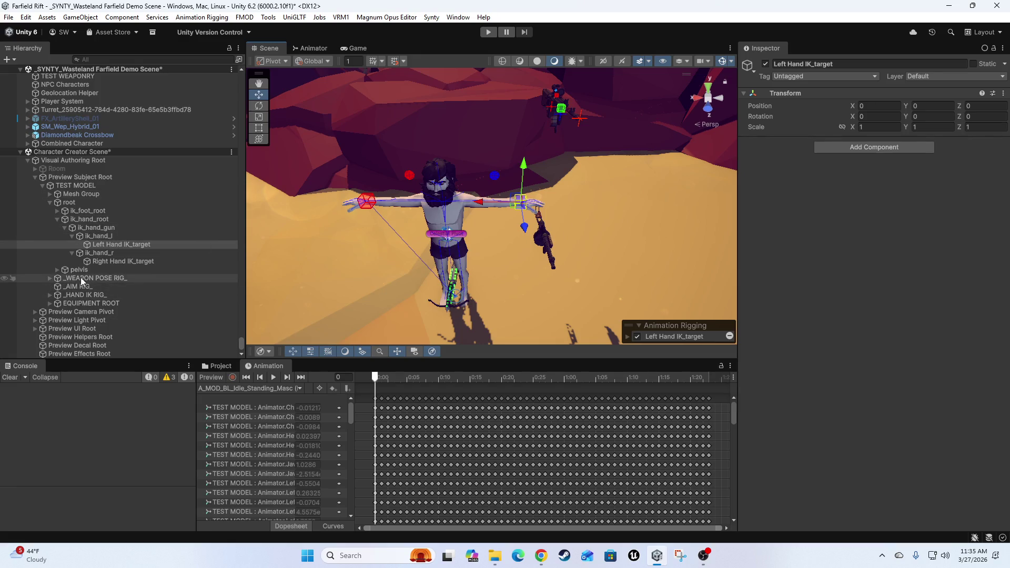
# Expand EQUIPMENT ROOT, frame Weapon Pivot_SM_Wep_Rifle_02, and drag it under Right Hand IK_target
pyautogui.click(48, 303)
pyautogui.scroll(-1, 87, 329)
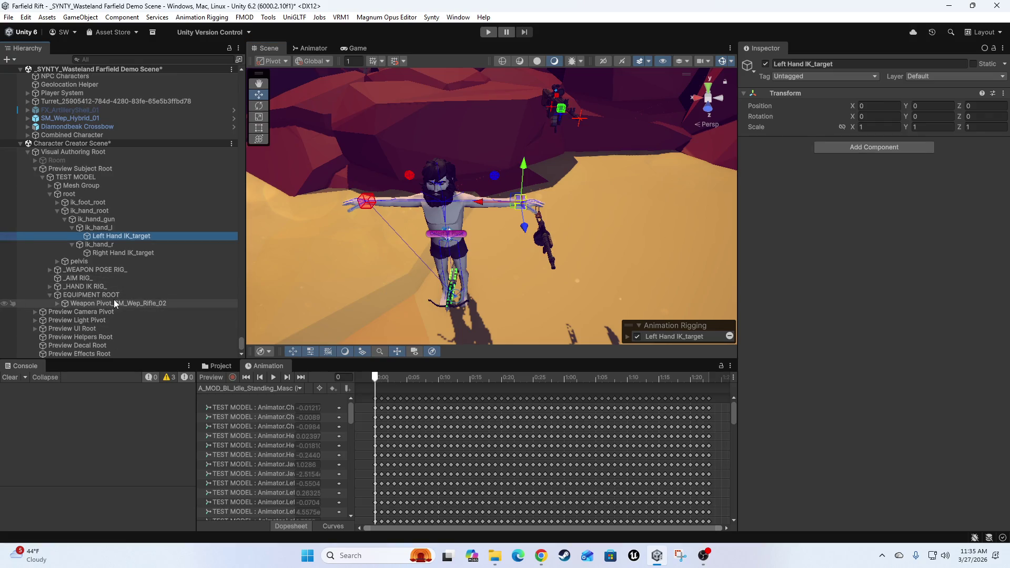
pyautogui.click(87, 304)
pyautogui.click(57, 304)
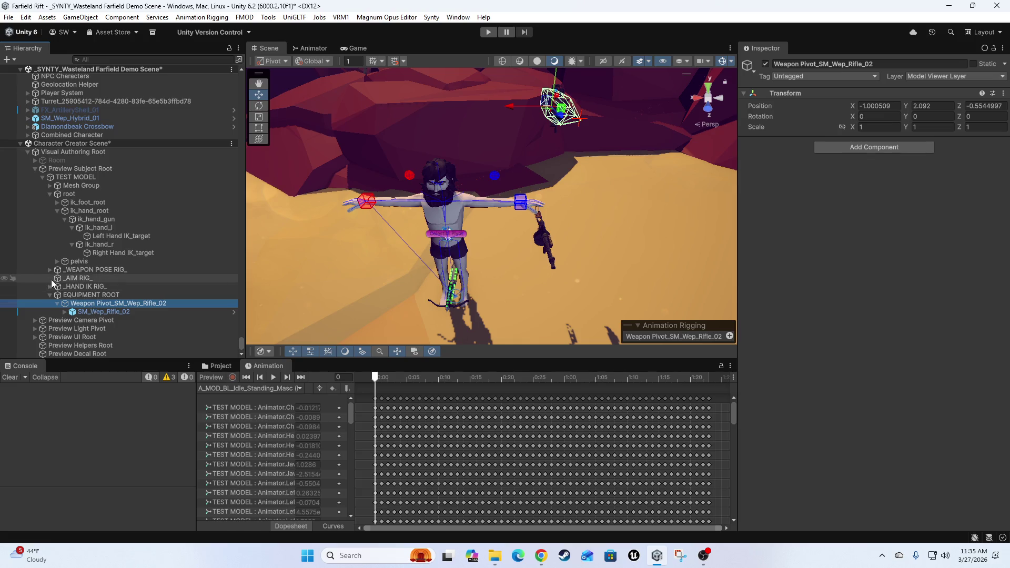
pyautogui.doubleClick(92, 304)
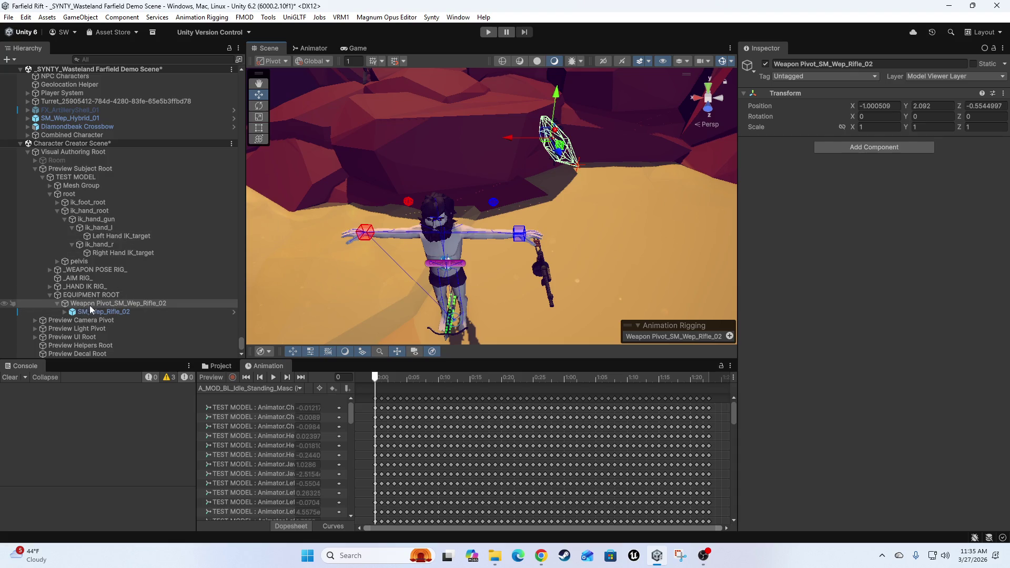
pyautogui.moveTo(84, 306)
pyautogui.mouseDown()
pyautogui.moveTo(126, 241)
pyautogui.moveTo(126, 208)
pyautogui.moveTo(124, 237)
pyautogui.moveTo(92, 206)
pyautogui.moveTo(129, 221)
pyautogui.moveTo(133, 257)
pyautogui.mouseUp()
# Zero the weapon pivot's position X, Y, Z and its rotation X
pyautogui.click(866, 105)
pyautogui.write('0')
pyautogui.press('Tab')
pyautogui.write('0')
pyautogui.press('Tab')
pyautogui.write('0')
pyautogui.press('Tab')
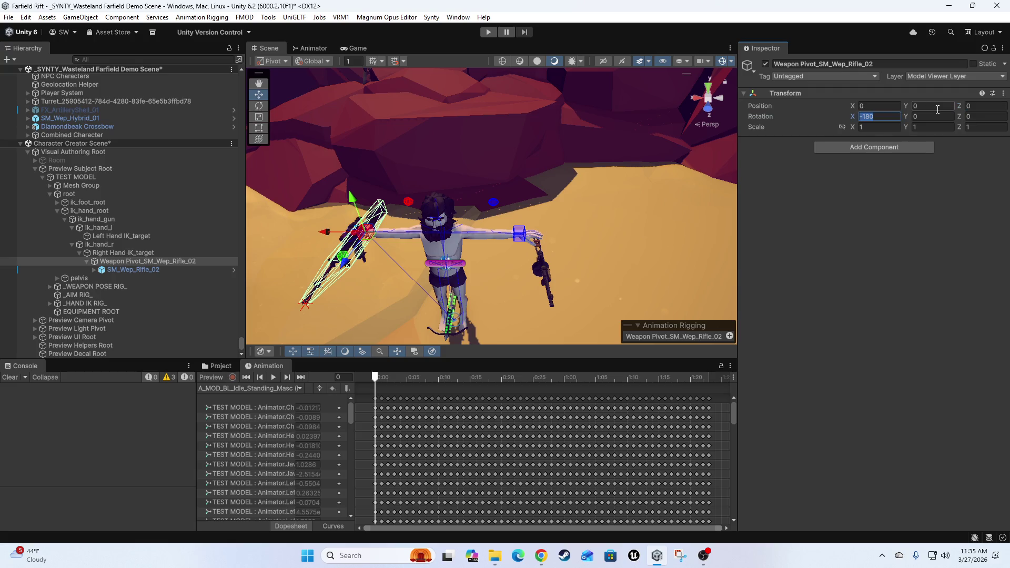
pyautogui.write('0')
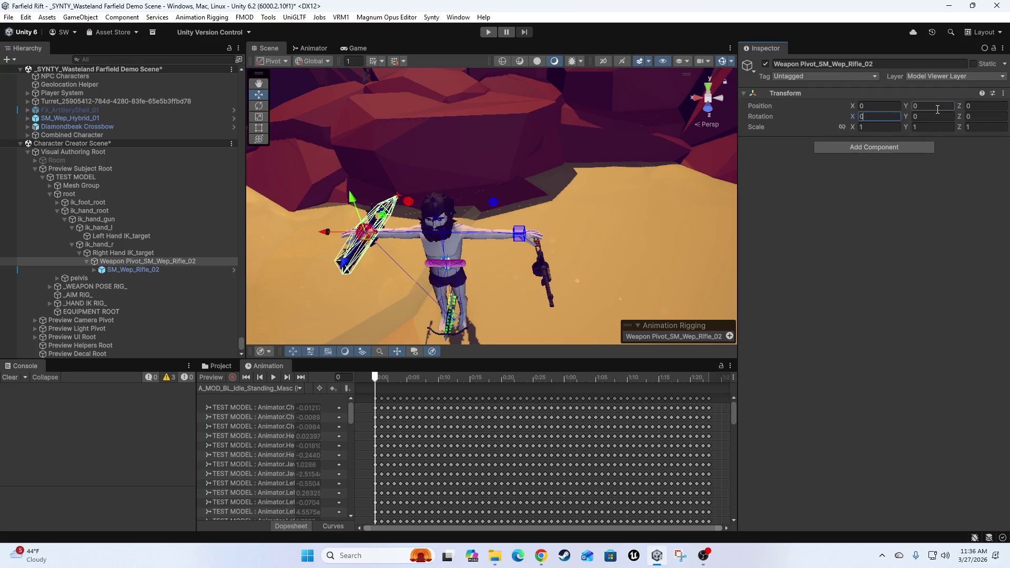
# Rotate the rifle pivot 90 degrees about Y and spin it around its length
pyautogui.scroll(8, 454, 232)
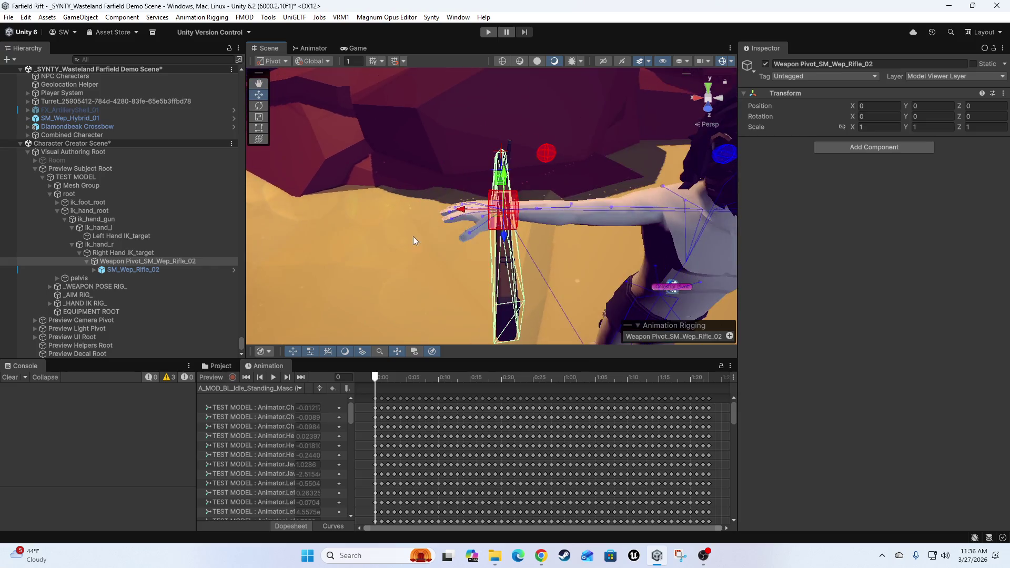
pyautogui.moveTo(413, 236)
pyautogui.mouseDown()
pyautogui.moveTo(462, 184)
pyautogui.moveTo(399, 185)
pyautogui.moveTo(305, 156)
pyautogui.moveTo(319, 165)
pyautogui.mouseUp()
pyautogui.press('e')
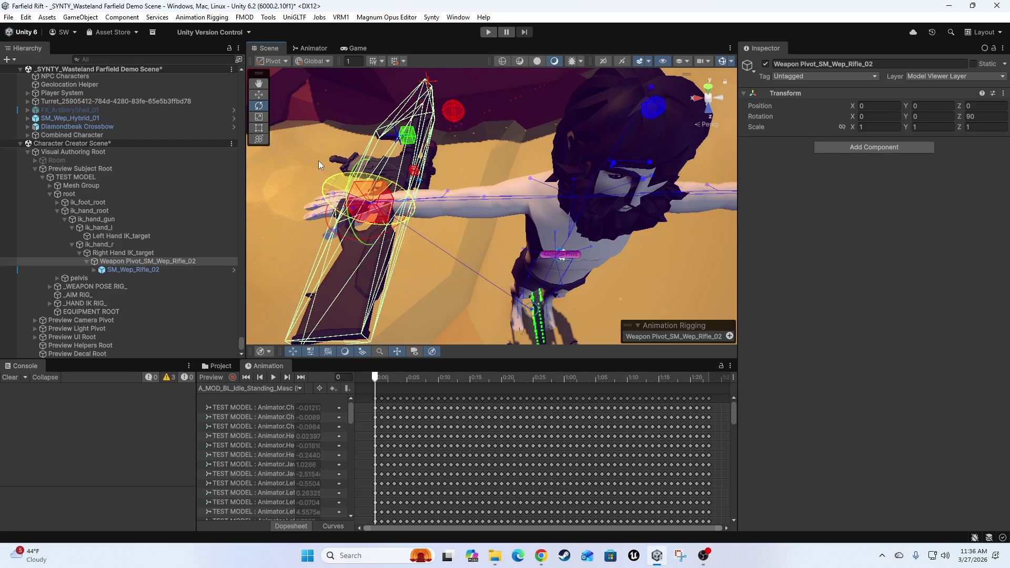
pyautogui.moveTo(319, 164)
pyautogui.mouseDown()
pyautogui.moveTo(537, 242)
pyautogui.moveTo(678, 143)
pyautogui.mouseUp()
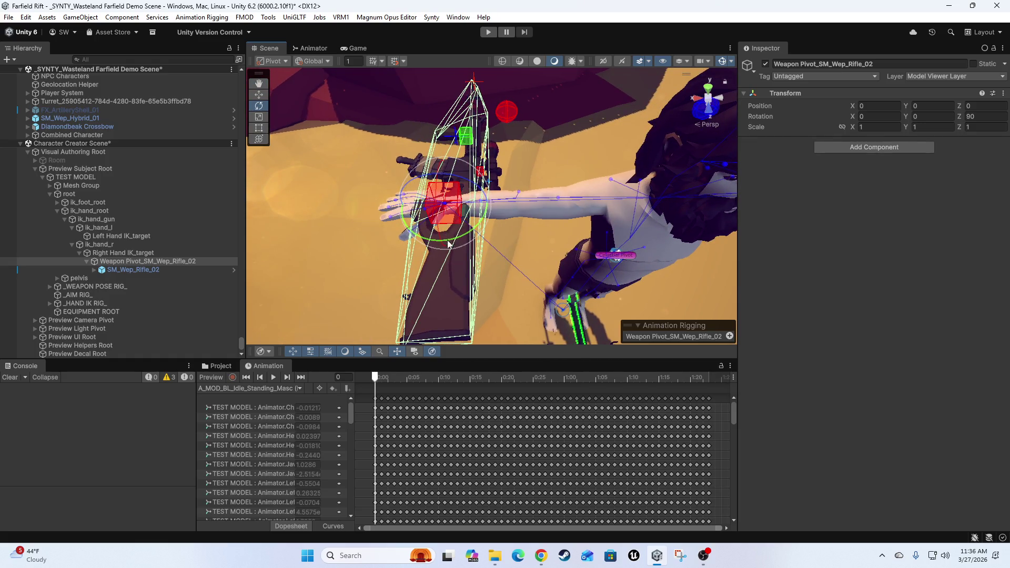
pyautogui.moveTo(449, 243)
pyautogui.mouseDown()
pyautogui.moveTo(574, 209)
pyautogui.moveTo(590, 248)
pyautogui.moveTo(535, 263)
pyautogui.moveTo(535, 244)
pyautogui.mouseUp()
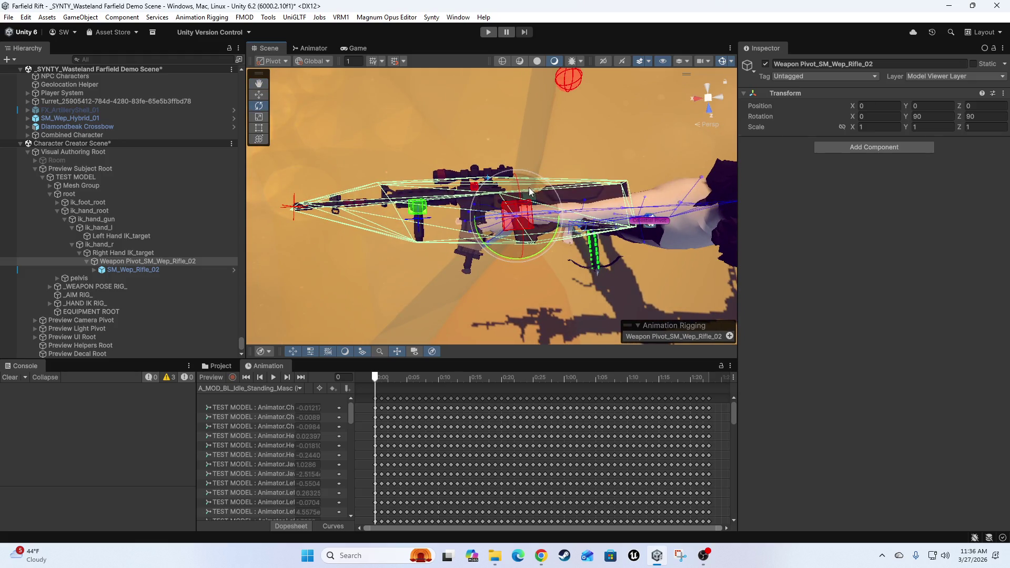
pyautogui.moveTo(519, 188); pyautogui.dragTo(534, 291)
# Reset Rotation Y to 0, then rotate the pivot to Y 90 and Z -90
pyautogui.moveTo(503, 193); pyautogui.dragTo(448, 150)
pyautogui.write('0')
pyautogui.press('Return')
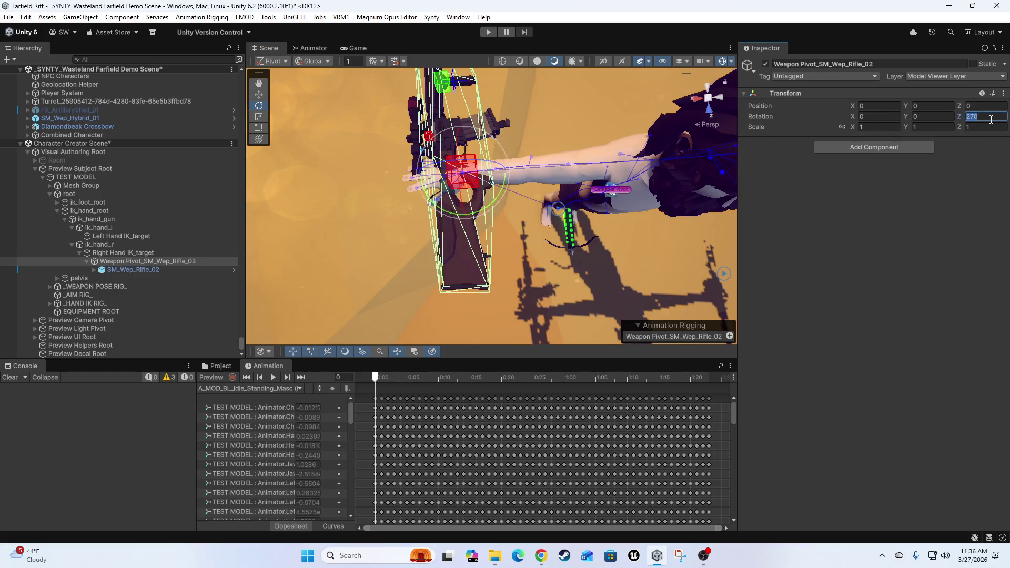
pyautogui.write('0')
pyautogui.moveTo(540, 145); pyautogui.dragTo(566, 167)
pyautogui.moveTo(507, 203)
pyautogui.mouseDown()
pyautogui.moveTo(650, 205)
pyautogui.moveTo(511, 192)
pyautogui.moveTo(502, 421)
pyautogui.mouseUp()
pyautogui.moveTo(461, 284); pyautogui.dragTo(497, 220)
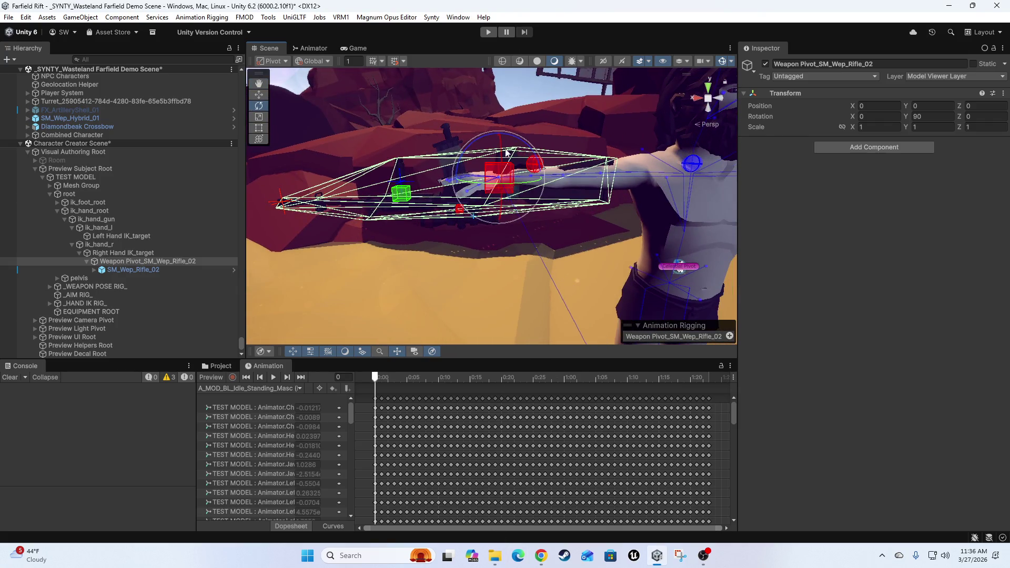
pyautogui.moveTo(501, 154)
pyautogui.mouseDown()
pyautogui.moveTo(497, 74)
pyautogui.moveTo(497, 89)
pyautogui.mouseUp()
pyautogui.moveTo(493, 238)
pyautogui.mouseDown()
pyautogui.moveTo(505, 201)
pyautogui.moveTo(535, 265)
pyautogui.moveTo(527, 224)
pyautogui.moveTo(513, 255)
pyautogui.moveTo(522, 251)
pyautogui.moveTo(503, 244)
pyautogui.moveTo(558, 253)
pyautogui.moveTo(514, 258)
pyautogui.moveTo(592, 256)
pyautogui.moveTo(501, 227)
pyautogui.moveTo(549, 248)
pyautogui.moveTo(521, 295)
pyautogui.moveTo(482, 256)
pyautogui.mouseUp()
# Move the rifle pivot to about 0.102, 0.035, -0.034 so the grip sits in the hand
pyautogui.press('w')
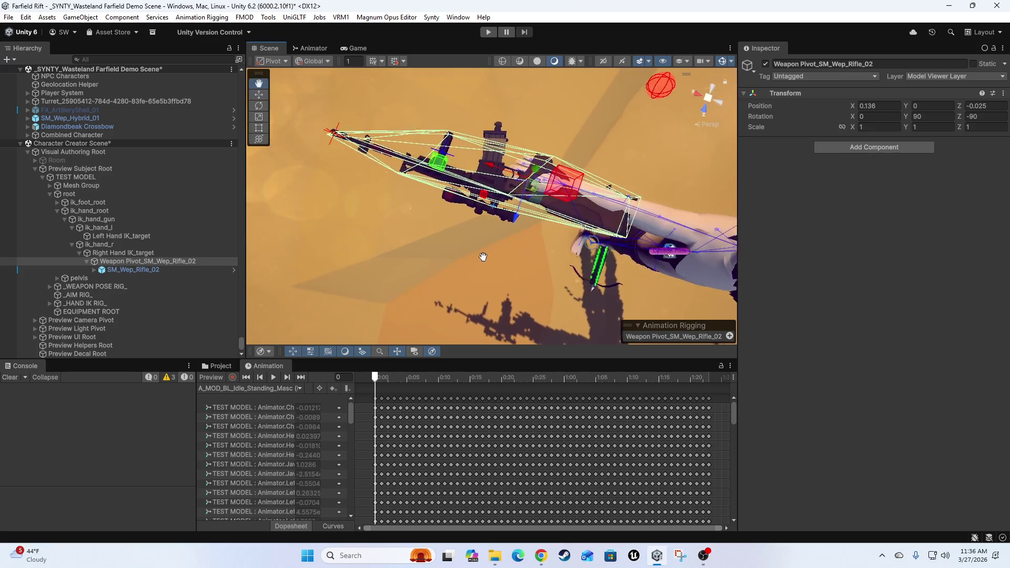
pyautogui.scroll(5, 482, 256)
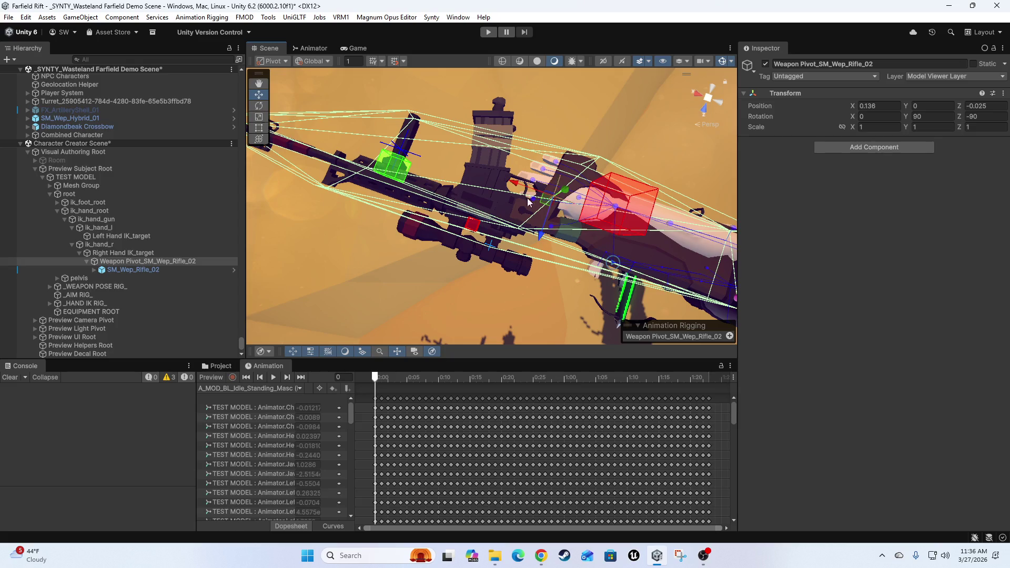
pyautogui.moveTo(510, 248)
pyautogui.mouseDown()
pyautogui.moveTo(472, 282)
pyautogui.moveTo(494, 179)
pyautogui.moveTo(498, 237)
pyautogui.moveTo(611, 222)
pyautogui.moveTo(385, 188)
pyautogui.mouseUp()
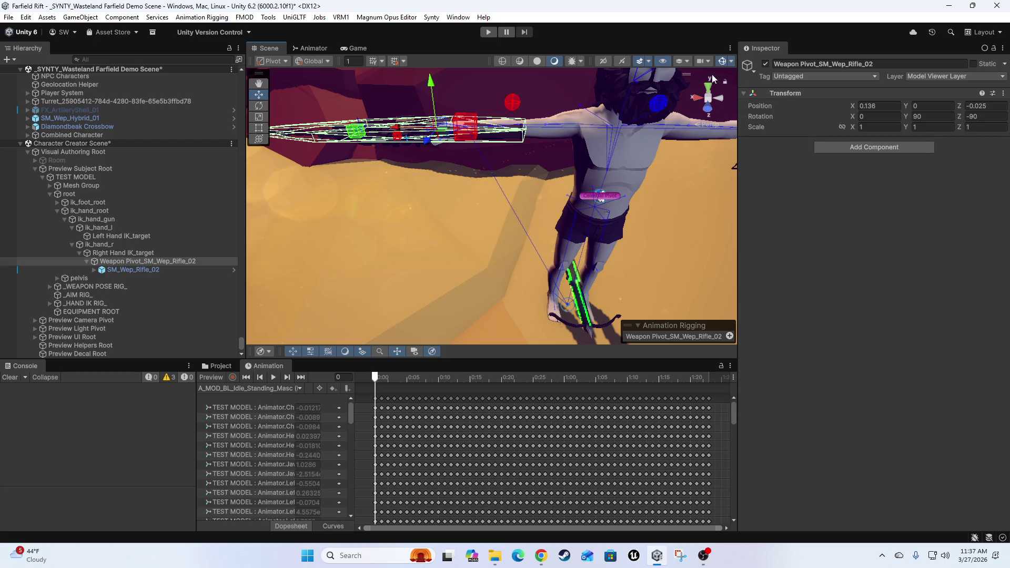
pyautogui.moveTo(488, 180)
pyautogui.mouseDown()
pyautogui.moveTo(494, 219)
pyautogui.moveTo(497, 169)
pyautogui.moveTo(550, 248)
pyautogui.moveTo(521, 212)
pyautogui.moveTo(559, 216)
pyautogui.moveTo(561, 187)
pyautogui.moveTo(522, 226)
pyautogui.mouseUp()
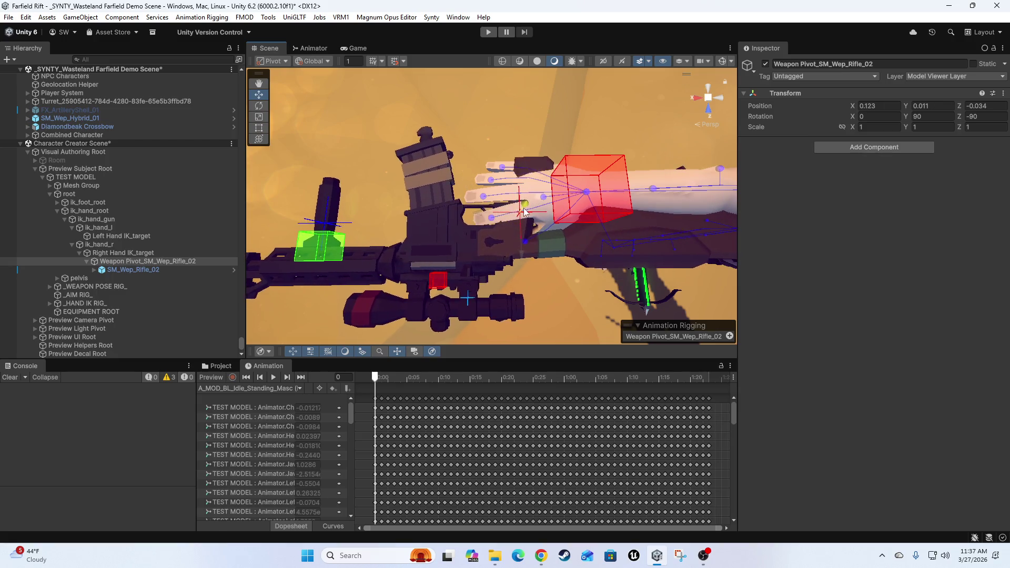
pyautogui.moveTo(522, 210); pyautogui.dragTo(535, 248)
pyautogui.moveTo(488, 222)
pyautogui.mouseDown()
pyautogui.moveTo(526, 247)
pyautogui.moveTo(528, 274)
pyautogui.moveTo(603, 288)
pyautogui.moveTo(544, 92)
pyautogui.moveTo(559, 169)
pyautogui.moveTo(552, 147)
pyautogui.moveTo(537, 214)
pyautogui.moveTo(637, 178)
pyautogui.mouseUp()
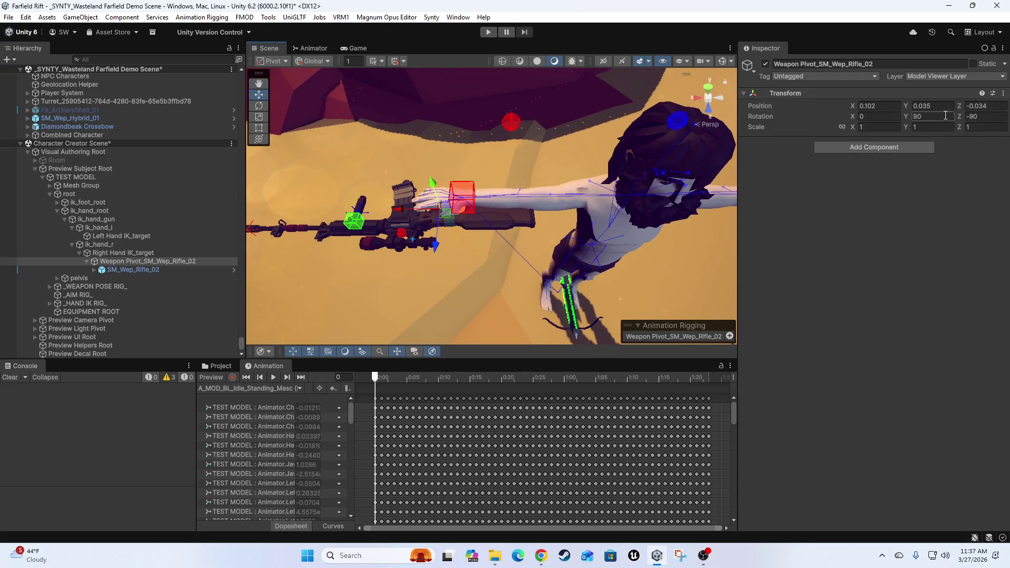
# Reparent Weapon Pivot_SM_Wep_Rifle_02 under EQUIPMENT ROOT and reselect it
pyautogui.click(108, 263)
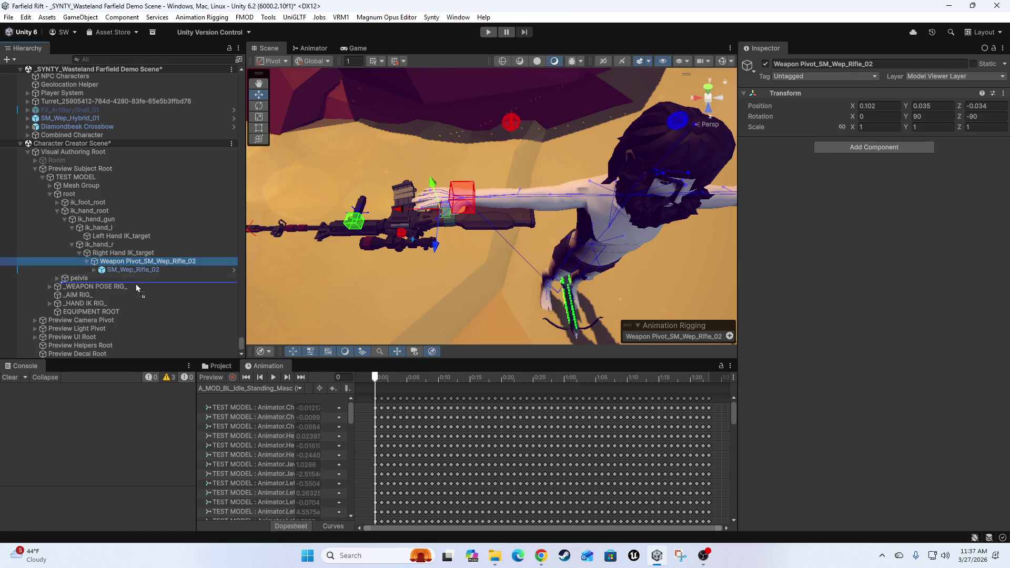
pyautogui.moveTo(88, 314); pyautogui.dragTo(69, 314)
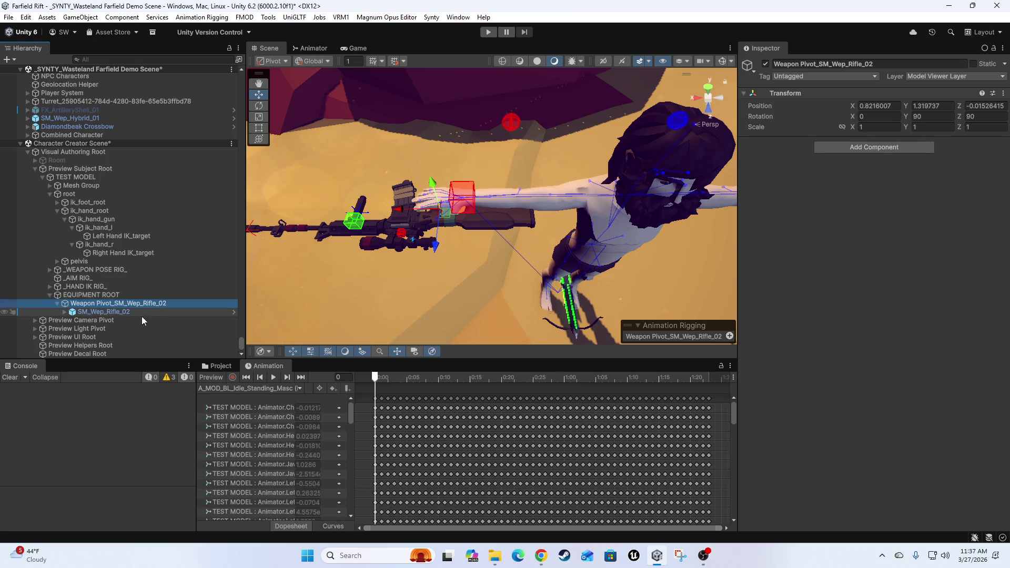
pyautogui.click(77, 297)
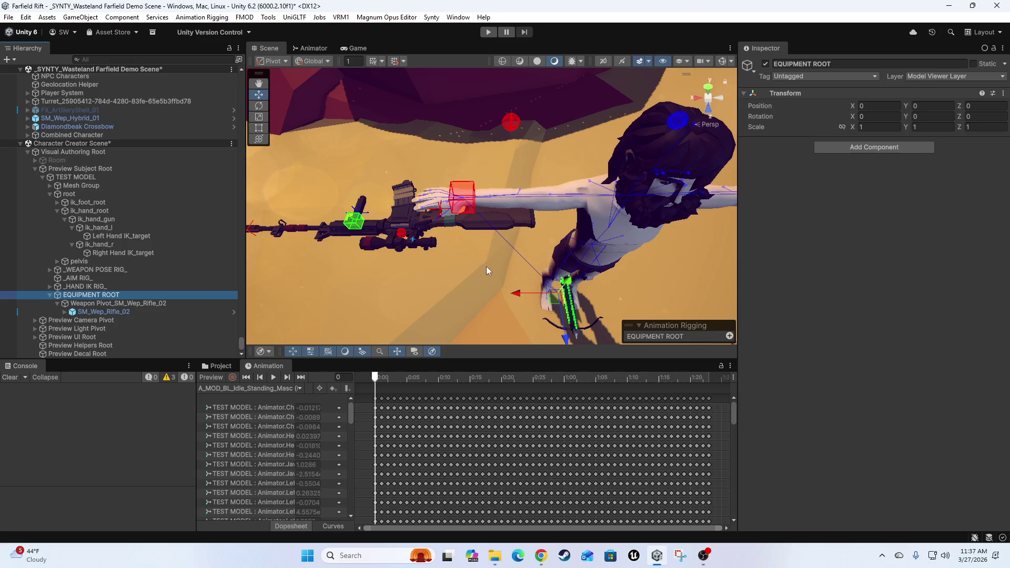
pyautogui.click(91, 304)
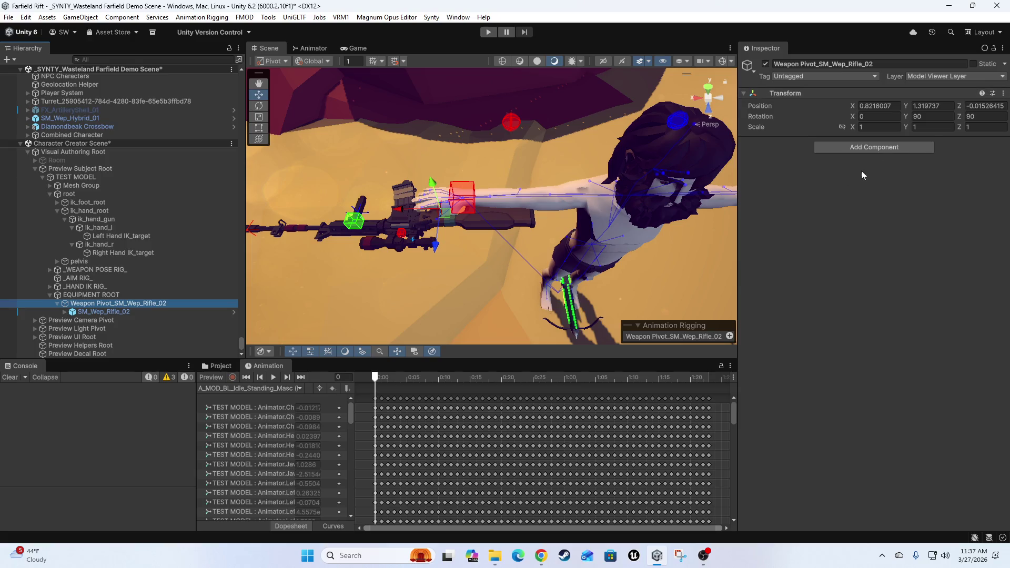
# Add a Rig Transform component to the rifle's weapon pivot
pyautogui.click(842, 146)
pyautogui.write('rig')
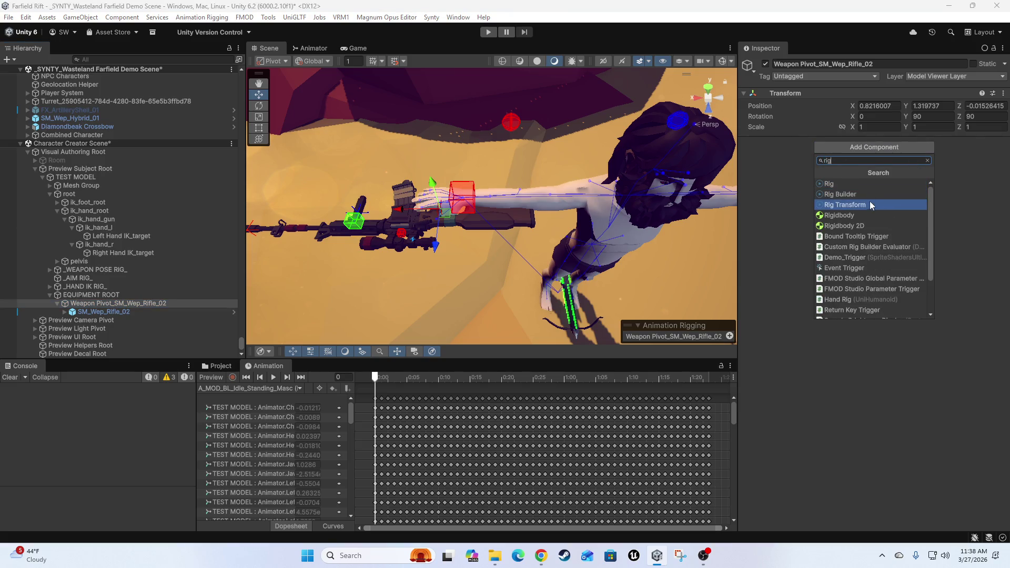
pyautogui.click(865, 204)
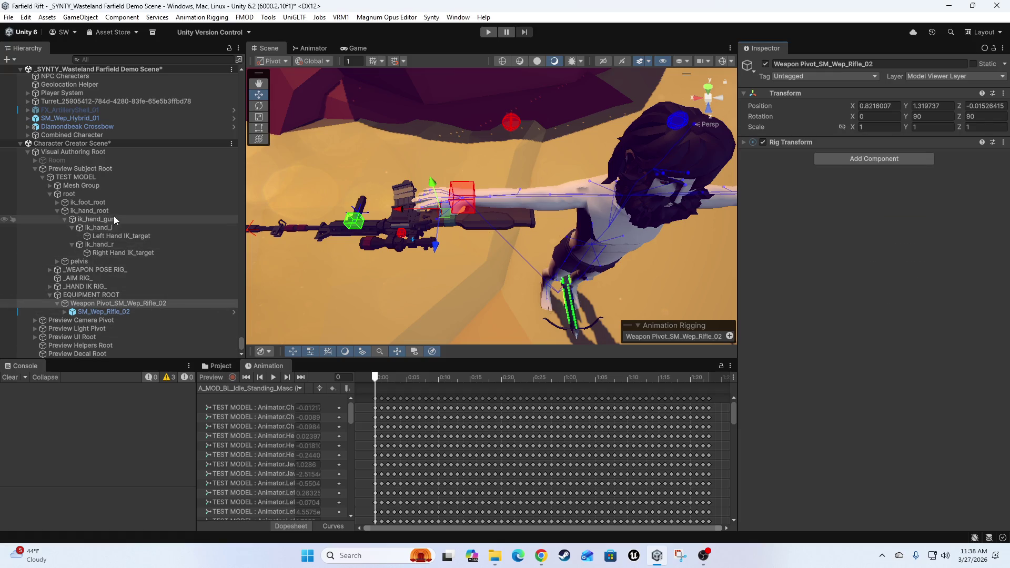
# Set Weapon Poser's Multi-Parent Constraint to drive the rifle pivot, with Weapon Poser as source
pyautogui.click(49, 270)
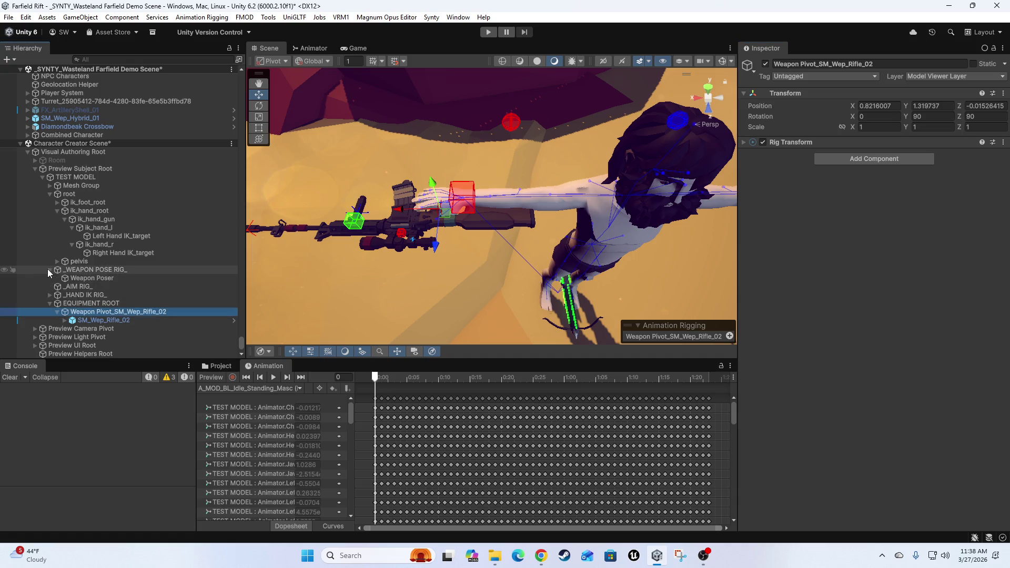
pyautogui.click(74, 280)
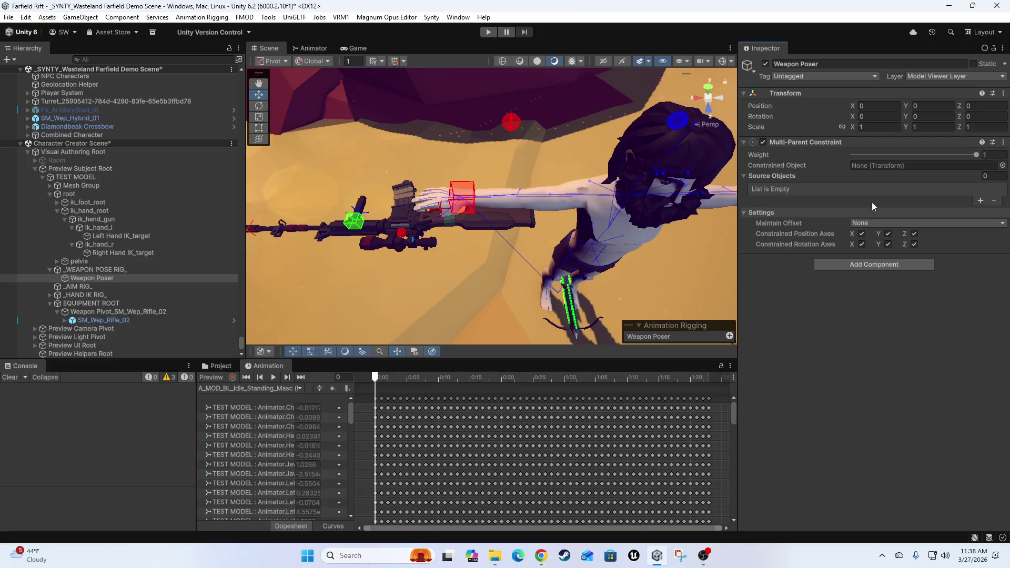
pyautogui.click(980, 200)
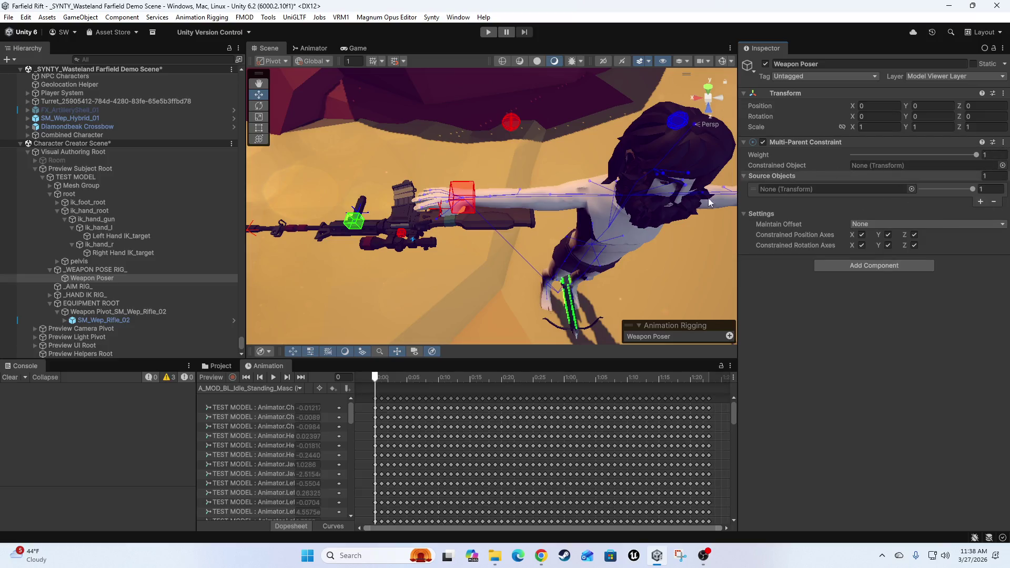
pyautogui.click(89, 312)
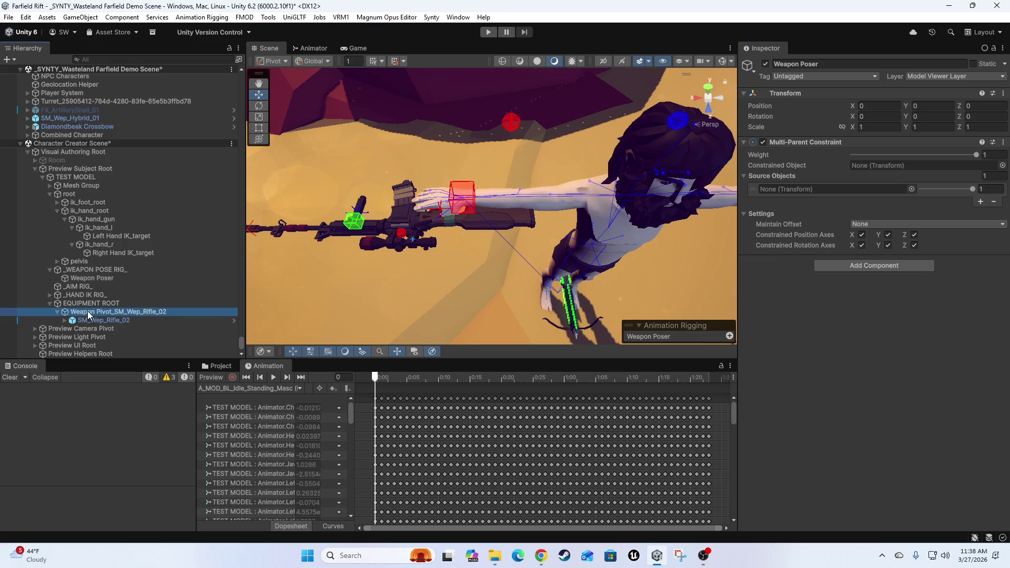
pyautogui.moveTo(89, 315); pyautogui.dragTo(949, 163)
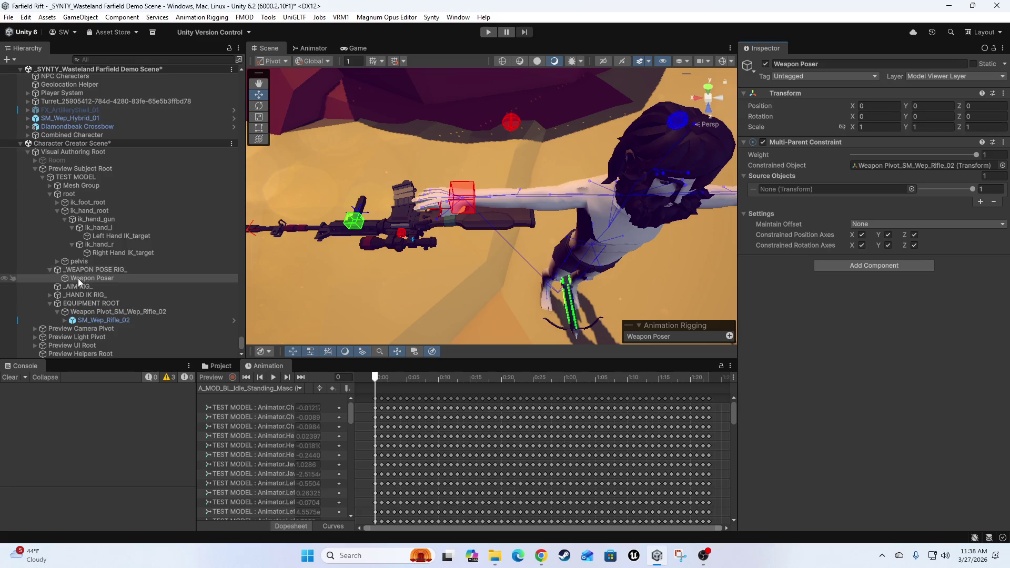
pyautogui.moveTo(75, 280); pyautogui.dragTo(825, 187)
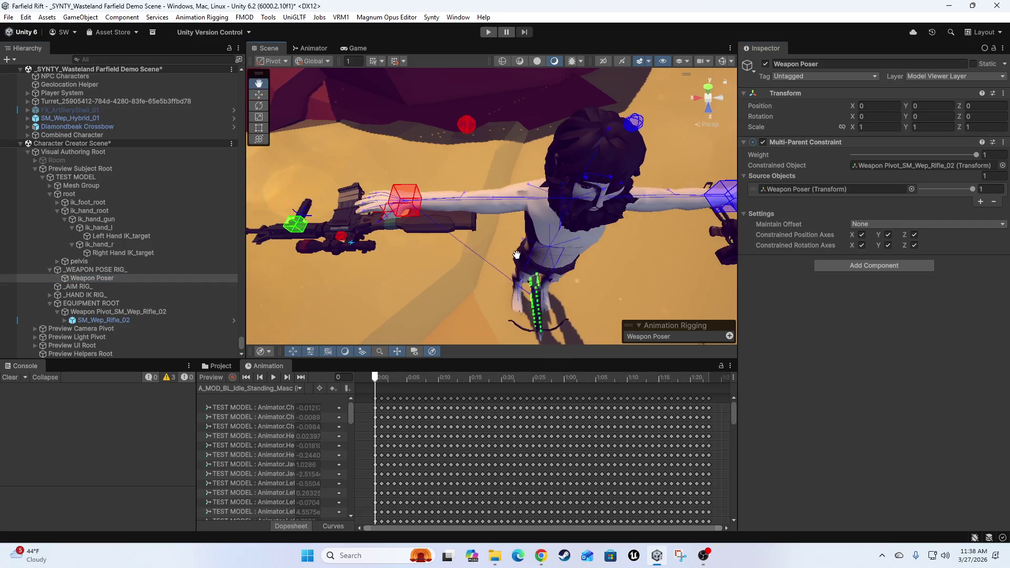
# Reframe the character and reselect Weapon Poser and _WEAPON POSE RIG_ to check the result
pyautogui.moveTo(458, 259); pyautogui.dragTo(562, 230)
pyautogui.moveTo(577, 279); pyautogui.dragTo(547, 278)
pyautogui.click(90, 270)
pyautogui.click(87, 278)
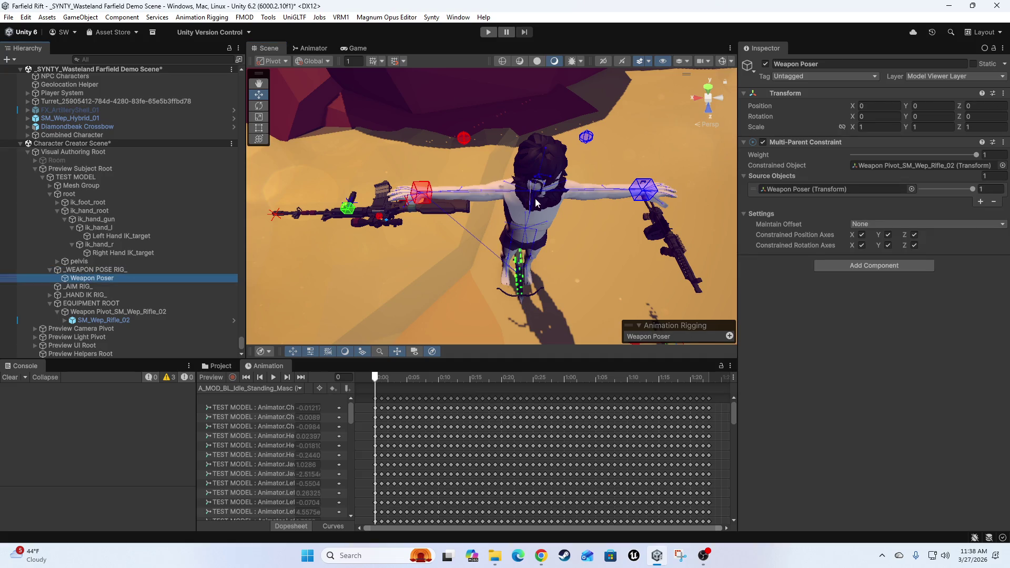
pyautogui.moveTo(570, 250)
pyautogui.mouseDown()
pyautogui.moveTo(778, 155)
pyautogui.moveTo(746, 274)
pyautogui.moveTo(589, 197)
pyautogui.moveTo(530, 232)
pyautogui.moveTo(497, 223)
pyautogui.moveTo(510, 251)
pyautogui.moveTo(496, 228)
pyautogui.moveTo(555, 272)
pyautogui.moveTo(531, 221)
pyautogui.moveTo(566, 185)
pyautogui.mouseUp()
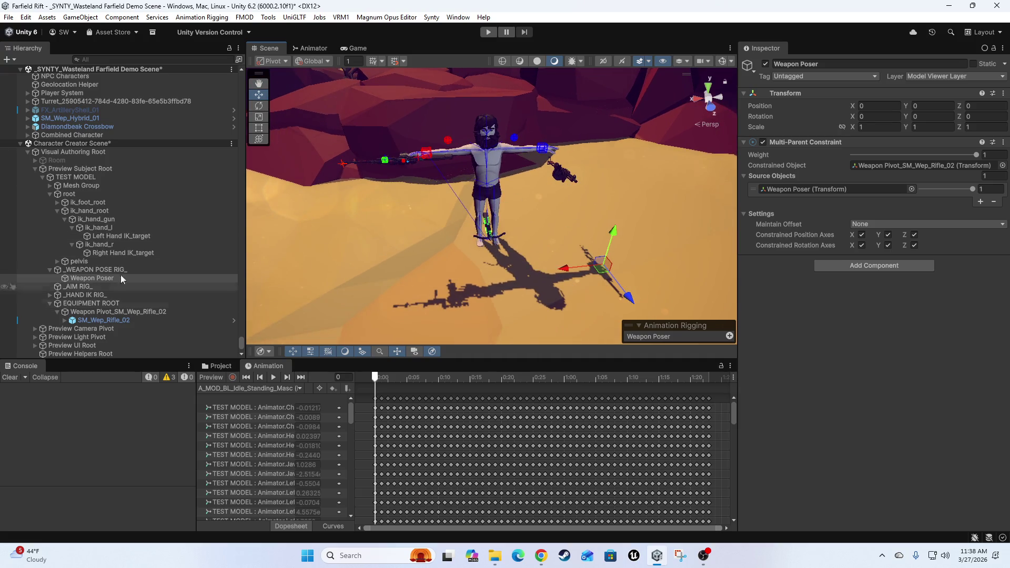
pyautogui.click(101, 270)
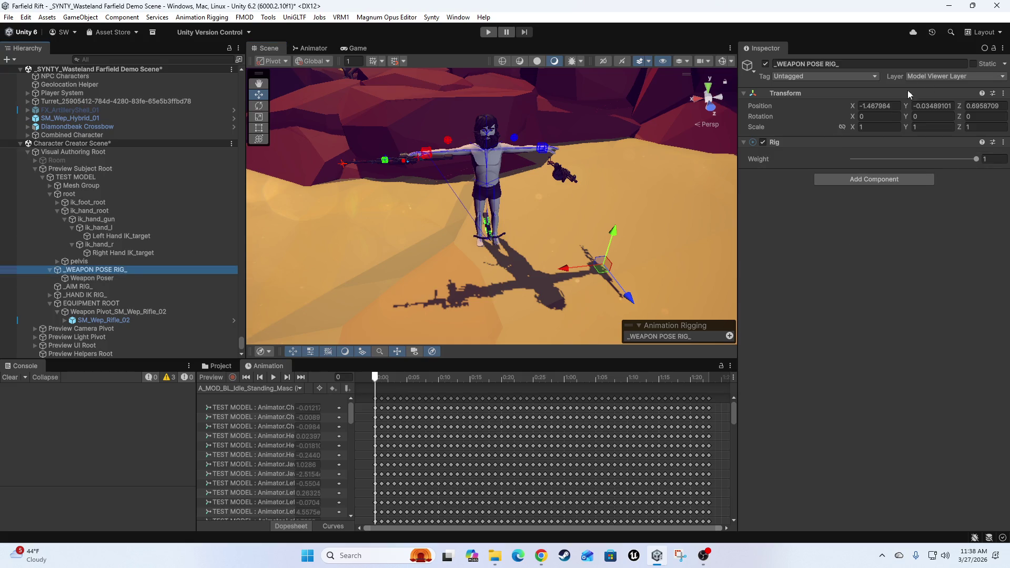
# Zero _WEAPON POSE RIG_'s position X, Y and Z
pyautogui.click(900, 108)
pyautogui.write('0')
pyautogui.press('Tab')
pyautogui.write('0')
pyautogui.press('Tab')
pyautogui.write('0')
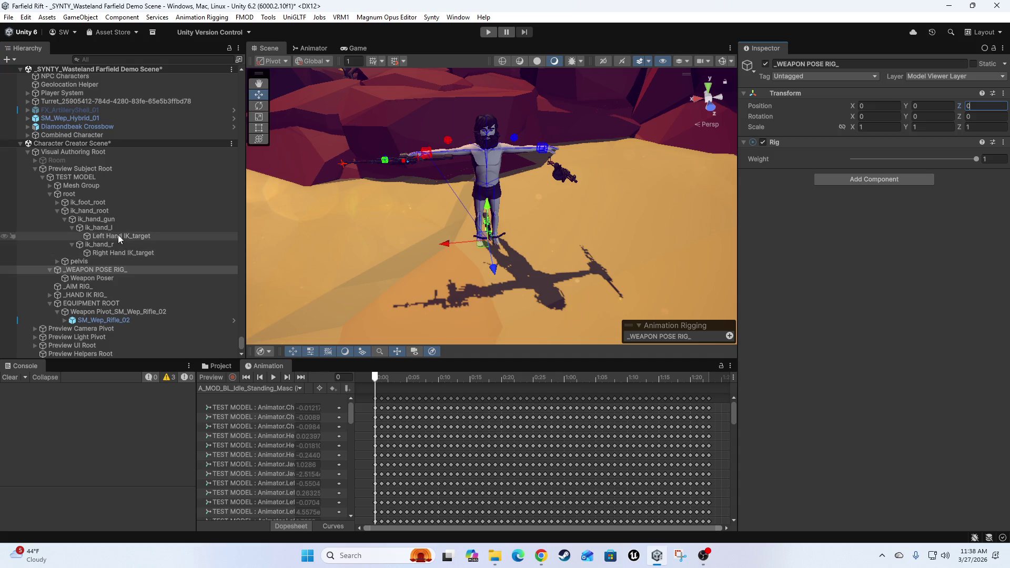
pyautogui.click(102, 279)
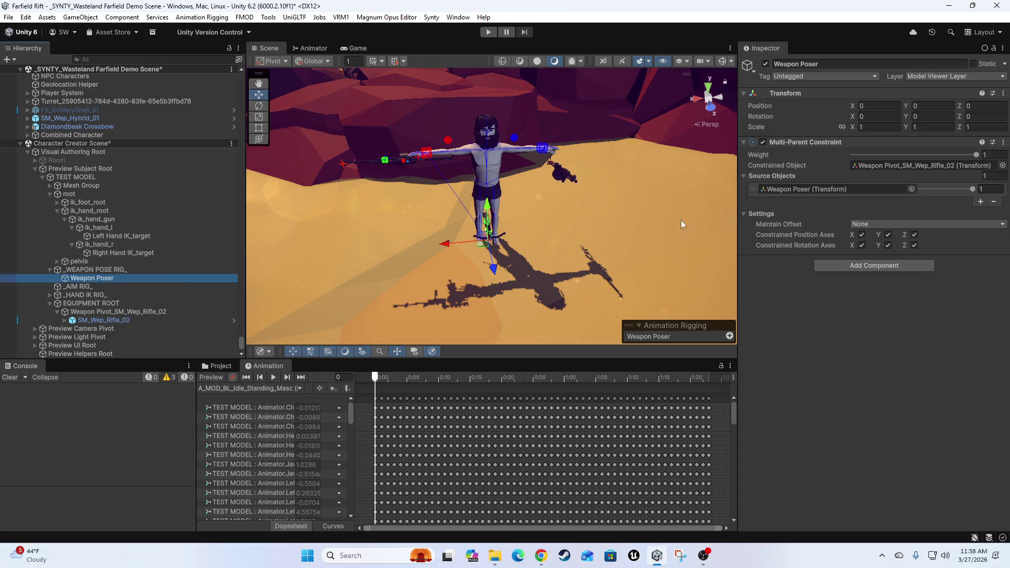
# Parent Weapon Poser under Right Hand IK_target and zero its X and Y position
pyautogui.scroll(6, 540, 237)
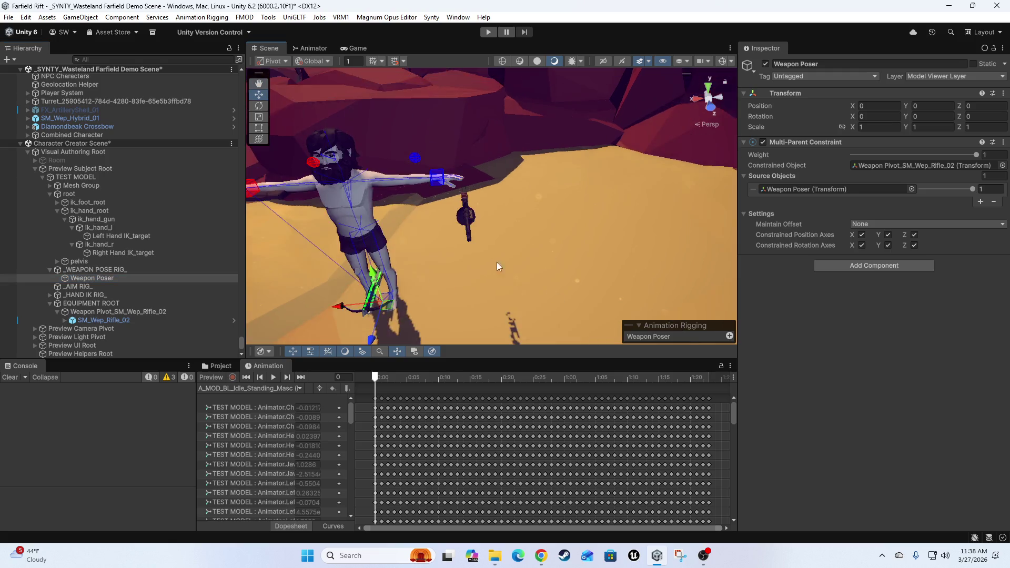
pyautogui.moveTo(497, 262)
pyautogui.mouseDown()
pyautogui.moveTo(599, 232)
pyautogui.moveTo(523, 255)
pyautogui.moveTo(589, 205)
pyautogui.moveTo(435, 257)
pyautogui.moveTo(560, 232)
pyautogui.moveTo(514, 255)
pyautogui.moveTo(596, 204)
pyautogui.moveTo(521, 237)
pyautogui.mouseUp()
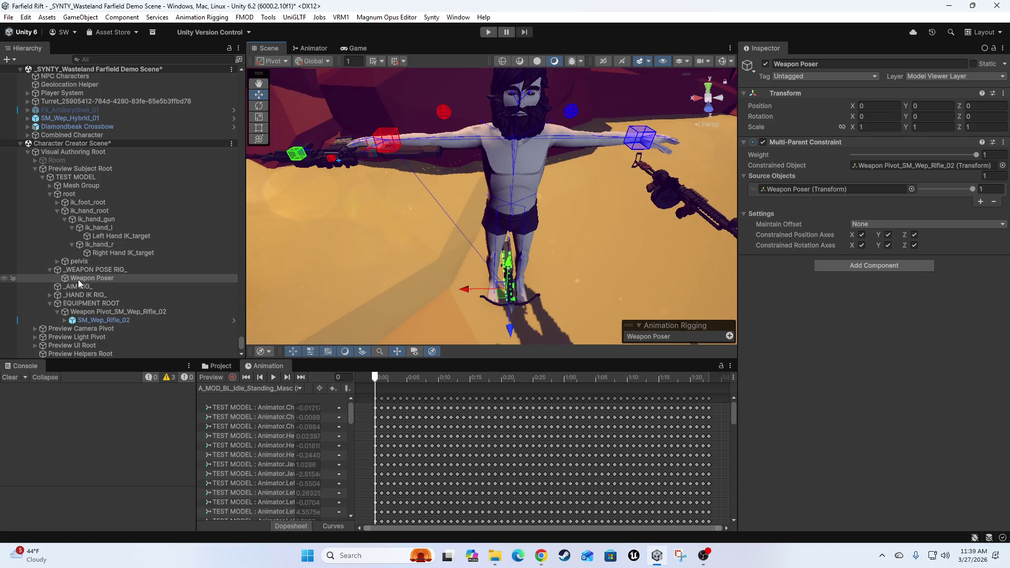
pyautogui.moveTo(79, 283)
pyautogui.mouseDown()
pyautogui.moveTo(139, 265)
pyautogui.moveTo(127, 253)
pyautogui.mouseUp()
pyautogui.click(896, 106)
pyautogui.write('0')
pyautogui.press('Tab')
pyautogui.write('0')
pyautogui.press('Tab')
pyautogui.write('0')
# Edit Weapon Poser's X rotation, then move it back under _WEAPON POSE RIG_
pyautogui.moveTo(437, 197)
pyautogui.mouseDown()
pyautogui.moveTo(458, 214)
pyautogui.moveTo(442, 167)
pyautogui.moveTo(519, 213)
pyautogui.moveTo(517, 270)
pyautogui.mouseUp()
pyautogui.scroll(8, 516, 271)
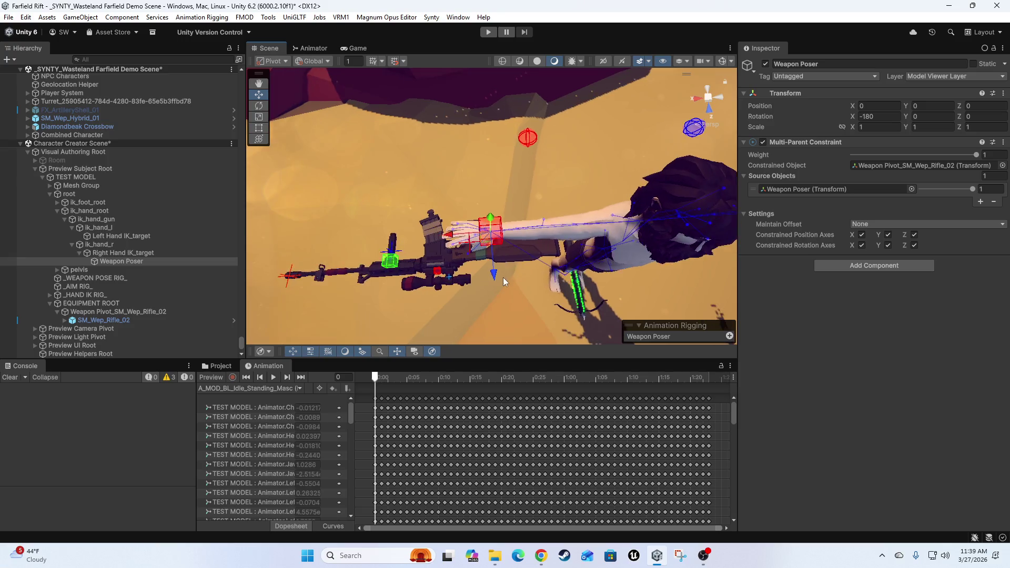
pyautogui.scroll(-5, 504, 235)
pyautogui.moveTo(509, 240)
pyautogui.mouseDown()
pyautogui.moveTo(409, 213)
pyautogui.moveTo(476, 271)
pyautogui.moveTo(548, 205)
pyautogui.moveTo(526, 221)
pyautogui.moveTo(510, 277)
pyautogui.mouseUp()
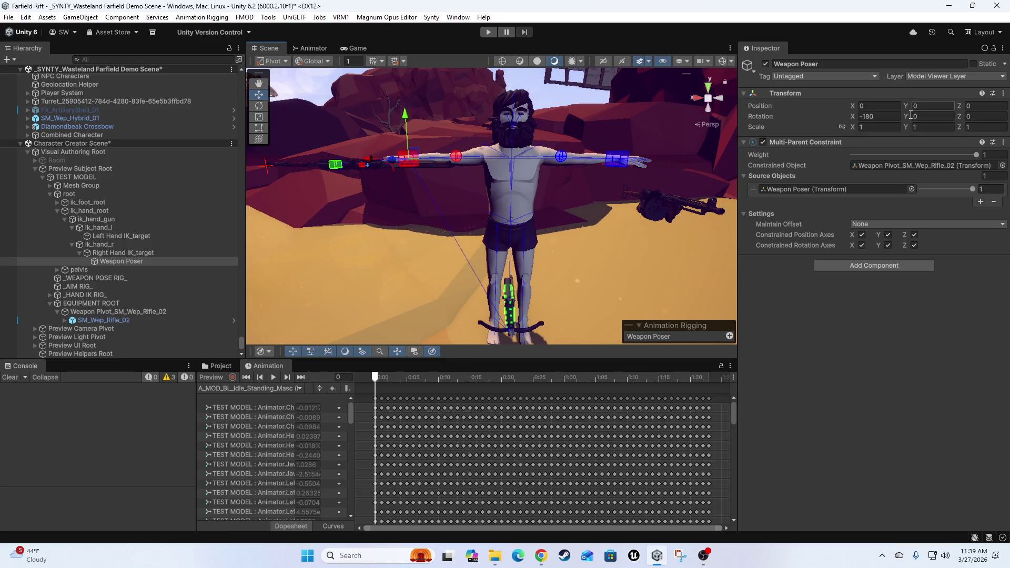
pyautogui.click(890, 117)
pyautogui.write('0')
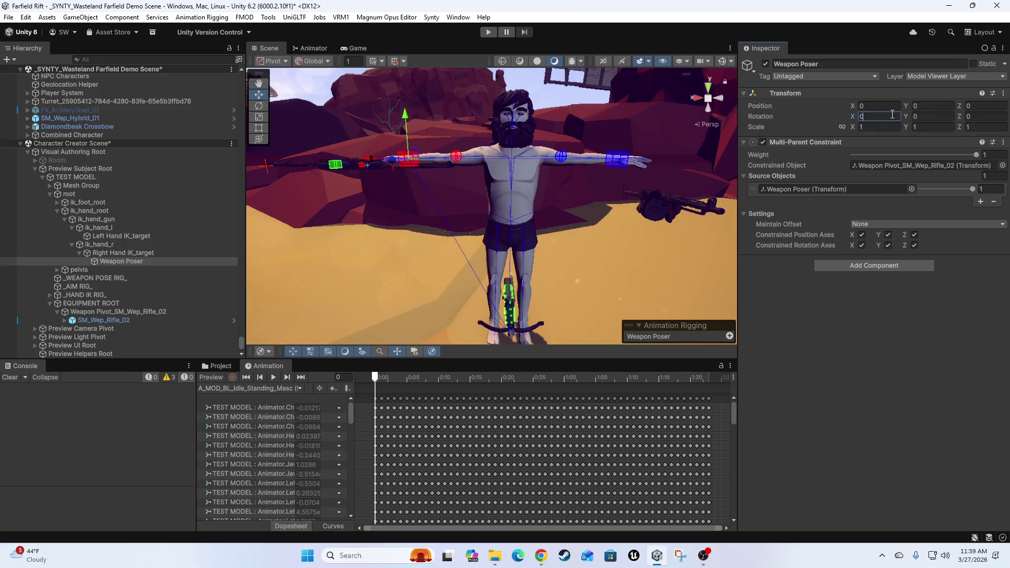
pyautogui.moveTo(115, 262)
pyautogui.mouseDown()
pyautogui.moveTo(136, 283)
pyautogui.moveTo(109, 279)
pyautogui.mouseUp()
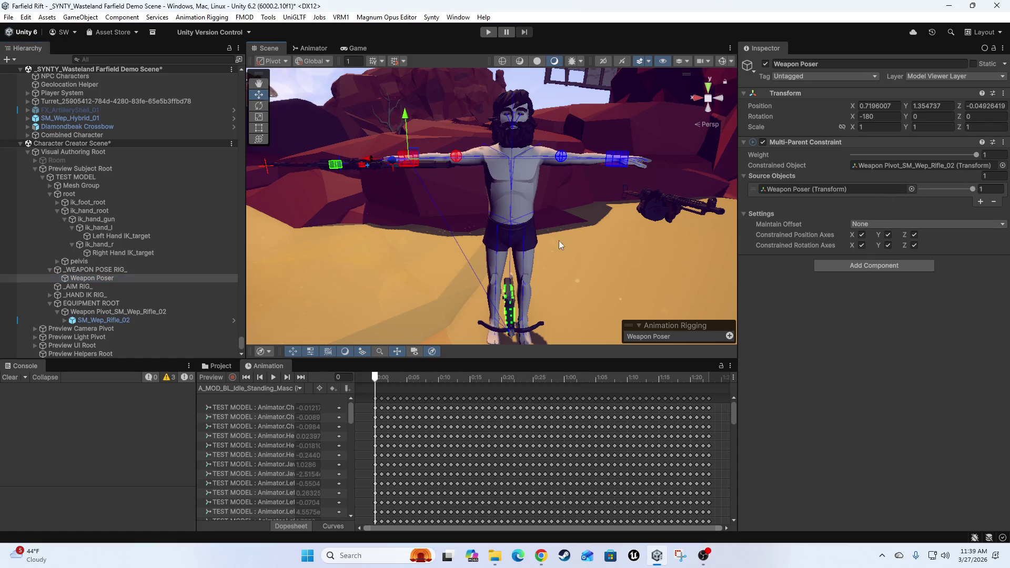
# Move _WEAPON POSE RIG_ under ik_hand_r and set its position to 0, 0, 0
pyautogui.moveTo(559, 236); pyautogui.dragTo(561, 254)
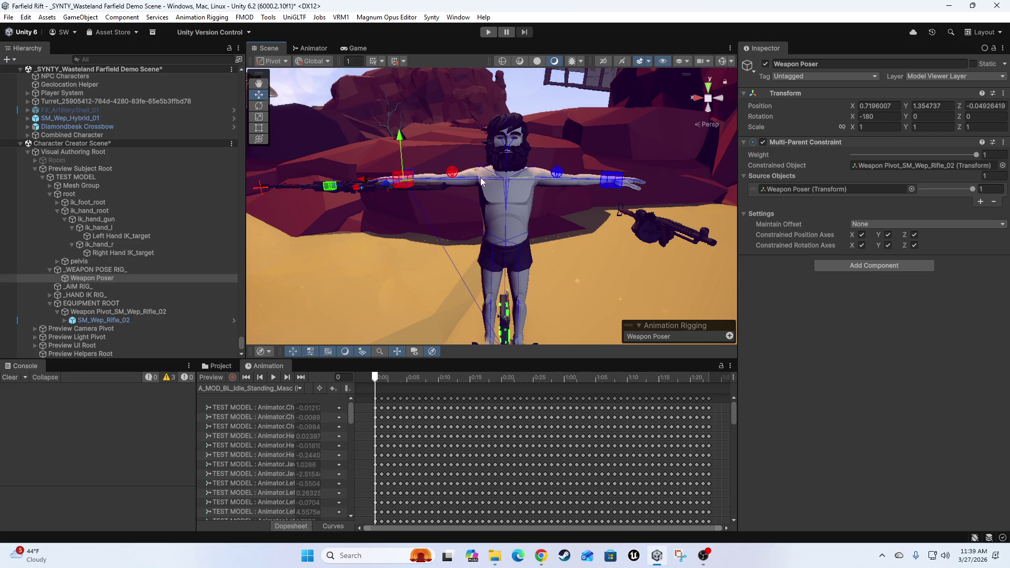
pyautogui.moveTo(495, 235); pyautogui.dragTo(444, 257)
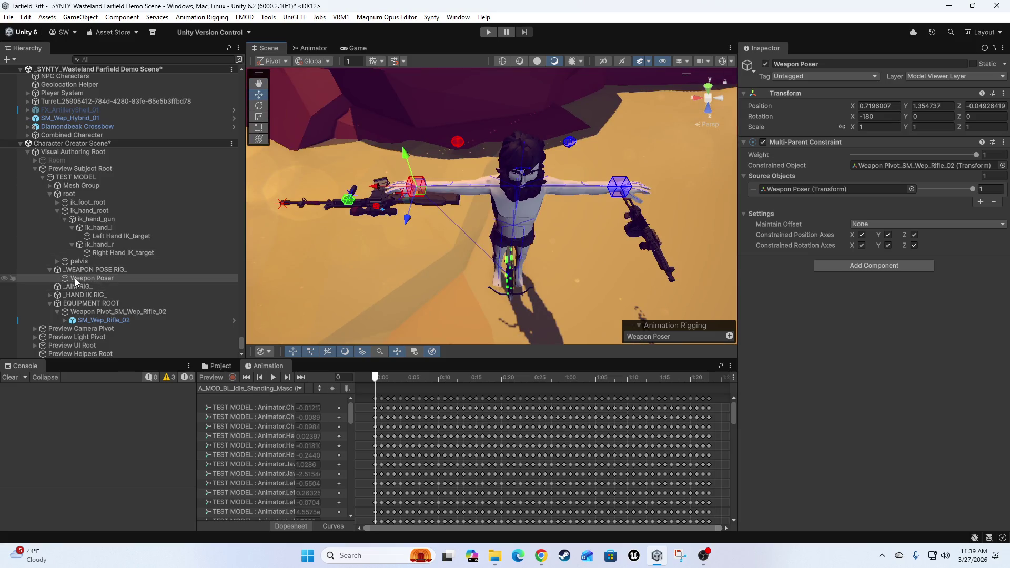
pyautogui.moveTo(79, 270)
pyautogui.mouseDown()
pyautogui.moveTo(95, 239)
pyautogui.moveTo(165, 270)
pyautogui.moveTo(113, 245)
pyautogui.moveTo(121, 253)
pyautogui.mouseUp()
pyautogui.click(887, 107)
pyautogui.write('0')
pyautogui.press('Tab')
pyautogui.write('0')
pyautogui.press('Tab')
pyautogui.write('0')
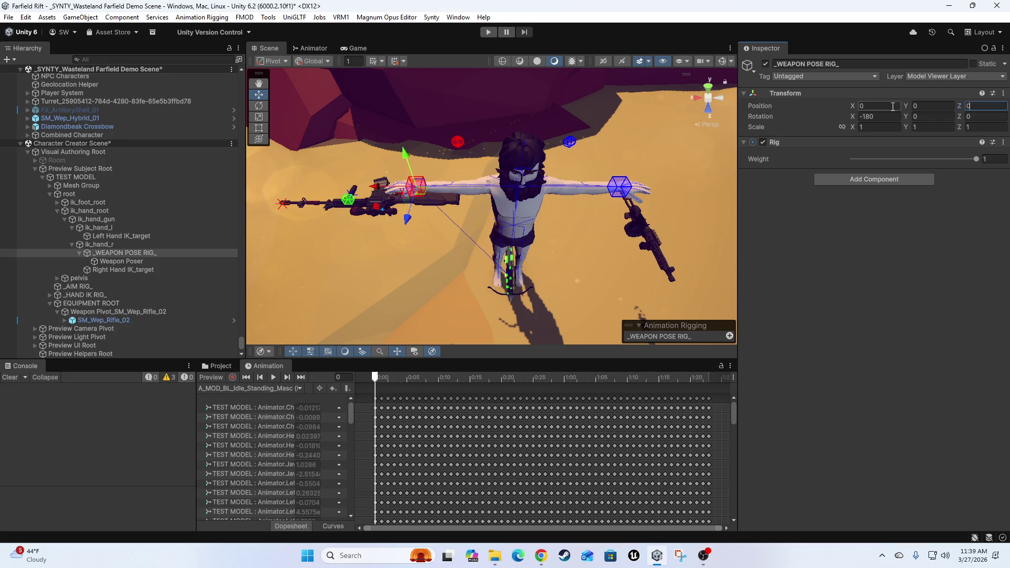
# Drag _WEAPON POSE RIG_ out of ik_hand_r beside _AIM RIG_, then zero Weapon Poser's position (0, 0, 0)
pyautogui.click(111, 253)
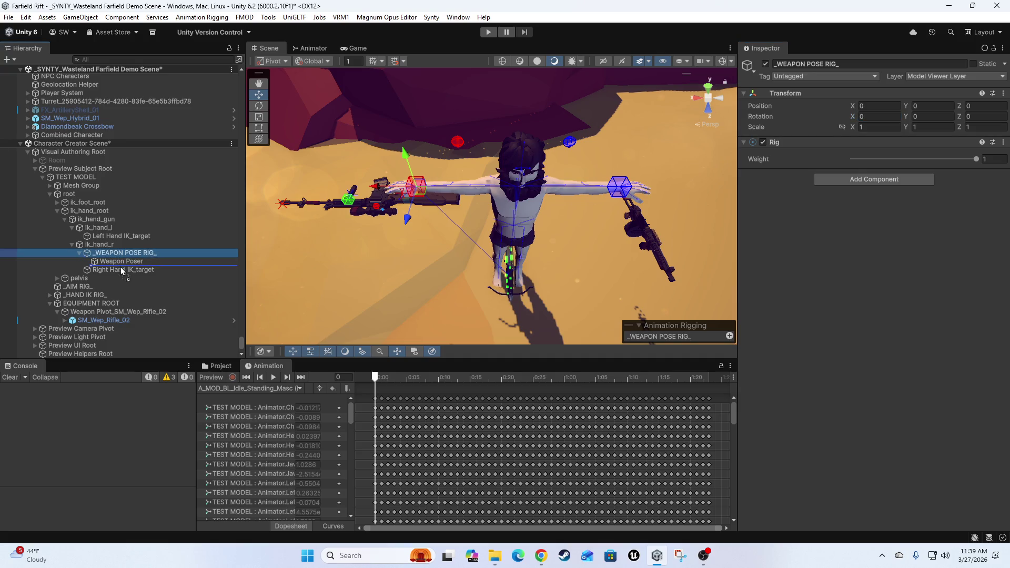
pyautogui.moveTo(53, 317); pyautogui.dragTo(37, 289)
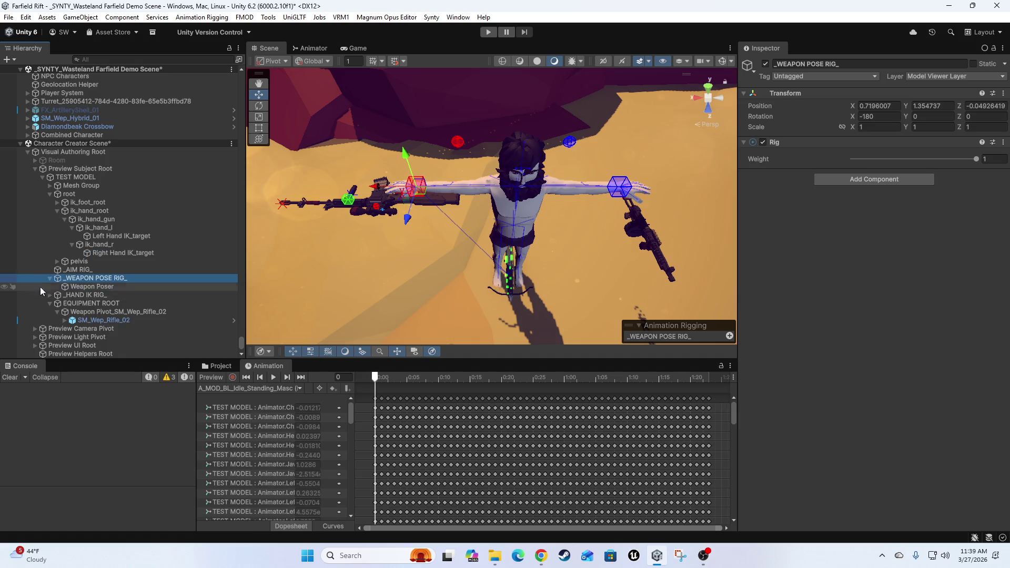
pyautogui.click(88, 289)
pyautogui.click(876, 106)
pyautogui.write('00')
pyautogui.press('Tab')
pyautogui.write('0')
pyautogui.press('Tab')
pyautogui.write('0')
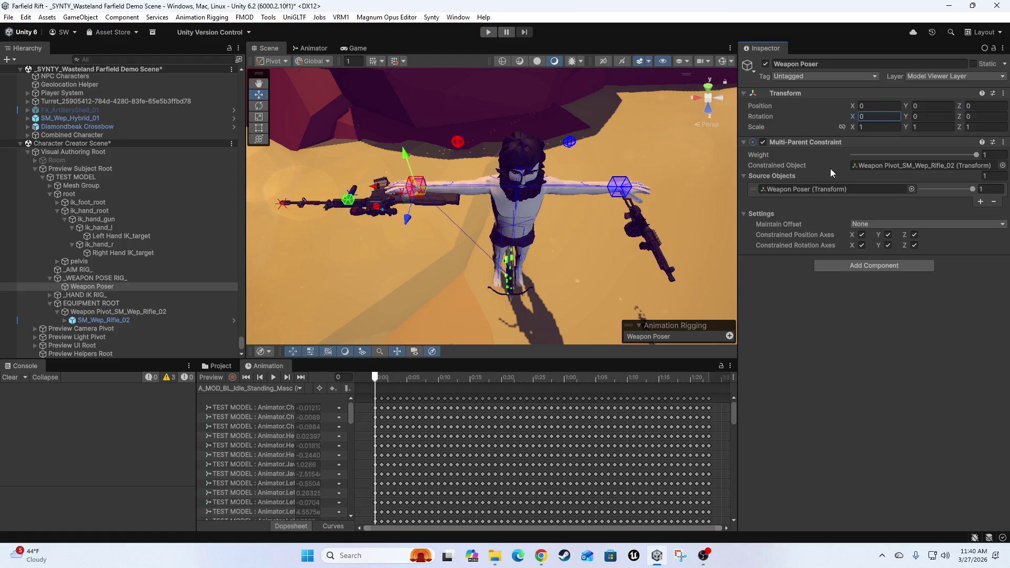
pyautogui.write('f')
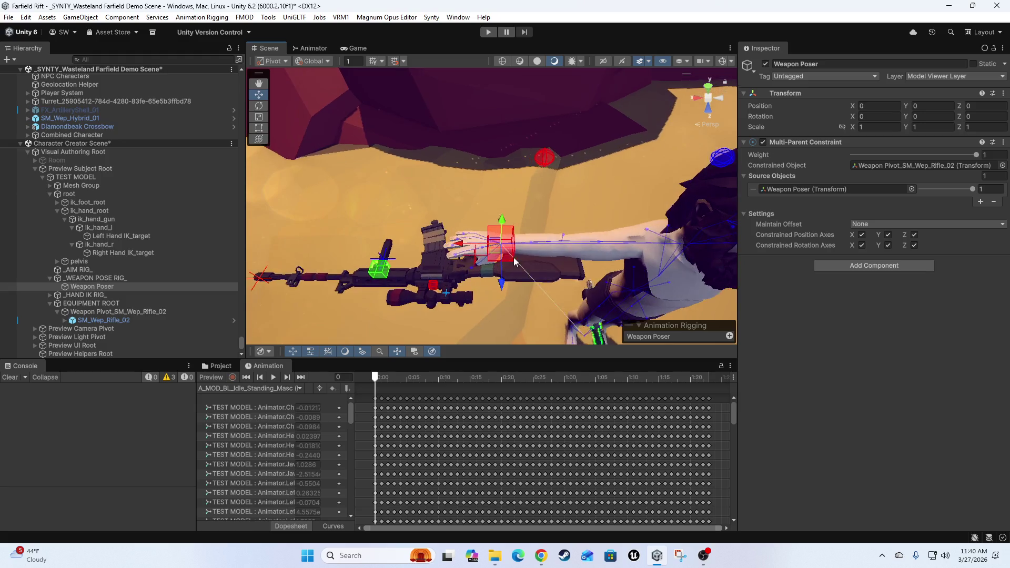
# Re-frame the character and check the transforms of _WEAPON POSE RIG_ and Weapon Poser
pyautogui.scroll(2, 515, 262)
pyautogui.scroll(2, 549, 227)
pyautogui.moveTo(539, 244); pyautogui.dragTo(484, 184)
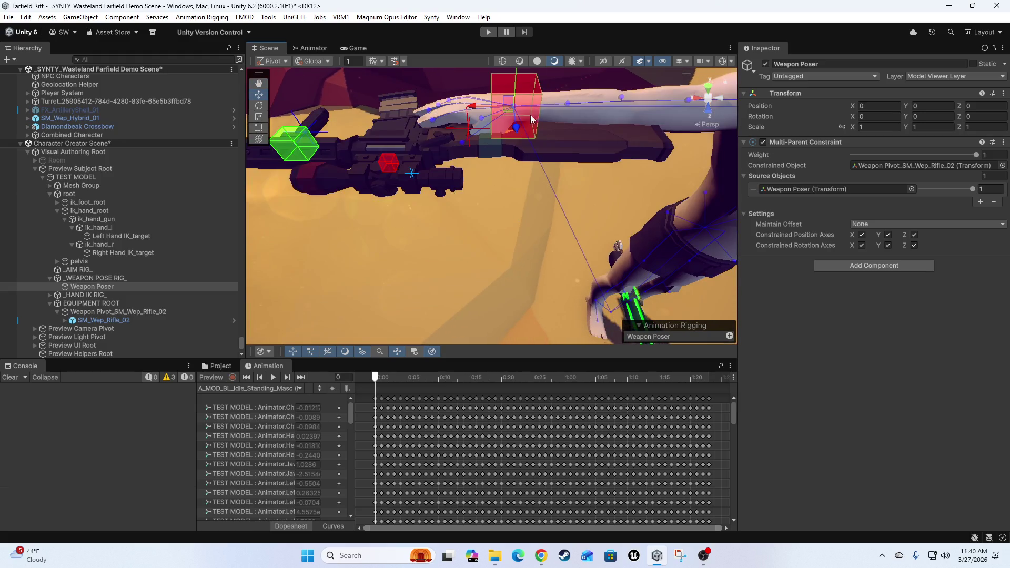
pyautogui.scroll(-4, 579, 197)
pyautogui.scroll(-5, 527, 227)
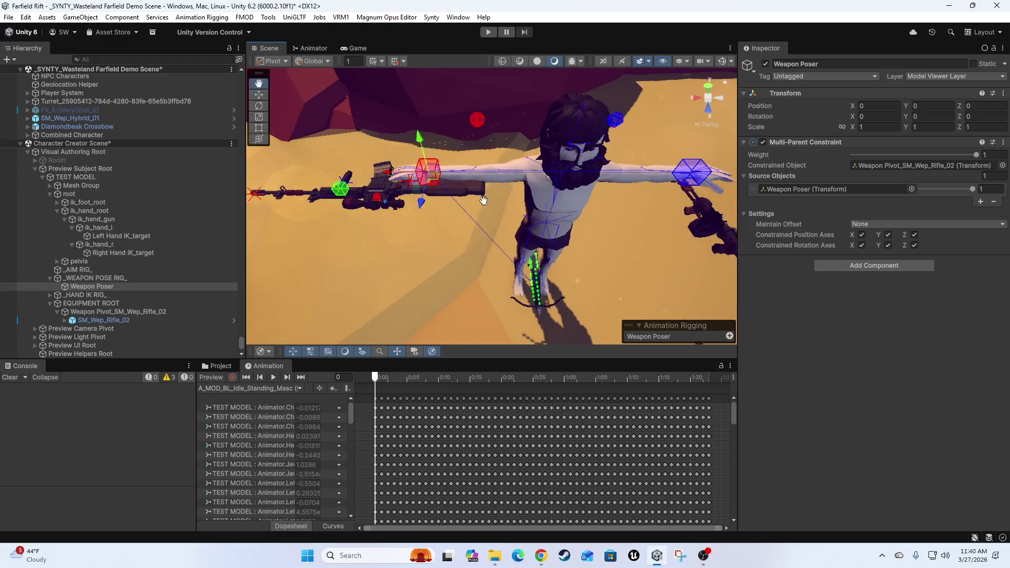
pyautogui.click(78, 280)
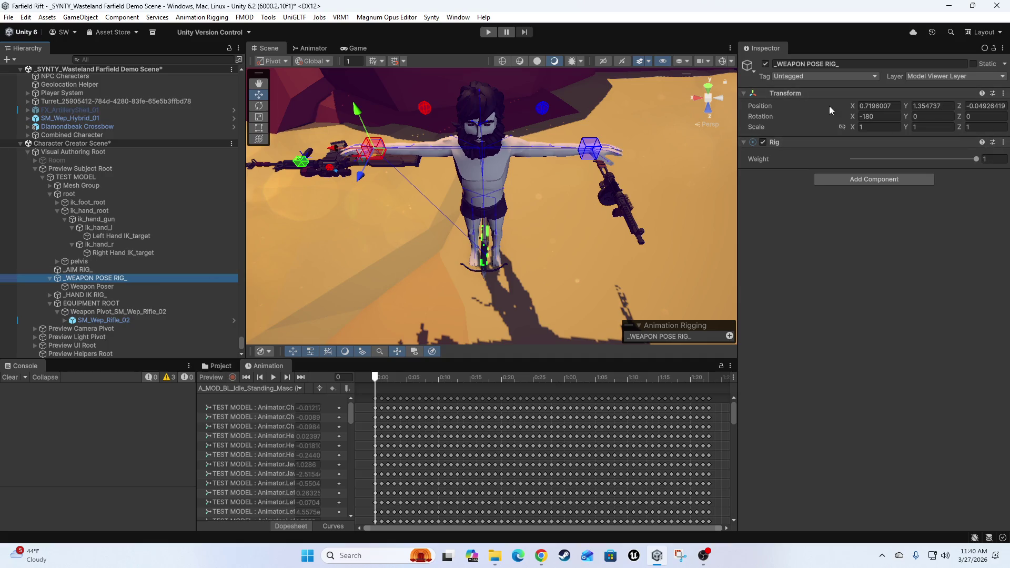
pyautogui.click(77, 287)
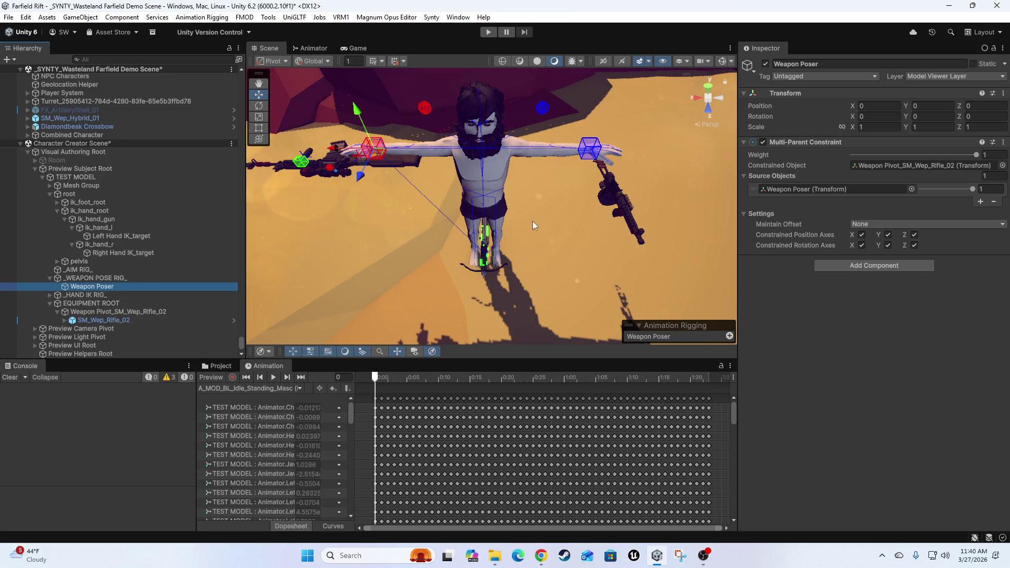
# Turn on Animation Preview and frame the view on the rifle arm
pyautogui.moveTo(532, 221); pyautogui.dragTo(248, 389)
pyautogui.click(213, 377)
pyautogui.moveTo(517, 200)
pyautogui.mouseDown()
pyautogui.moveTo(470, 264)
pyautogui.moveTo(399, 273)
pyautogui.mouseUp()
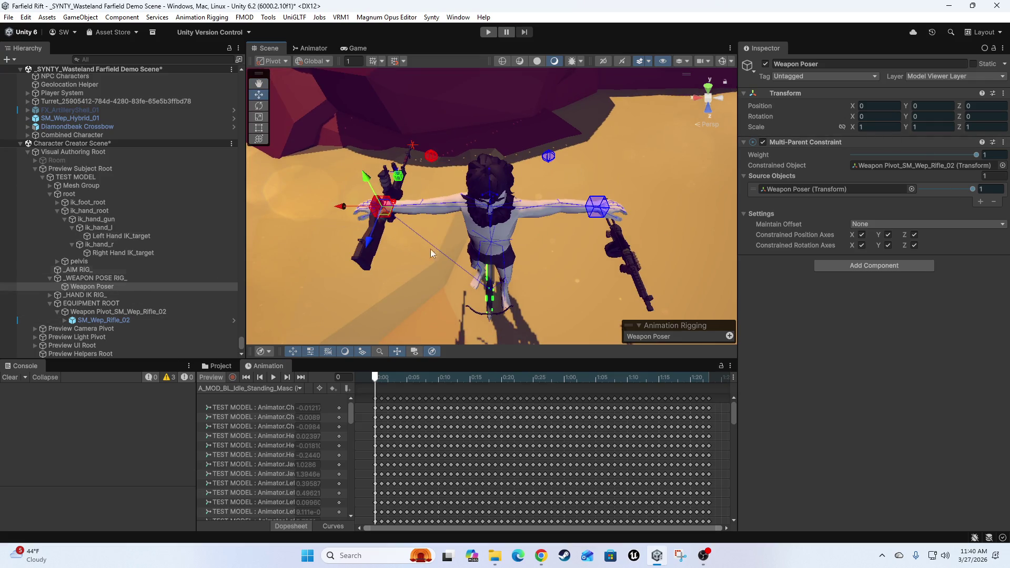
pyautogui.moveTo(431, 232); pyautogui.dragTo(451, 244)
pyautogui.scroll(3, 432, 244)
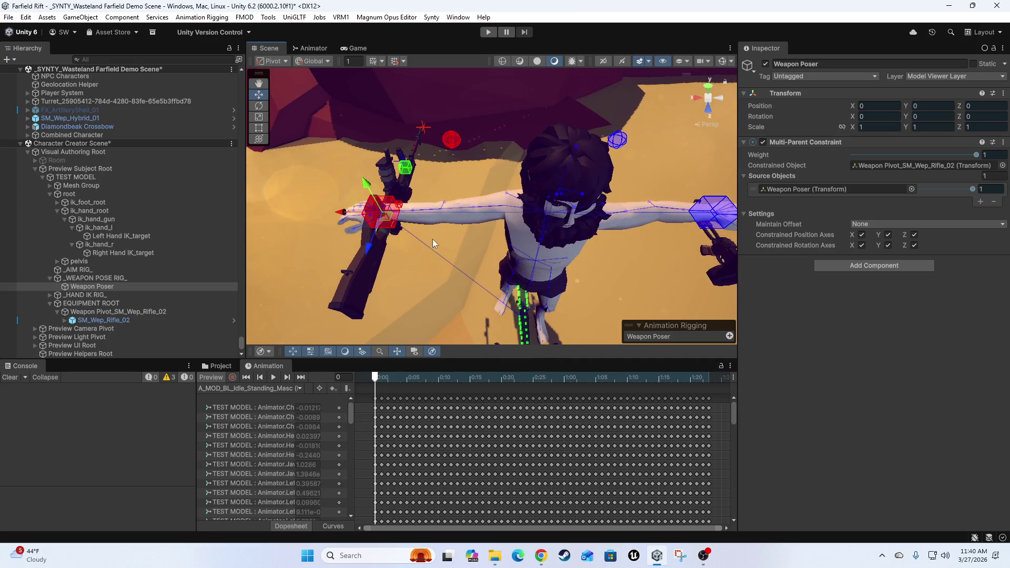
pyautogui.moveTo(372, 380)
pyautogui.mouseDown()
pyautogui.moveTo(425, 378)
pyautogui.moveTo(374, 378)
pyautogui.mouseUp()
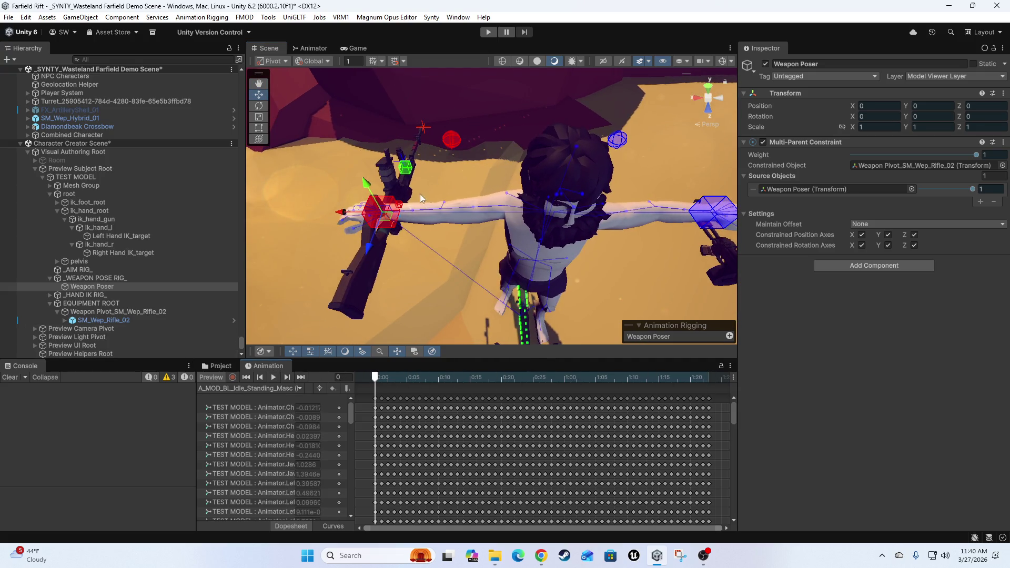
# Rotate Weapon Poser to Y 90 and Z -90
pyautogui.click(93, 277)
pyautogui.press('Down')
pyautogui.press('e')
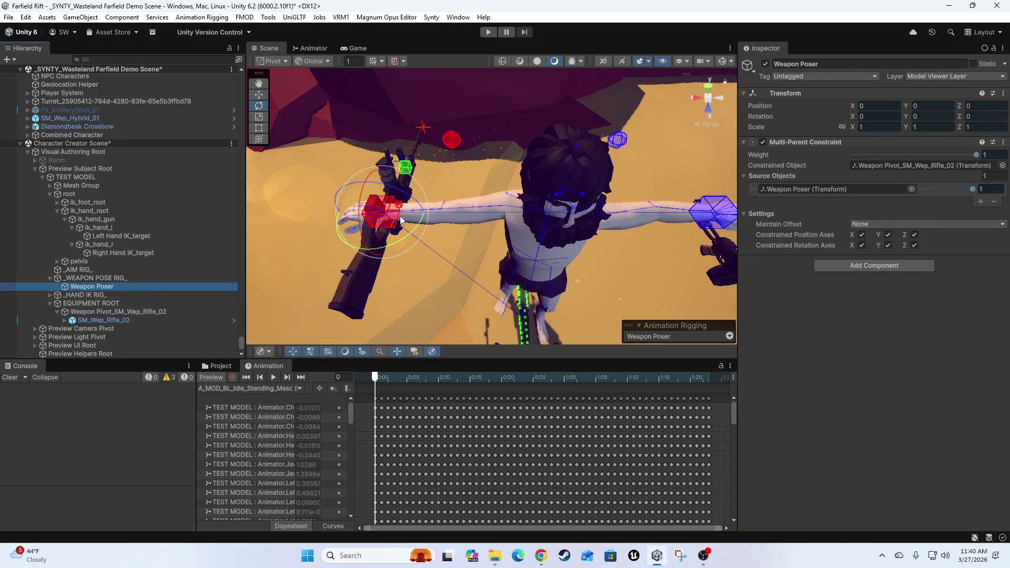
pyautogui.moveTo(398, 243)
pyautogui.mouseDown()
pyautogui.moveTo(368, 251)
pyautogui.moveTo(342, 239)
pyautogui.mouseUp()
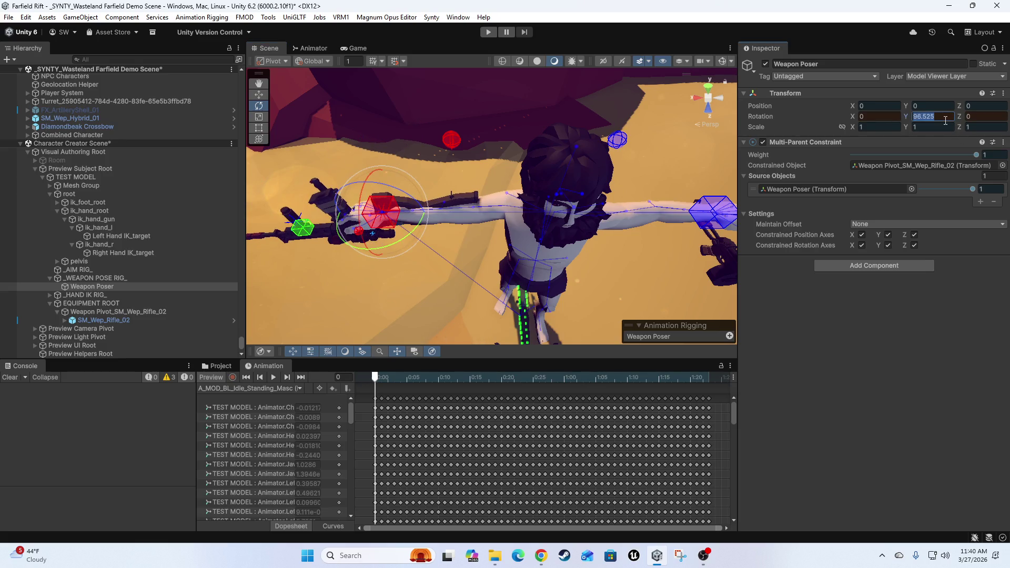
pyautogui.write('90')
pyautogui.press('Return')
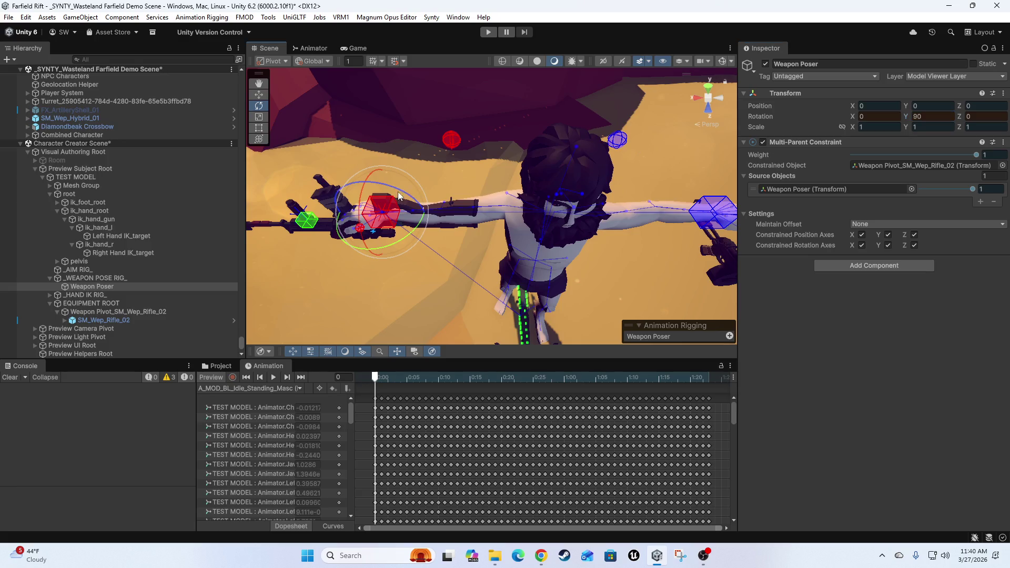
pyautogui.scroll(2, 396, 223)
pyautogui.moveTo(416, 193); pyautogui.dragTo(426, 100)
pyautogui.click(994, 116)
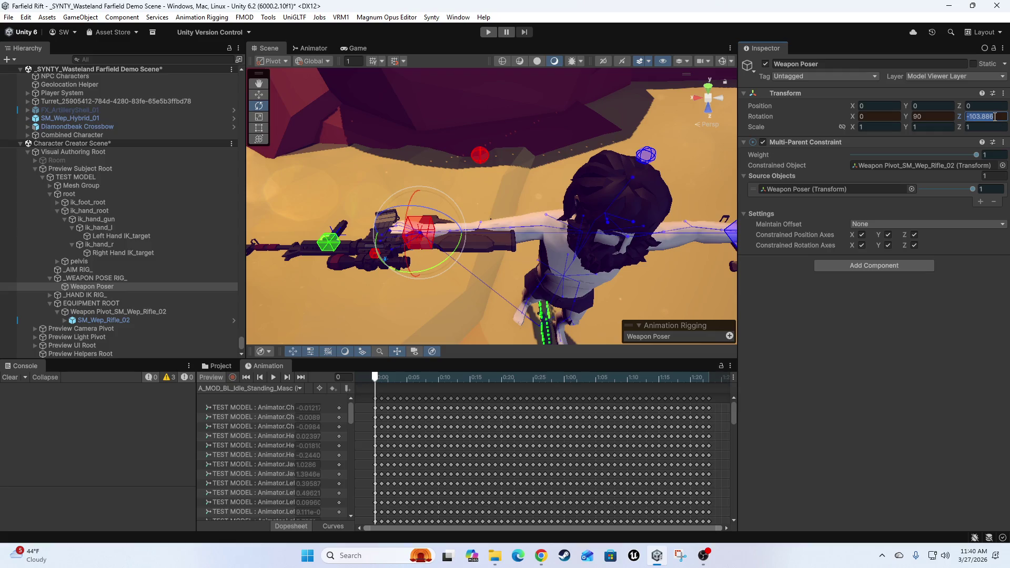
pyautogui.write('-90')
pyautogui.press('Return')
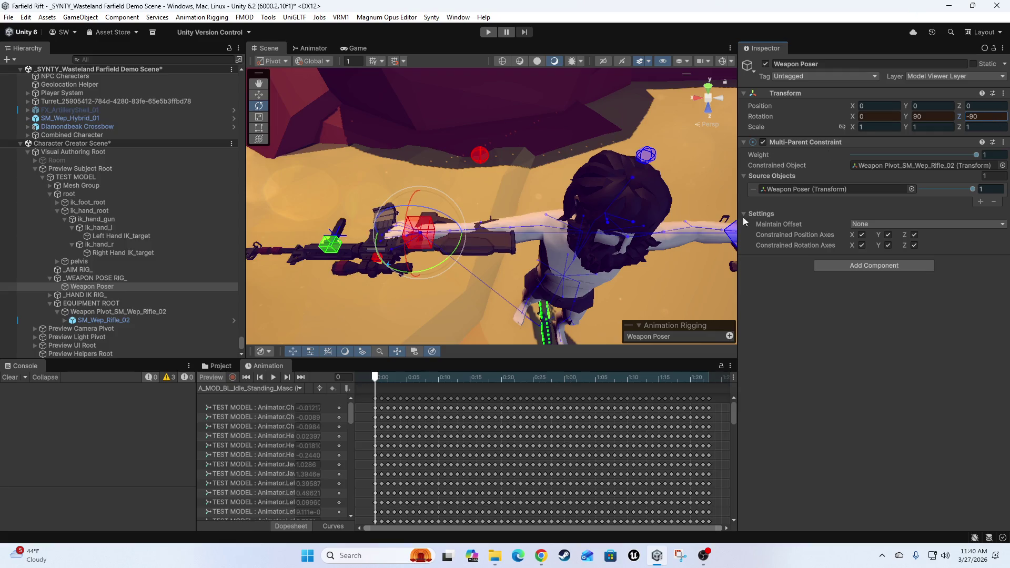
pyautogui.scroll(5, 498, 256)
pyautogui.scroll(3, 516, 265)
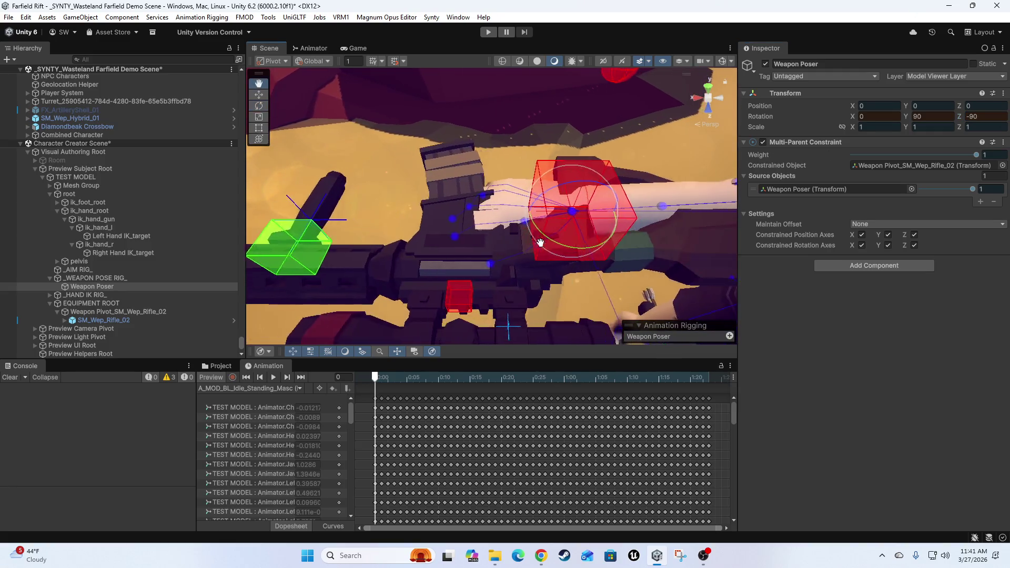
# Move the rifle with the Move gizmo so its grip sits in the right hand
pyautogui.press('w')
pyautogui.moveTo(544, 196); pyautogui.dragTo(549, 225)
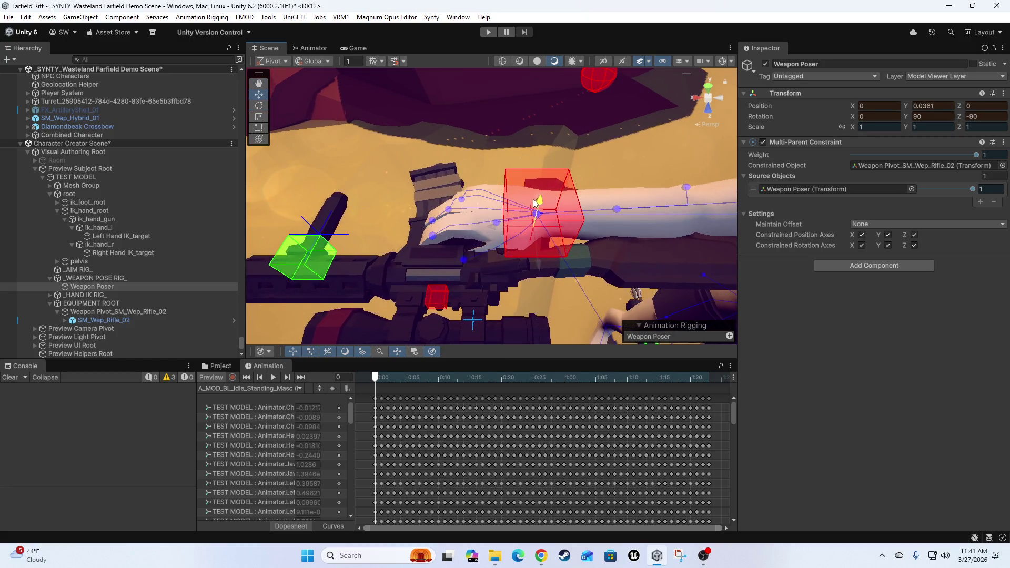
pyautogui.moveTo(537, 212)
pyautogui.mouseDown()
pyautogui.moveTo(516, 335)
pyautogui.moveTo(510, 273)
pyautogui.mouseUp()
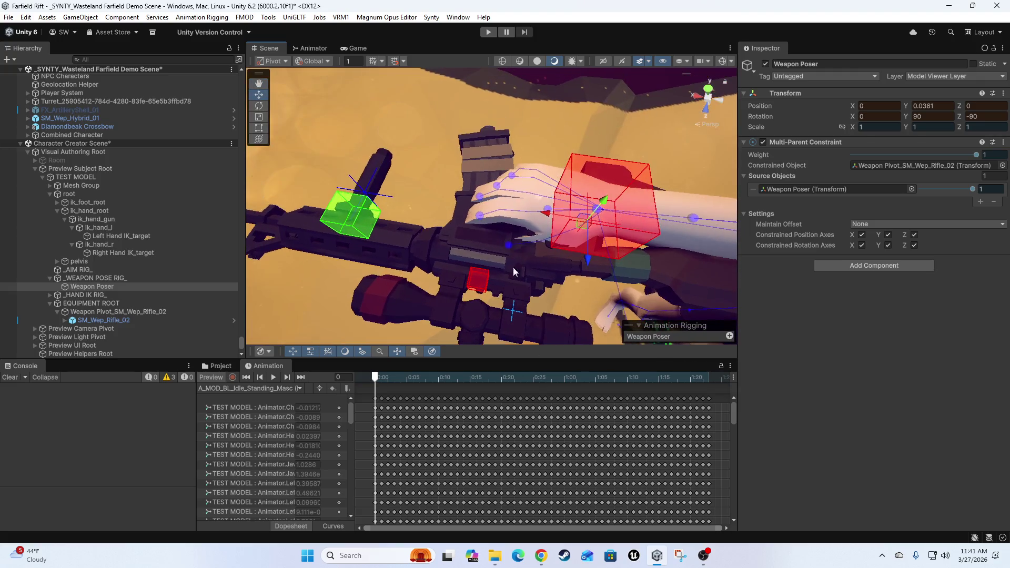
pyautogui.moveTo(581, 231)
pyautogui.mouseDown()
pyautogui.moveTo(499, 205)
pyautogui.moveTo(441, 219)
pyautogui.moveTo(523, 226)
pyautogui.moveTo(524, 207)
pyautogui.moveTo(537, 245)
pyautogui.moveTo(513, 226)
pyautogui.moveTo(431, 238)
pyautogui.moveTo(447, 229)
pyautogui.mouseUp()
pyautogui.scroll(-10, 428, 295)
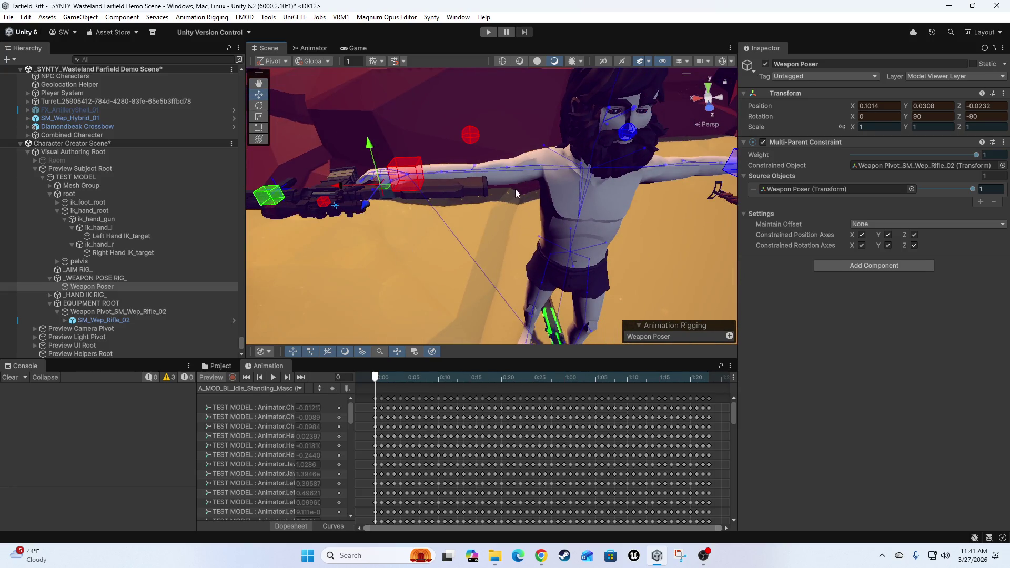
# Copy Weapon Poser's Transform, leave Animation Preview, and paste the component values back
pyautogui.moveTo(514, 188); pyautogui.dragTo(526, 191)
pyautogui.click(1005, 95)
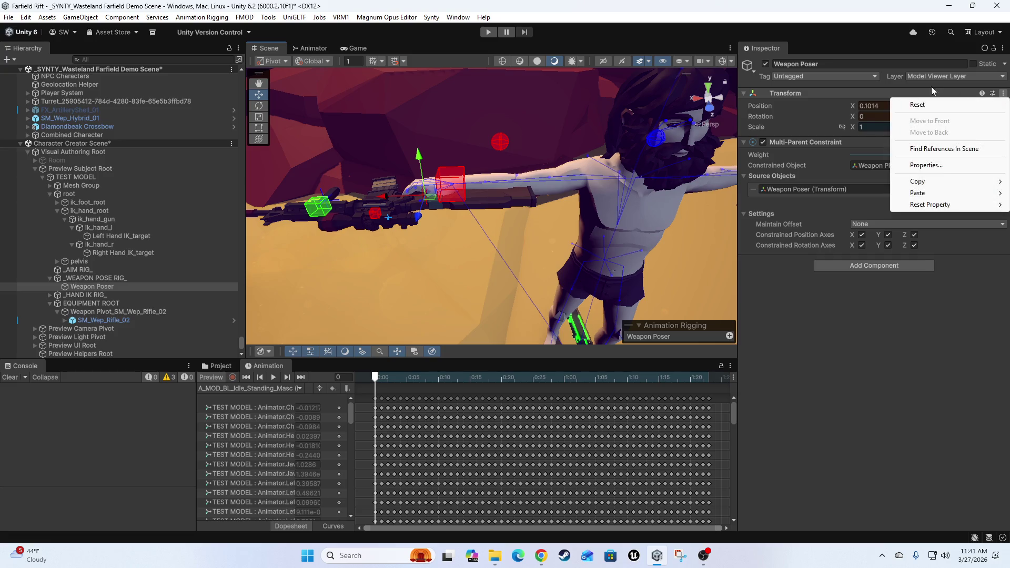
pyautogui.moveTo(947, 181)
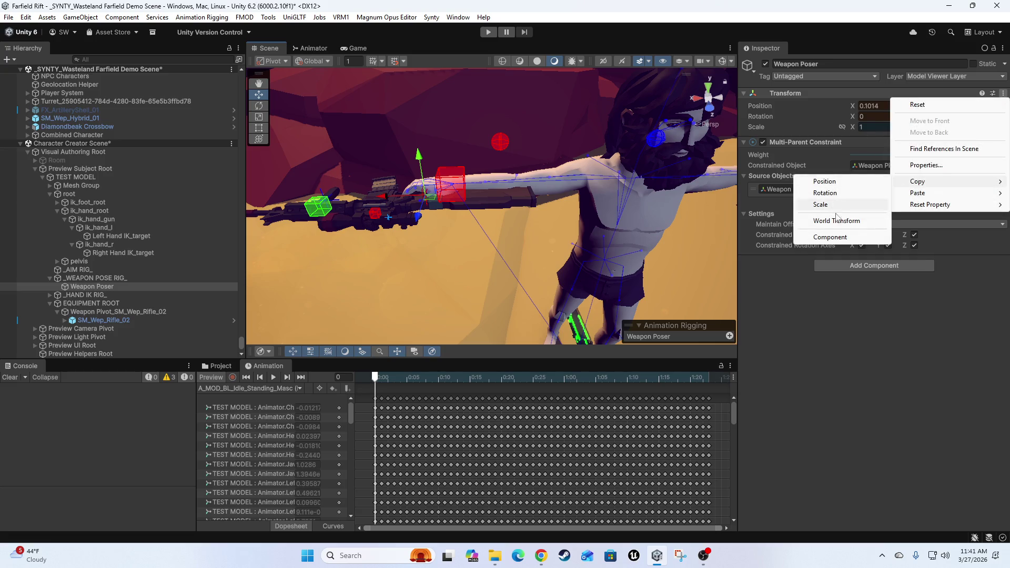
pyautogui.click(807, 236)
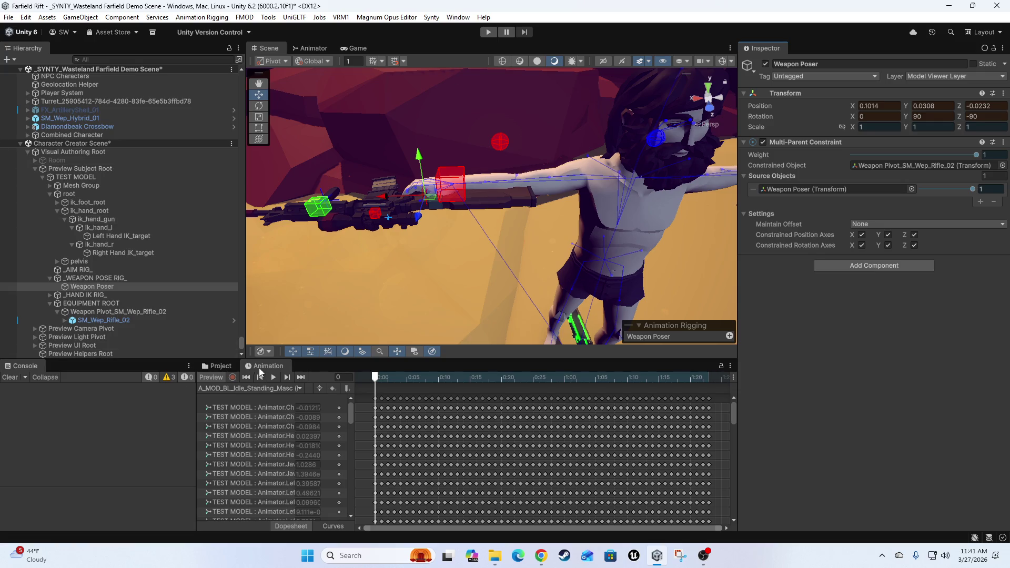
pyautogui.click(209, 378)
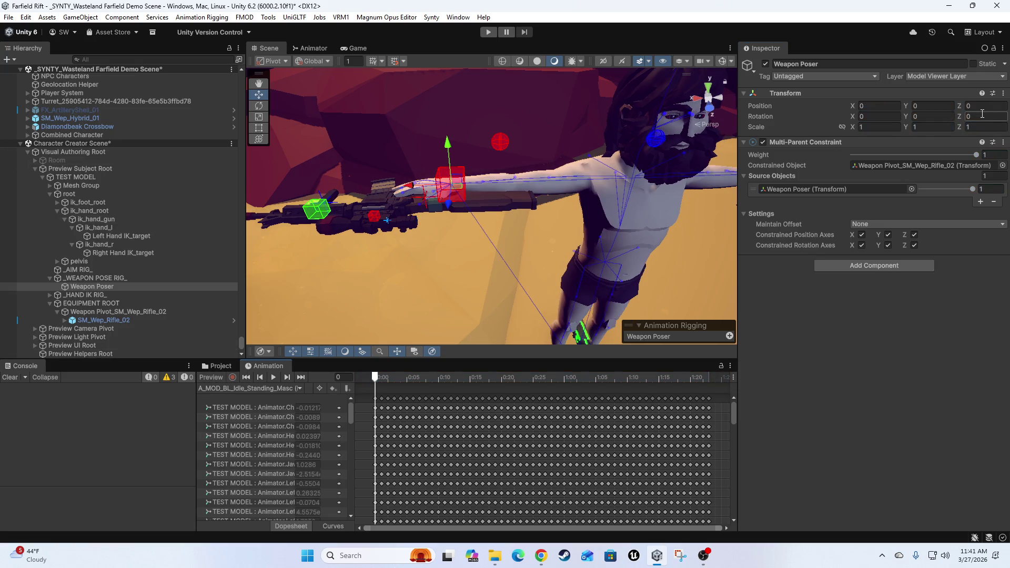
pyautogui.click(1004, 93)
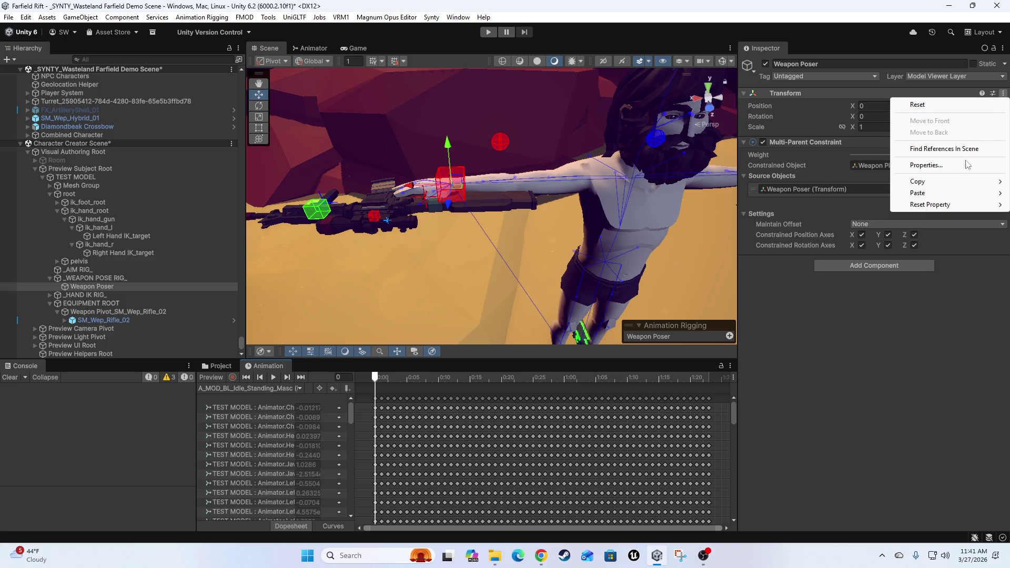
pyautogui.moveTo(934, 194)
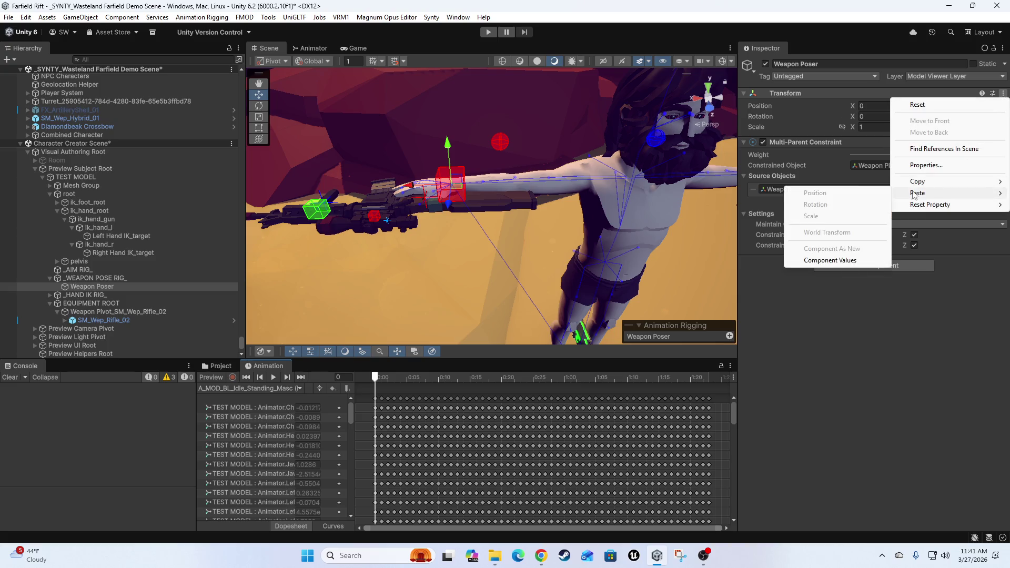
pyautogui.click(801, 261)
# Collapse EQUIPMENT ROOT and _WEAPON POSE RIG_ in the Hierarchy and select _AIM RIG_
pyautogui.scroll(-10, 504, 251)
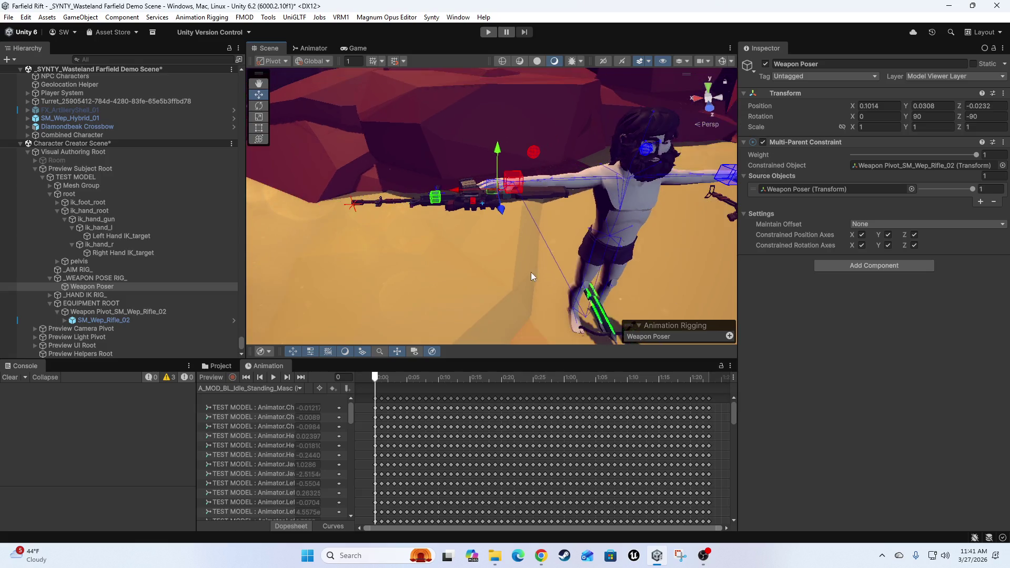
pyautogui.moveTo(453, 263)
pyautogui.mouseDown()
pyautogui.moveTo(509, 273)
pyautogui.moveTo(453, 285)
pyautogui.moveTo(508, 260)
pyautogui.mouseUp()
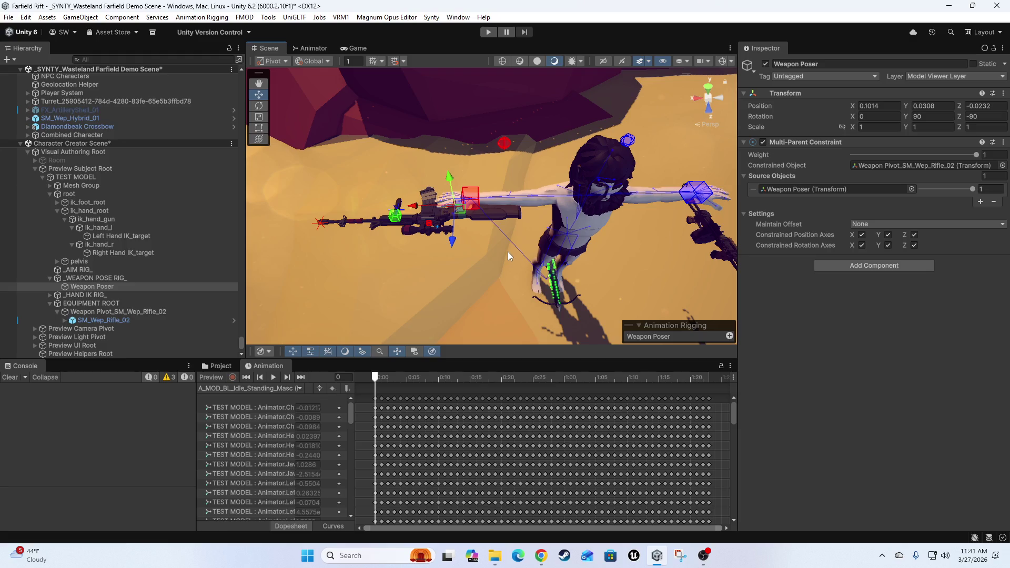
pyautogui.click(50, 303)
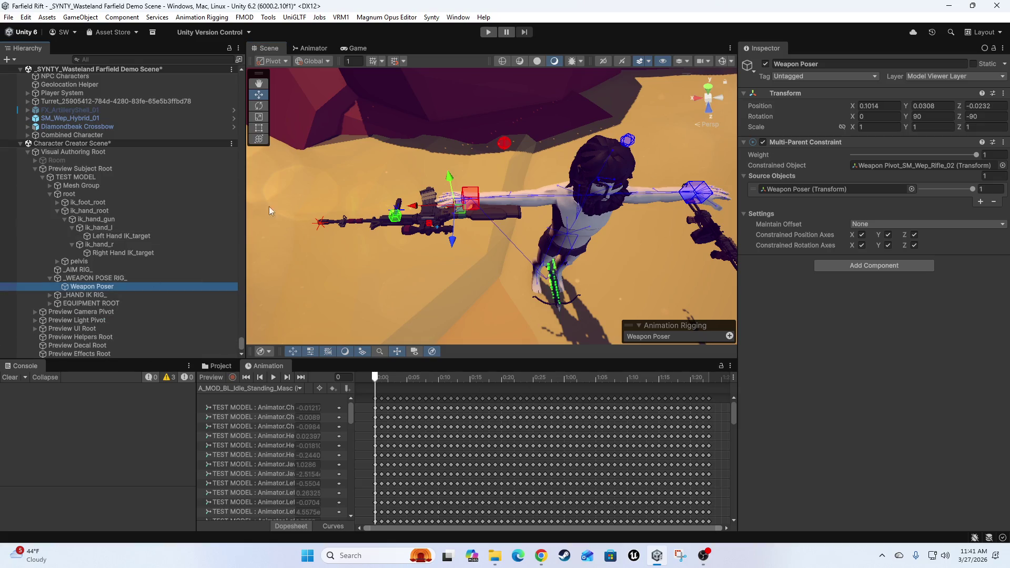
pyautogui.click(50, 278)
pyautogui.click(75, 279)
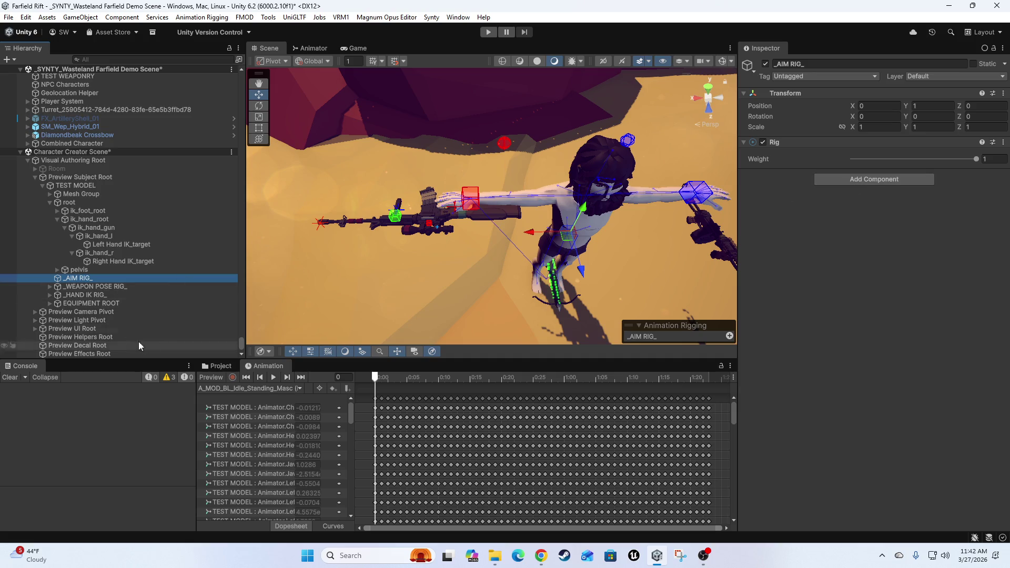
# Create an empty child object named Head Aim under _AIM RIG_
pyautogui.rightClick(80, 279)
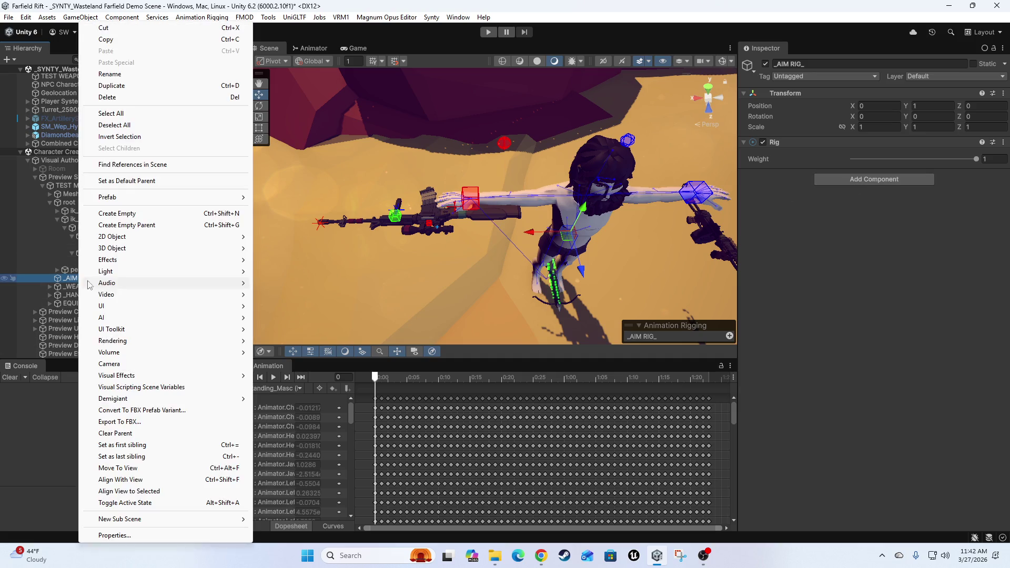
pyautogui.click(143, 214)
pyautogui.write('Head A')
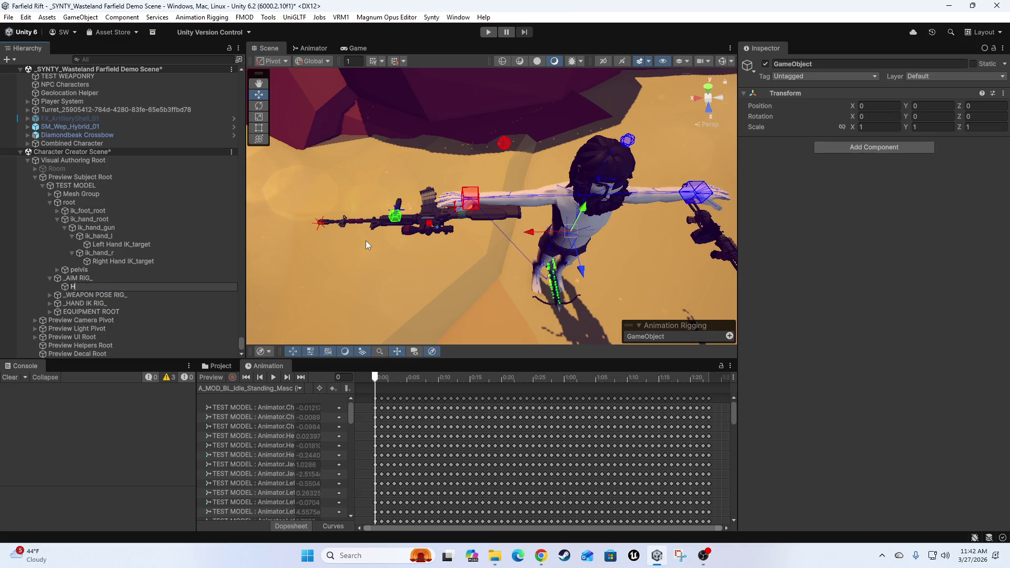
pyautogui.write('im')
pyautogui.press('Return')
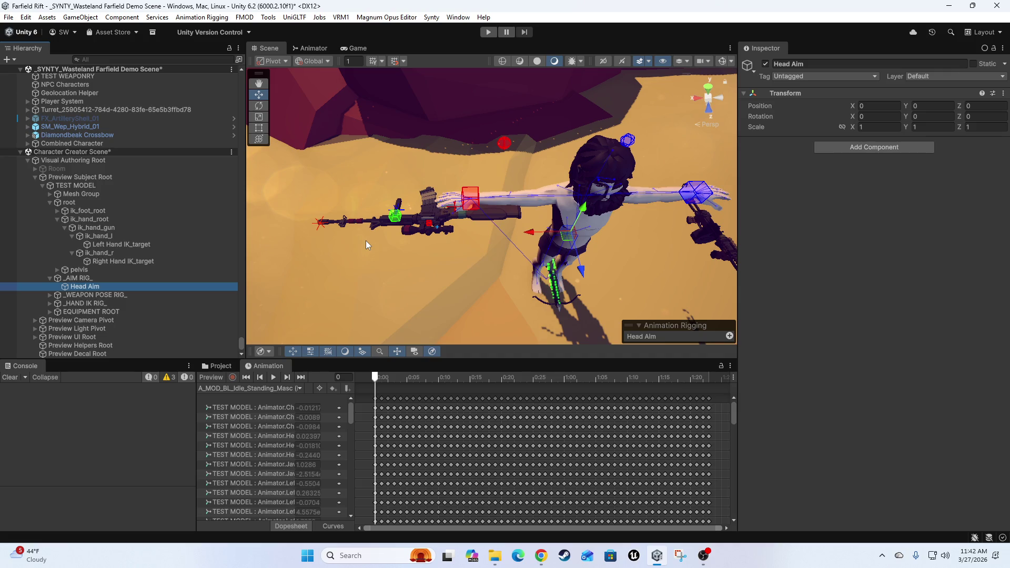
# Duplicate Head Aim twice, naming the copies Chest Aim and Target
pyautogui.hotkey('ctrl', 'd')
pyautogui.write('Chest Aim')
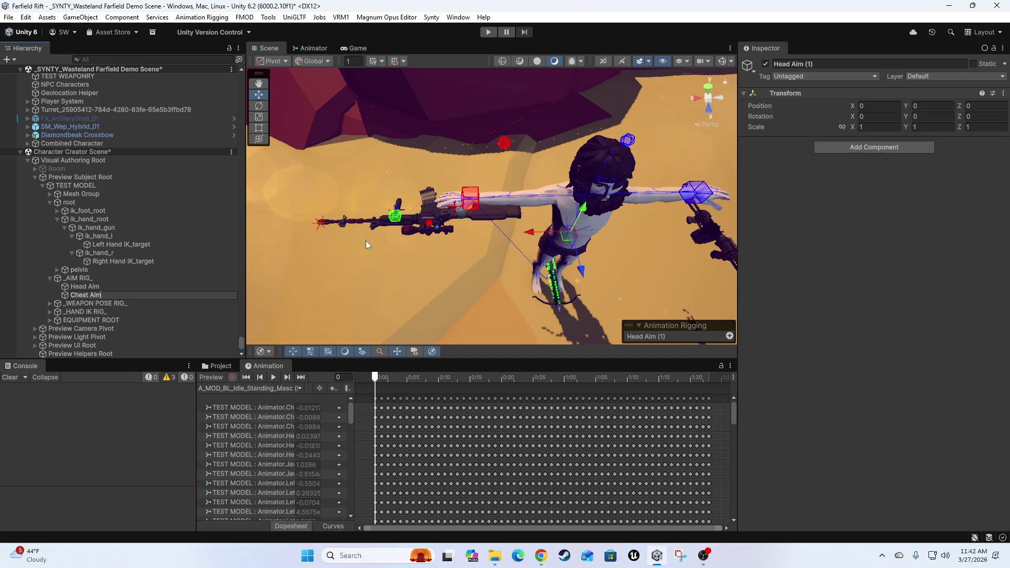
pyautogui.press('Return')
pyautogui.hotkey('ctrl', 'd')
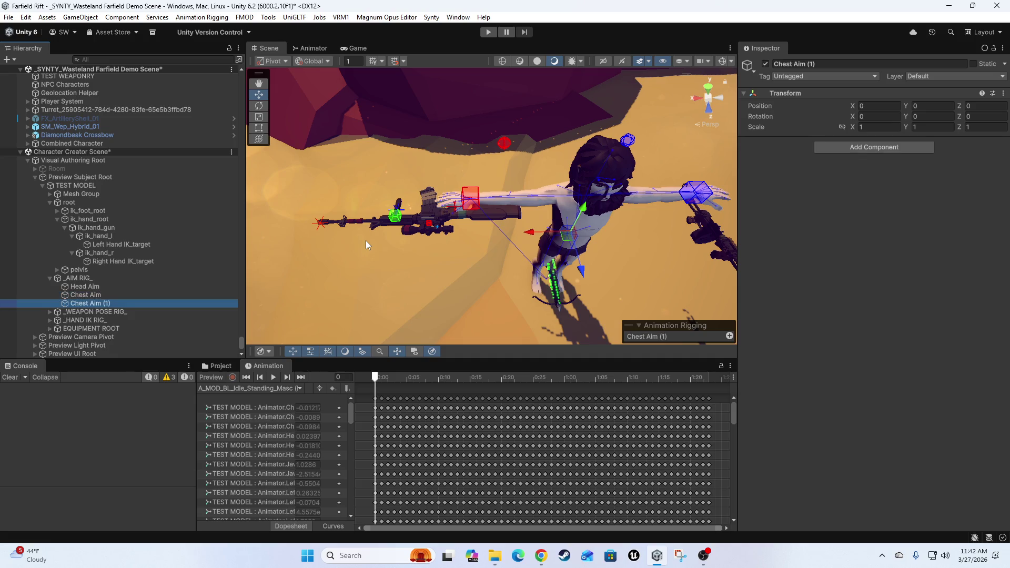
pyautogui.write('Target')
pyautogui.press('Return')
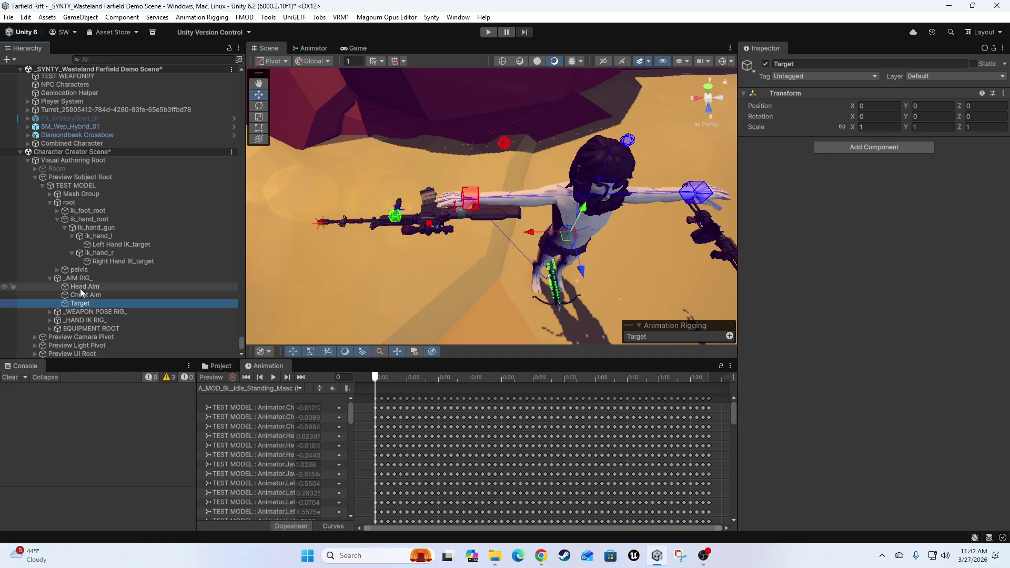
pyautogui.click(50, 312)
# Orbit and zoom around the rifle and hands, then select Weapon Poser to view its Multi-Parent Constraint
pyautogui.scroll(5, 463, 211)
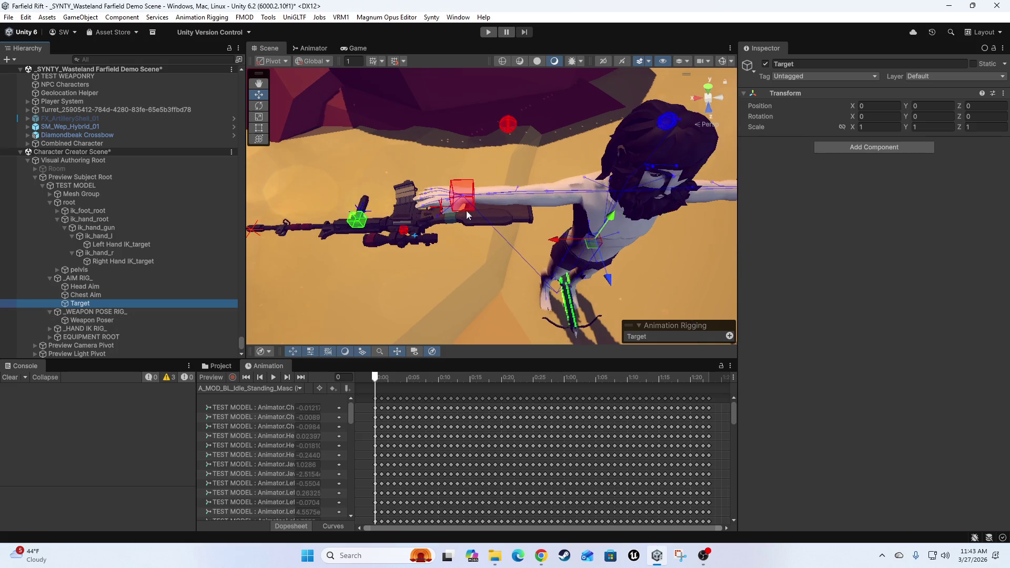
pyautogui.scroll(-8, 461, 190)
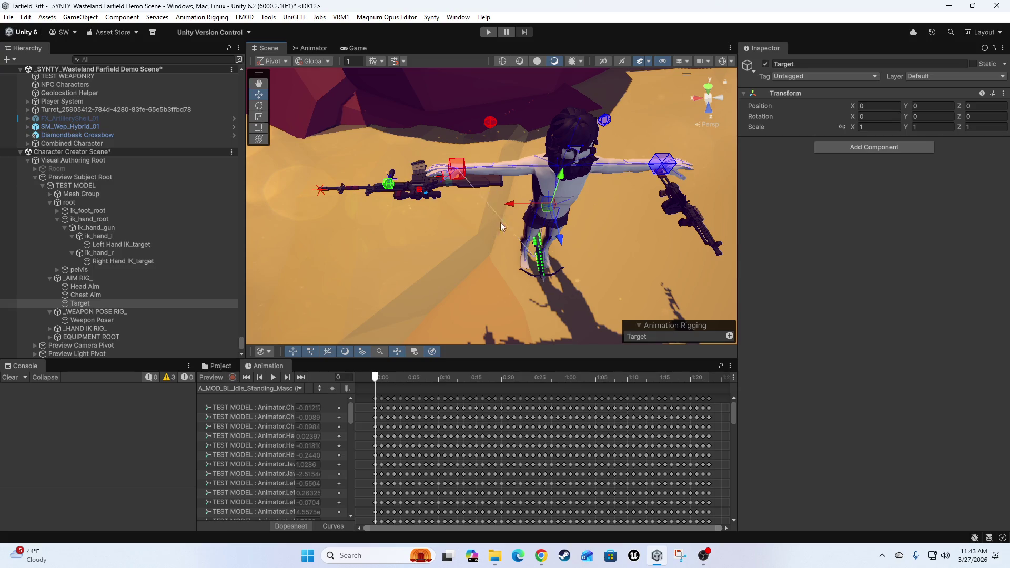
pyautogui.moveTo(419, 190); pyautogui.dragTo(464, 274)
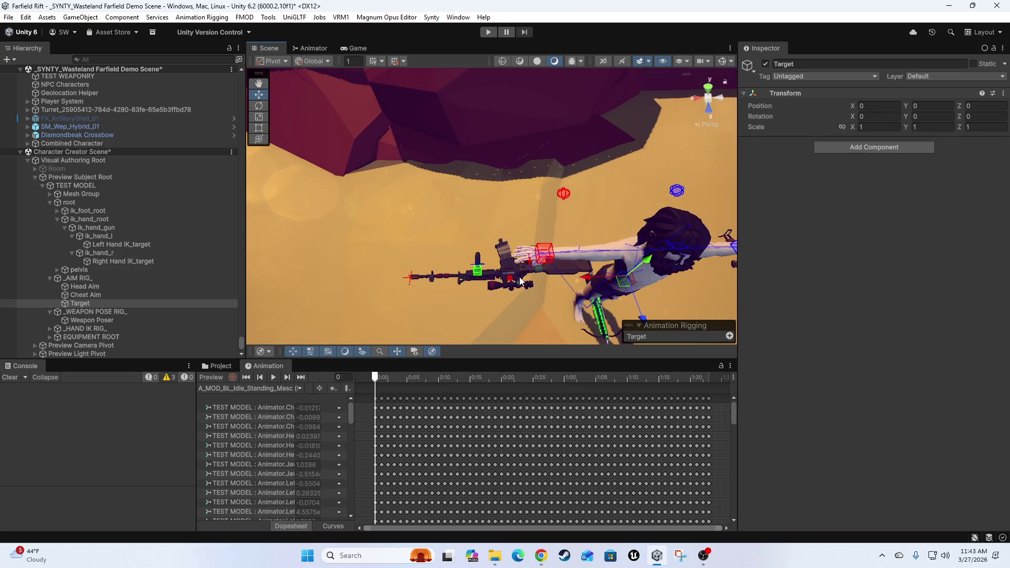
pyautogui.moveTo(541, 295)
pyautogui.mouseDown()
pyautogui.moveTo(452, 240)
pyautogui.moveTo(478, 227)
pyautogui.moveTo(446, 258)
pyautogui.moveTo(465, 280)
pyautogui.moveTo(366, 232)
pyautogui.moveTo(454, 211)
pyautogui.moveTo(480, 234)
pyautogui.mouseUp()
pyautogui.scroll(5, 451, 241)
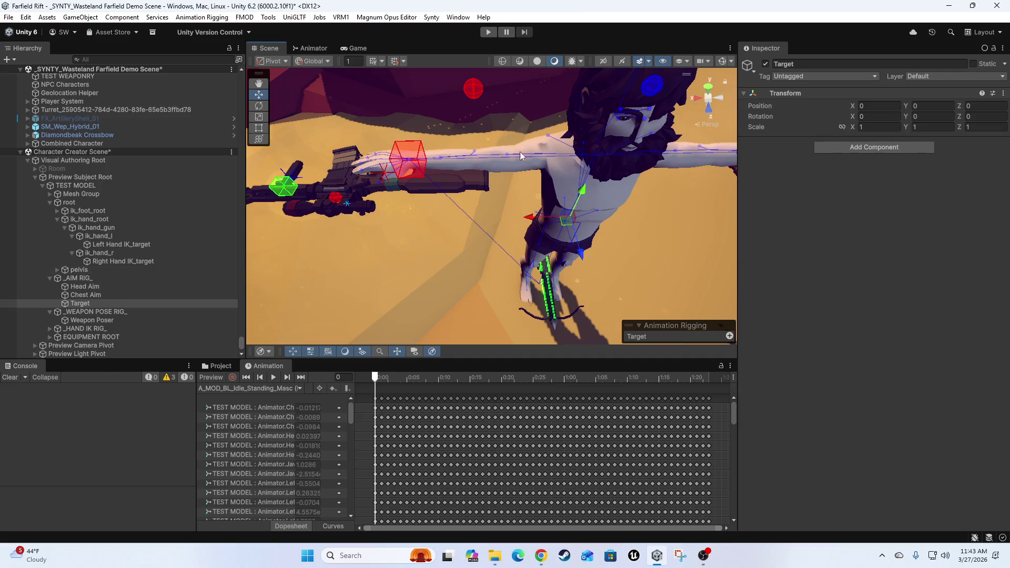
pyautogui.moveTo(439, 182)
pyautogui.mouseDown()
pyautogui.moveTo(458, 216)
pyautogui.moveTo(529, 140)
pyautogui.mouseUp()
pyautogui.moveTo(534, 204); pyautogui.dragTo(575, 198)
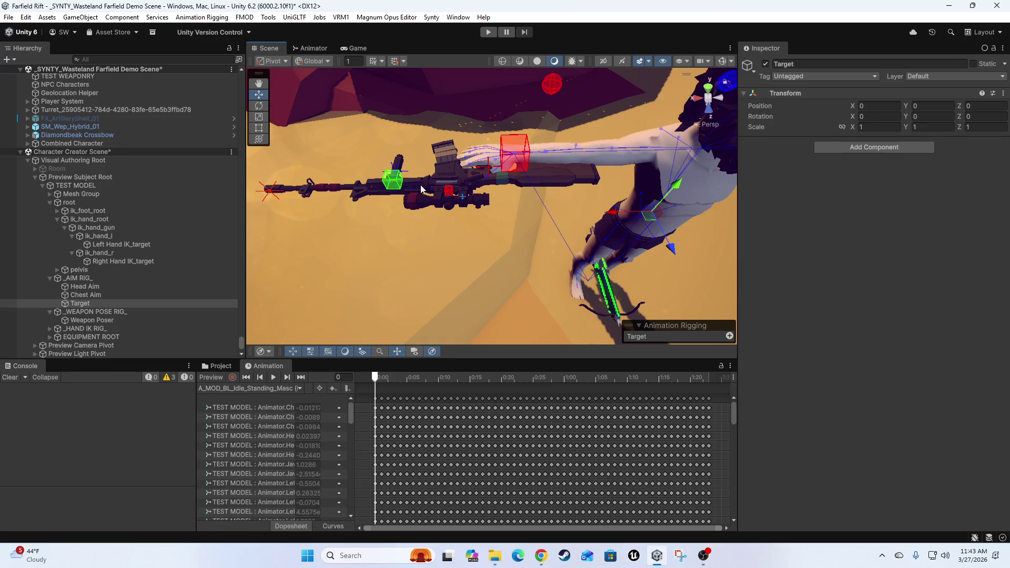
pyautogui.moveTo(527, 266)
pyautogui.mouseDown()
pyautogui.moveTo(439, 273)
pyautogui.moveTo(607, 234)
pyautogui.mouseUp()
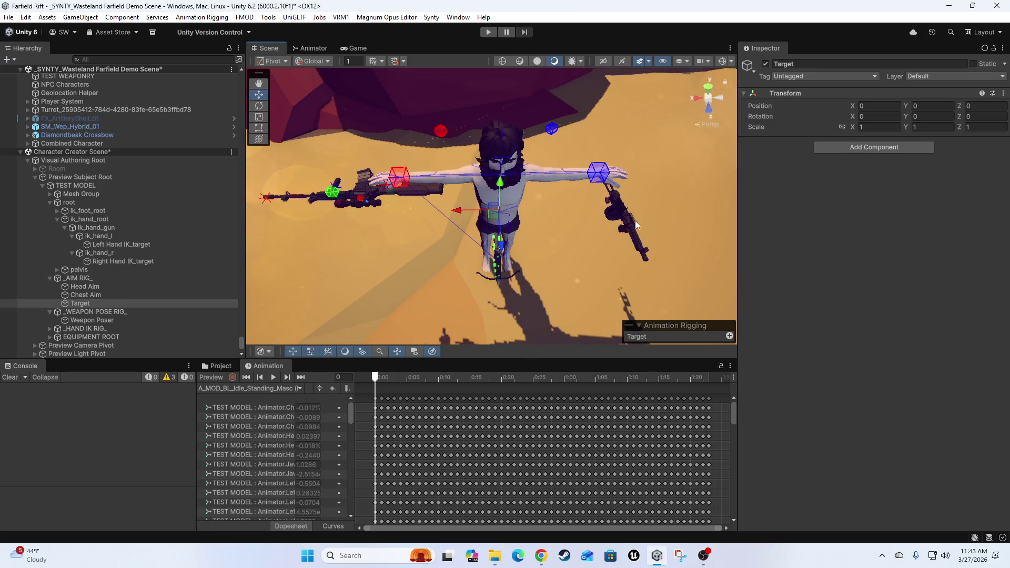
pyautogui.moveTo(455, 263); pyautogui.dragTo(554, 274)
pyautogui.scroll(3, 517, 285)
pyautogui.scroll(5, 525, 284)
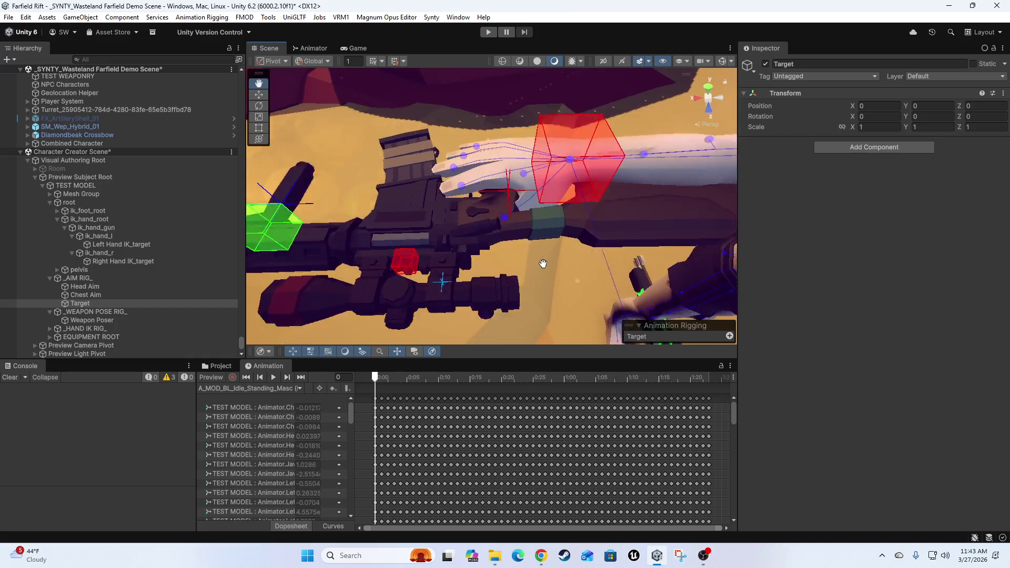
pyautogui.scroll(-3, 543, 263)
pyautogui.scroll(-2, 558, 280)
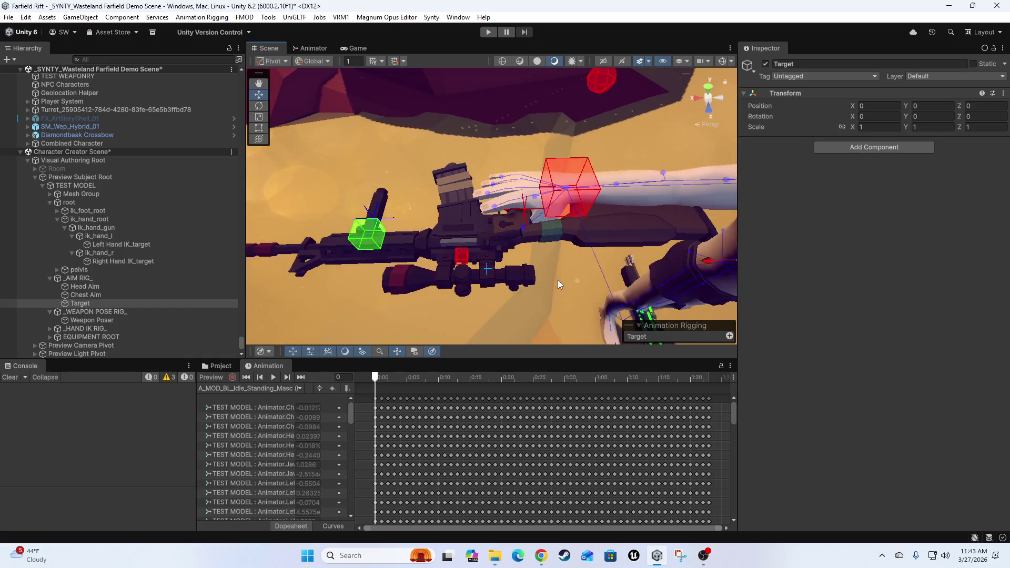
pyautogui.scroll(-5, 557, 280)
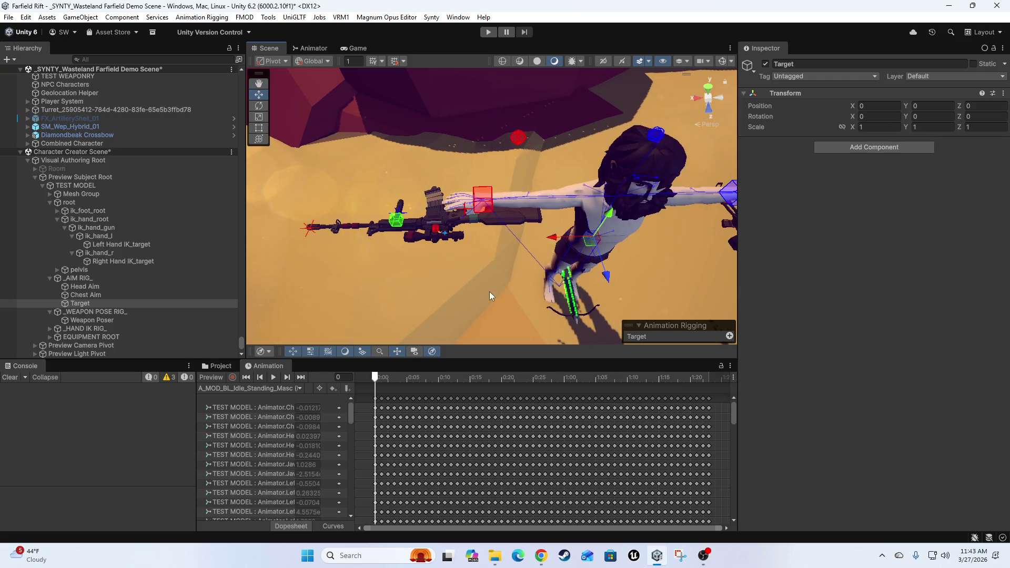
pyautogui.moveTo(547, 291); pyautogui.dragTo(368, 248)
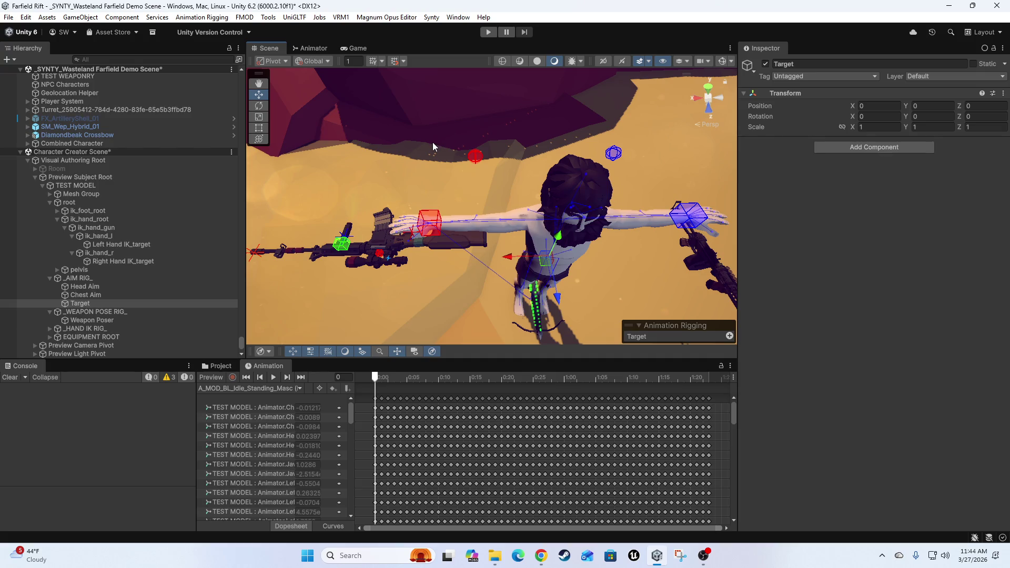
pyautogui.scroll(-2, 163, 323)
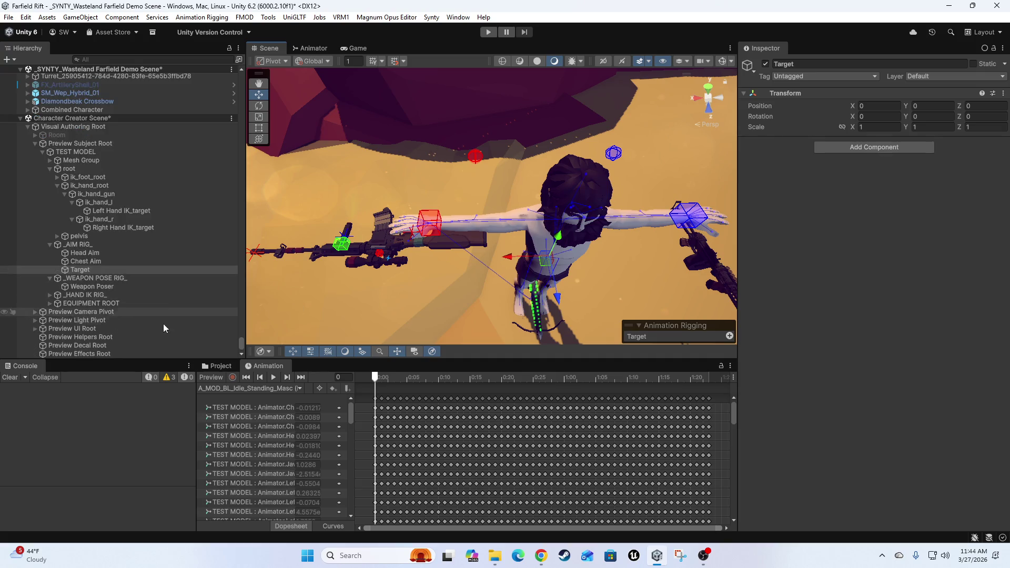
pyautogui.click(66, 287)
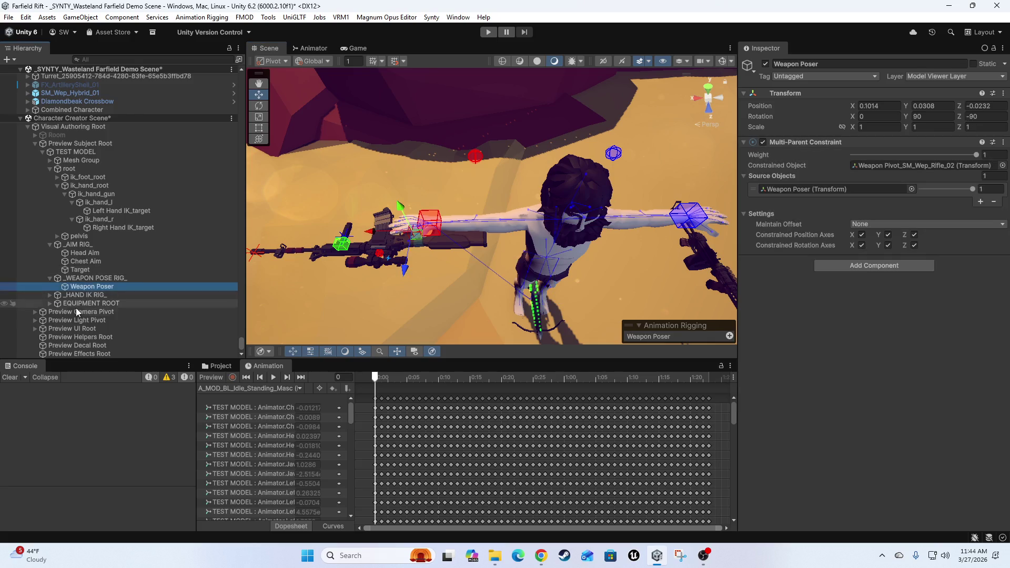
# Expand EQUIPMENT ROOT, the weapon pivot, SM_Wep_Rifle_02 and Rig Targets, and inspect Rig Targets
pyautogui.click(50, 304)
pyautogui.click(58, 312)
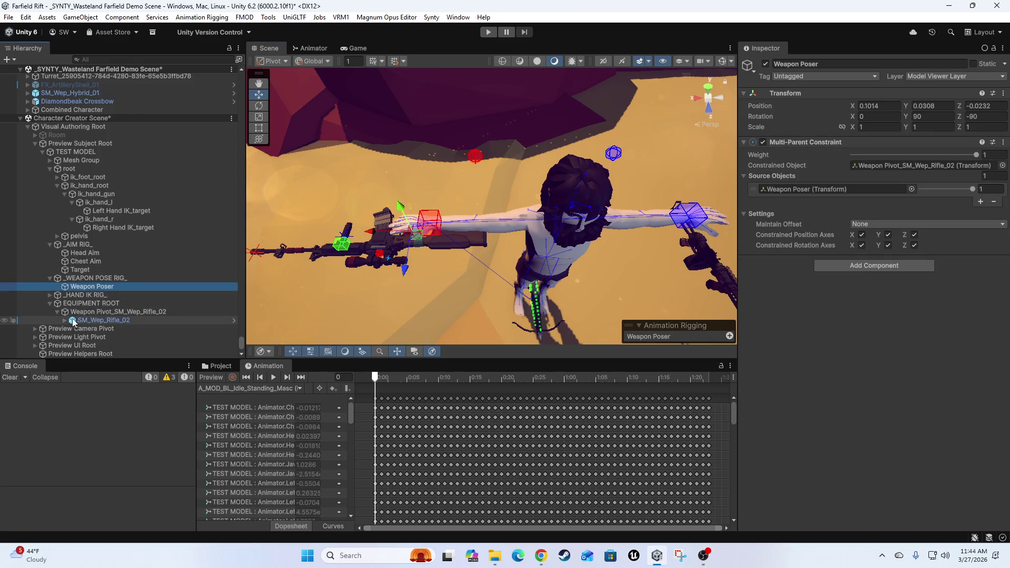
pyautogui.click(65, 321)
pyautogui.scroll(-5, 115, 322)
pyautogui.click(72, 274)
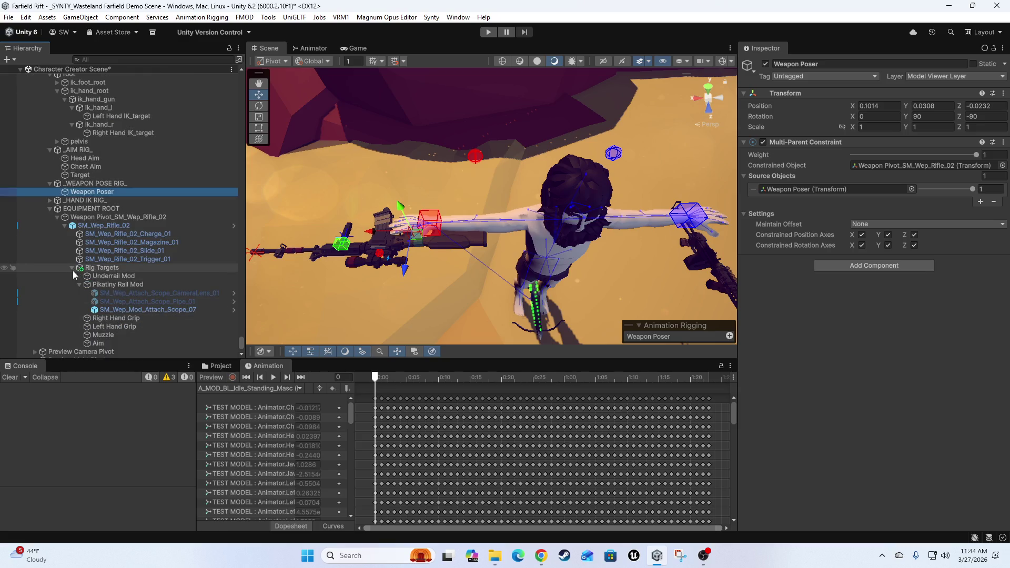
pyautogui.click(79, 274)
pyautogui.scroll(1, 87, 299)
pyautogui.click(72, 280)
pyautogui.click(100, 303)
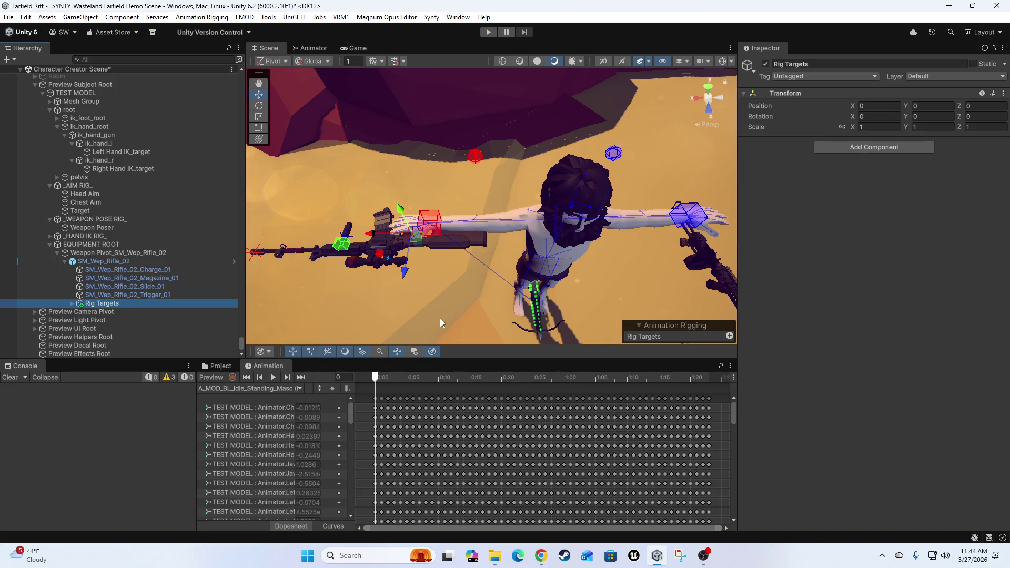
# Orbit in on the character, collapse SM_Wep_Rifle_02's children, and select Right Hand IK_target
pyautogui.moveTo(439, 318); pyautogui.dragTo(447, 235)
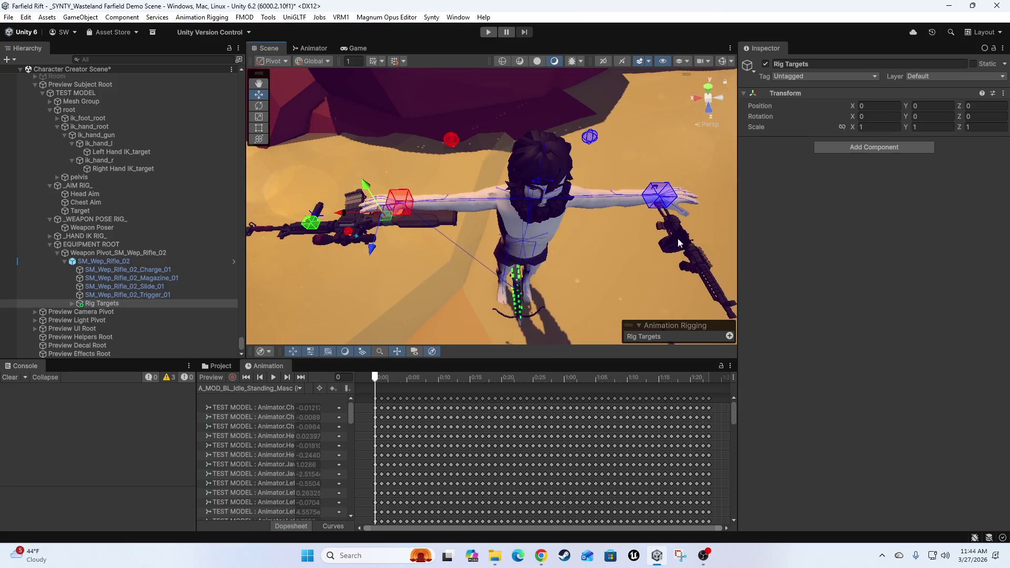
pyautogui.moveTo(526, 173)
pyautogui.mouseDown()
pyautogui.moveTo(571, 152)
pyautogui.moveTo(625, 185)
pyautogui.mouseUp()
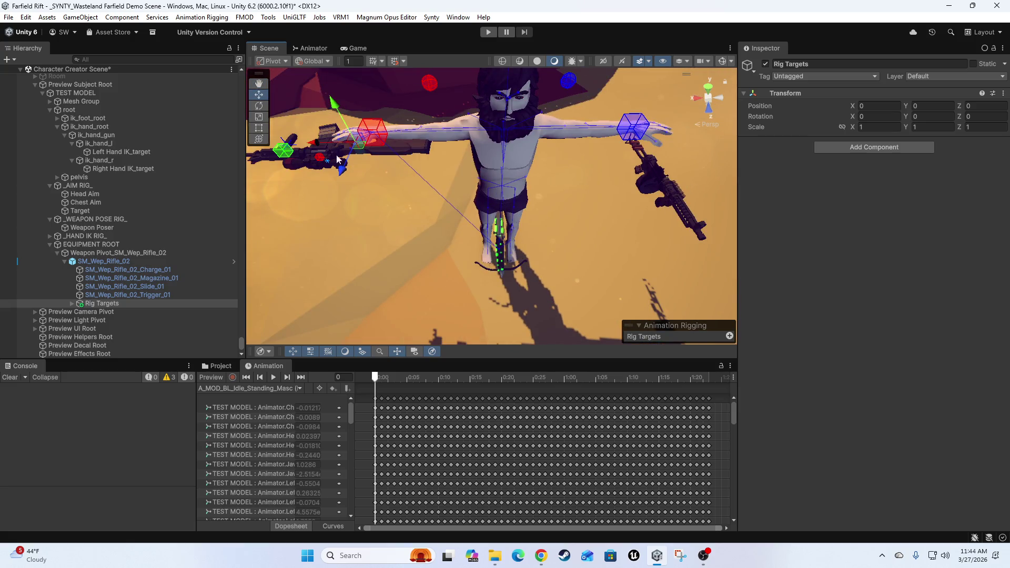
pyautogui.moveTo(387, 210); pyautogui.dragTo(250, 162)
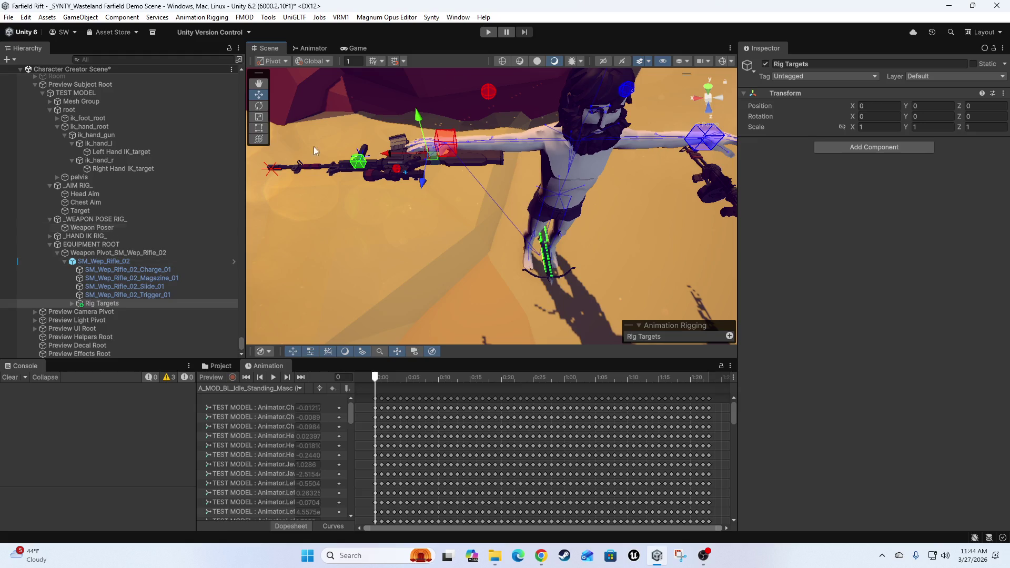
pyautogui.click(65, 261)
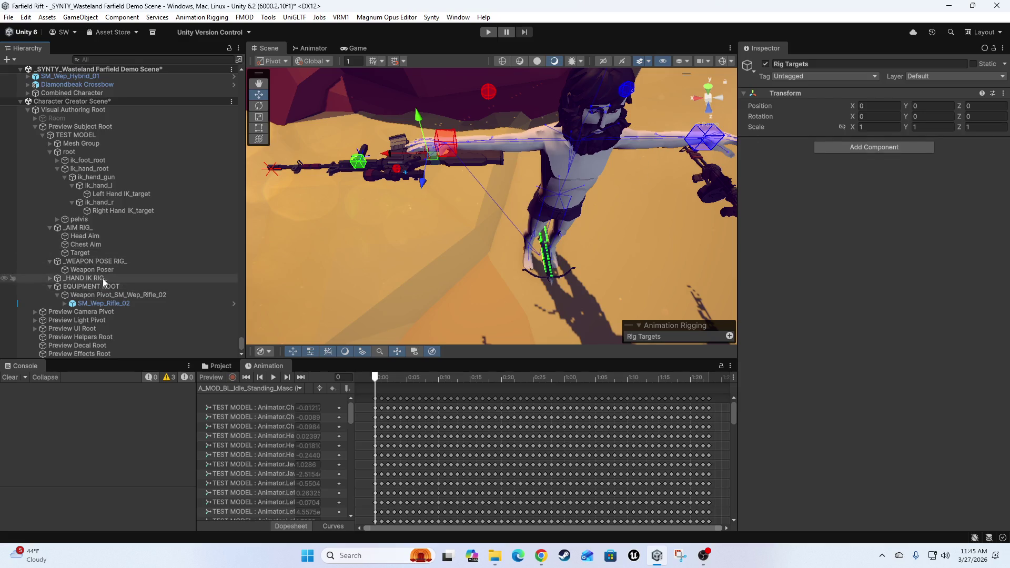
pyautogui.scroll(6, 406, 217)
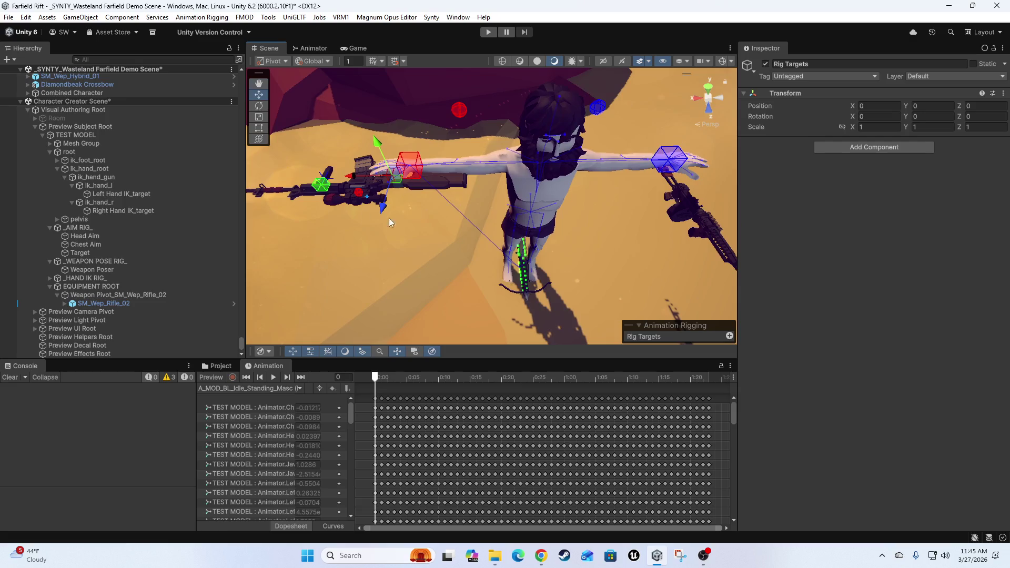
pyautogui.click(495, 252)
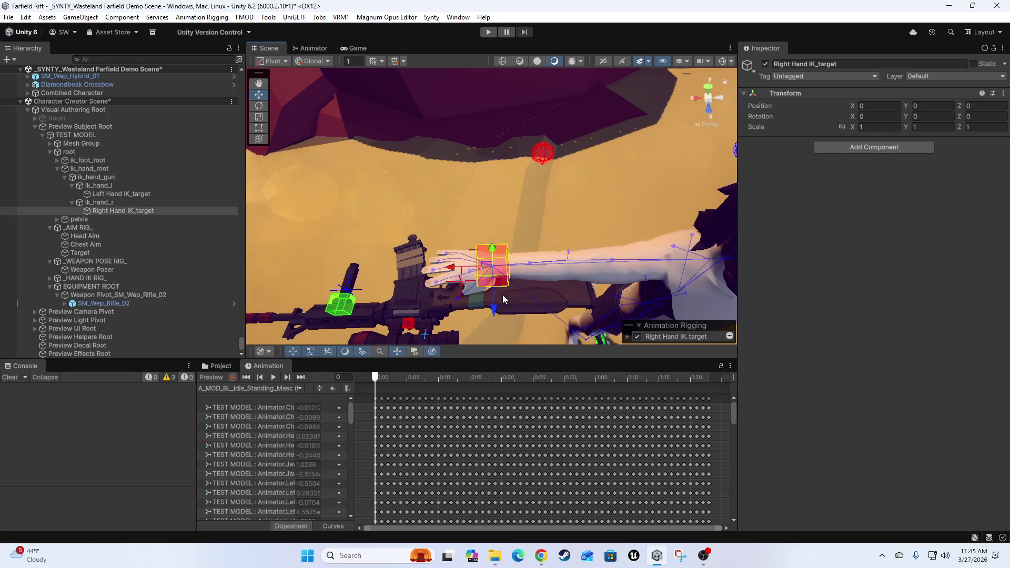
# Frame Right Hand IK_target and add a Multi-Parent Constraint component to it
pyautogui.press('f')
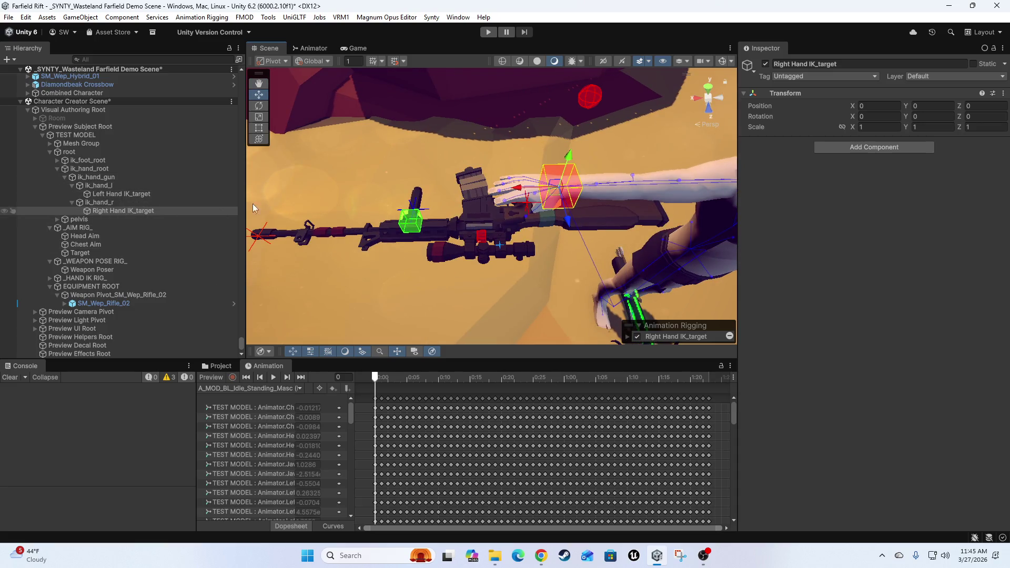
pyautogui.click(65, 304)
pyautogui.scroll(-2, 105, 316)
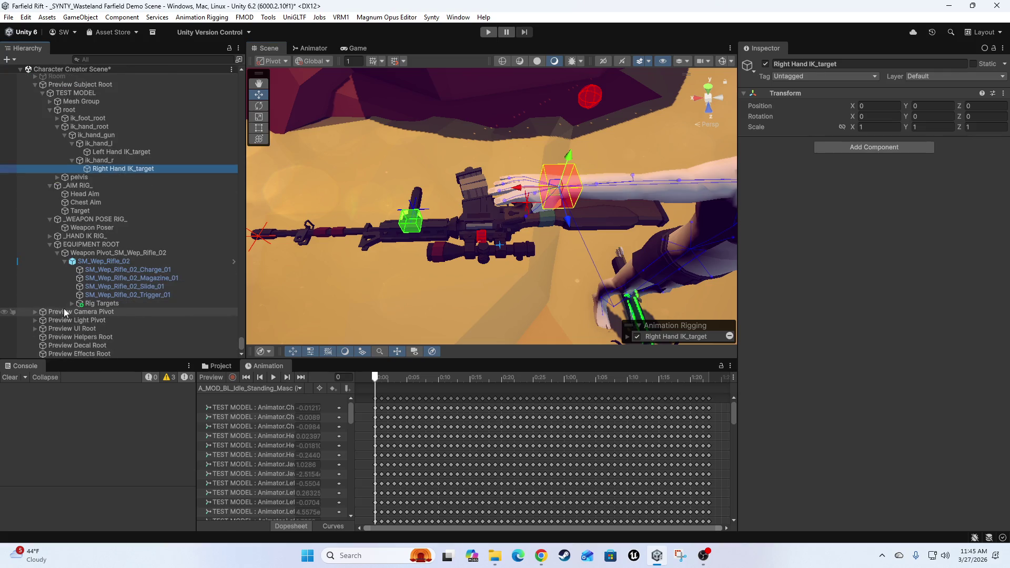
pyautogui.scroll(-1, 115, 271)
pyautogui.scroll(-2, 116, 270)
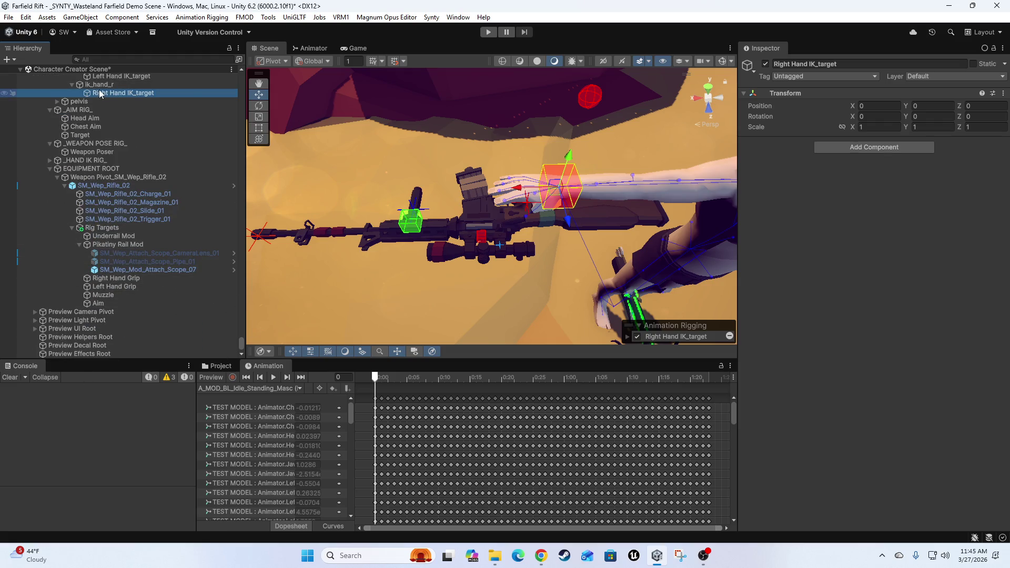
pyautogui.click(853, 150)
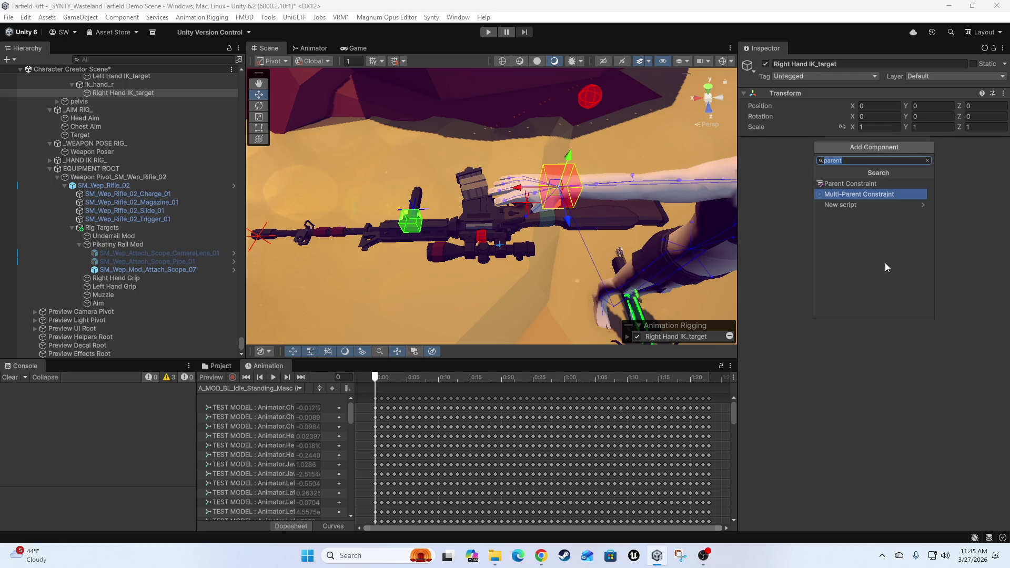
pyautogui.press('Return')
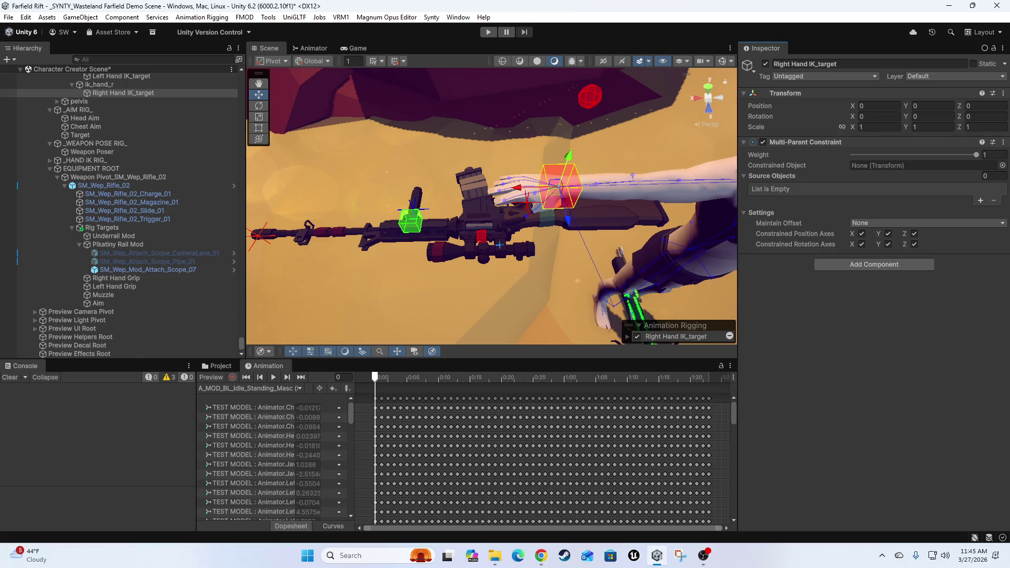
# Pan over the rifle and hand and select SM_Wep_Mod_Attach_Scope_07
pyautogui.hotkey('alt', 'Tab')
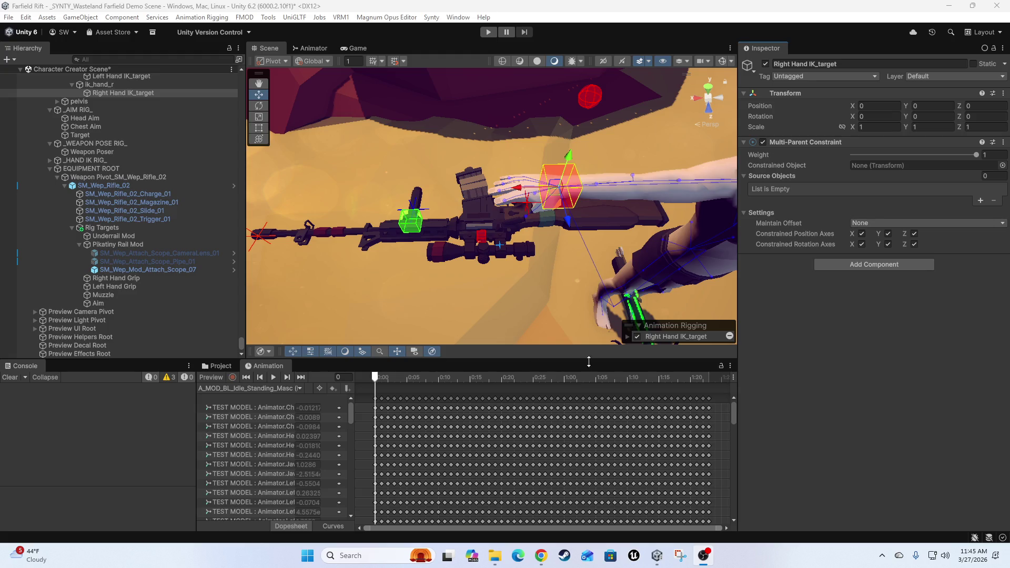
pyautogui.moveTo(568, 227)
pyautogui.mouseDown()
pyautogui.moveTo(566, 280)
pyautogui.moveTo(554, 262)
pyautogui.mouseUp()
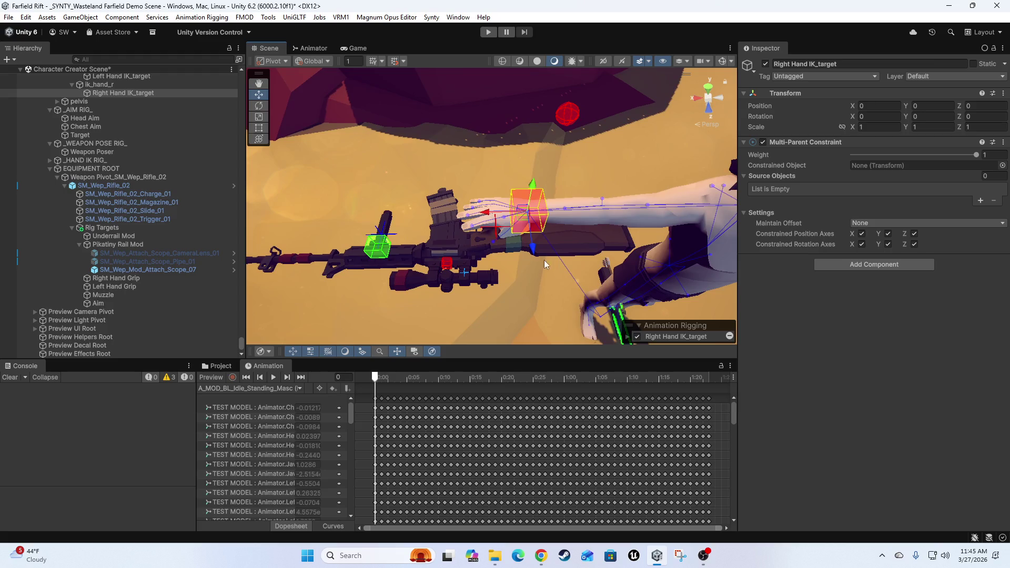
pyautogui.scroll(5, 573, 242)
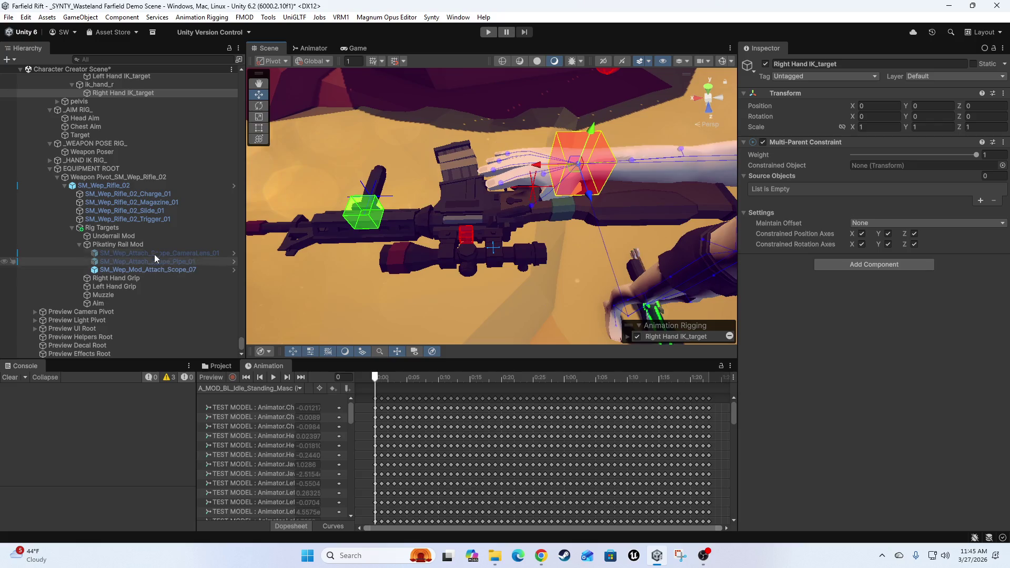
pyautogui.click(156, 270)
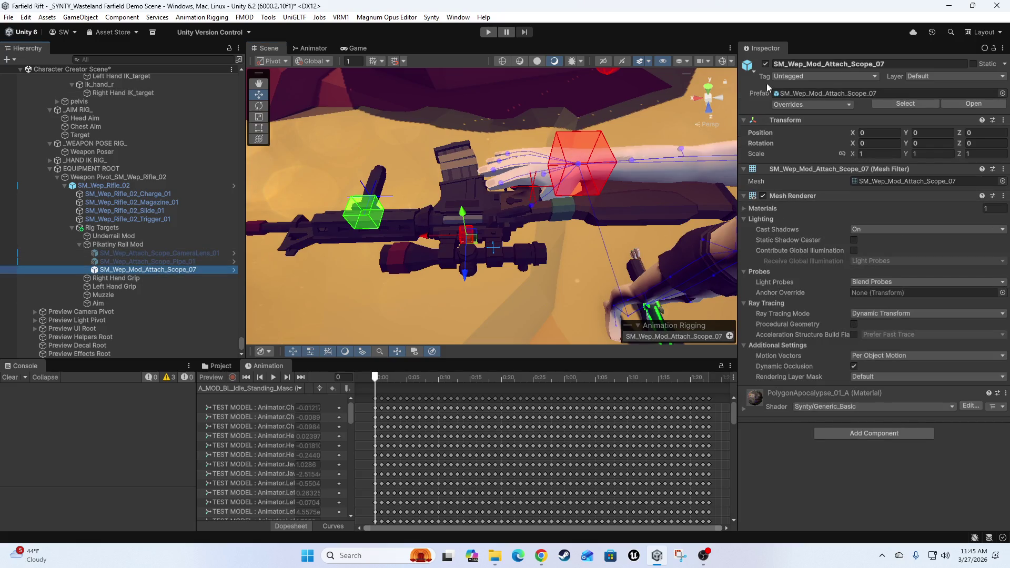
pyautogui.click(764, 64)
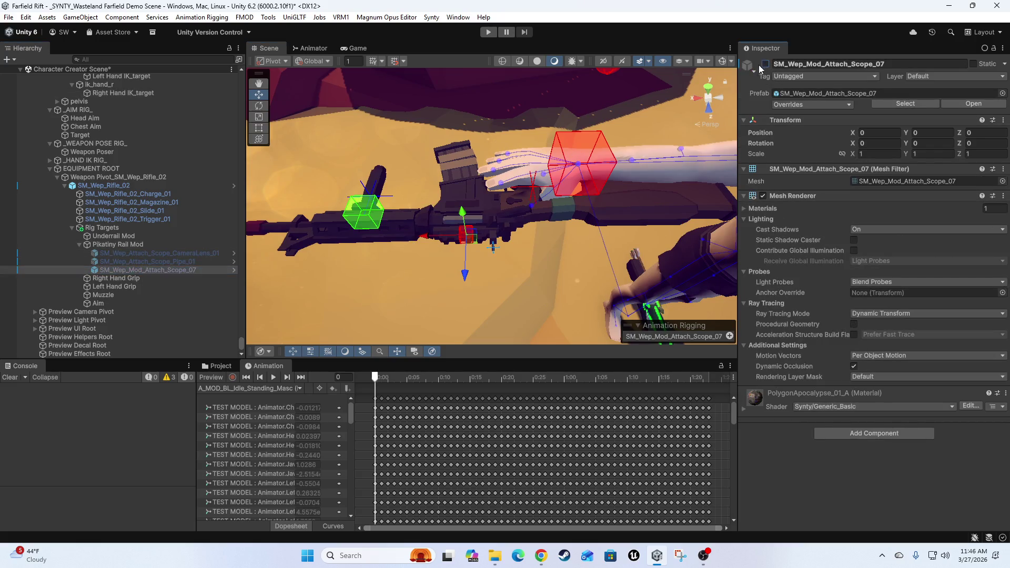
pyautogui.click(119, 253)
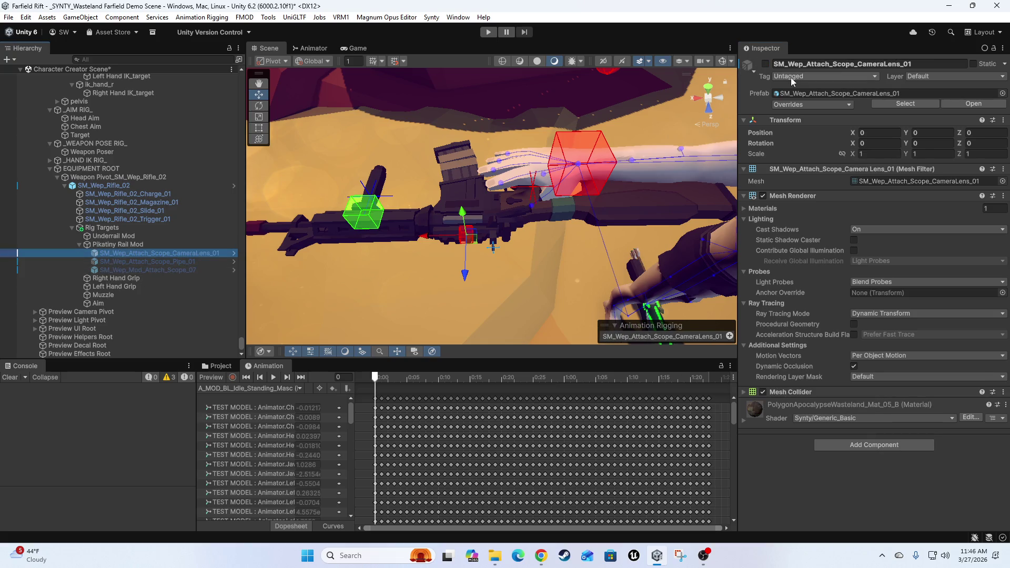
pyautogui.click(765, 63)
pyautogui.moveTo(453, 285)
pyautogui.mouseDown()
pyautogui.moveTo(528, 258)
pyautogui.moveTo(530, 191)
pyautogui.moveTo(530, 261)
pyautogui.moveTo(575, 199)
pyautogui.moveTo(250, 285)
pyautogui.moveTo(658, 274)
pyautogui.moveTo(462, 267)
pyautogui.mouseUp()
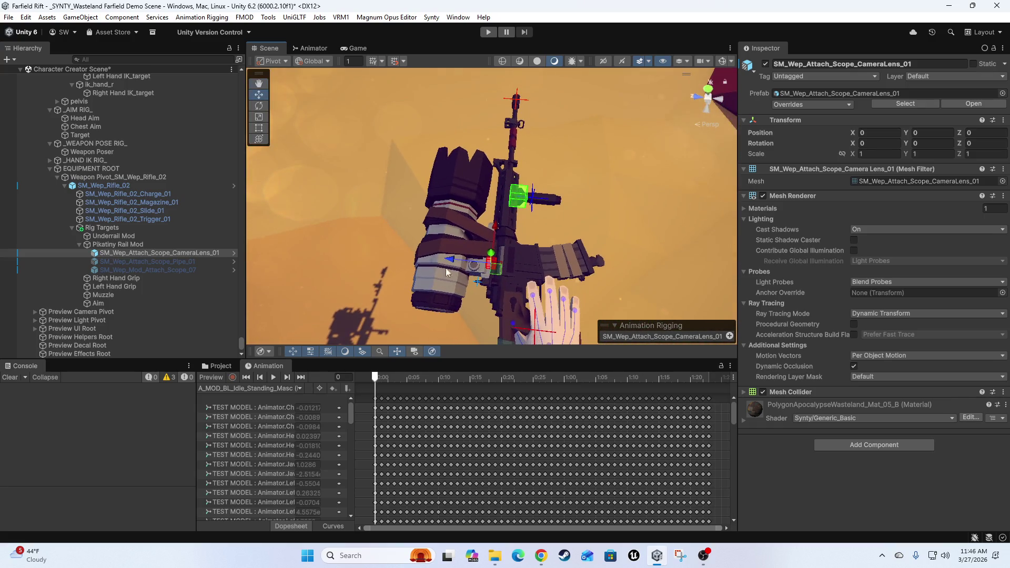
pyautogui.click(765, 63)
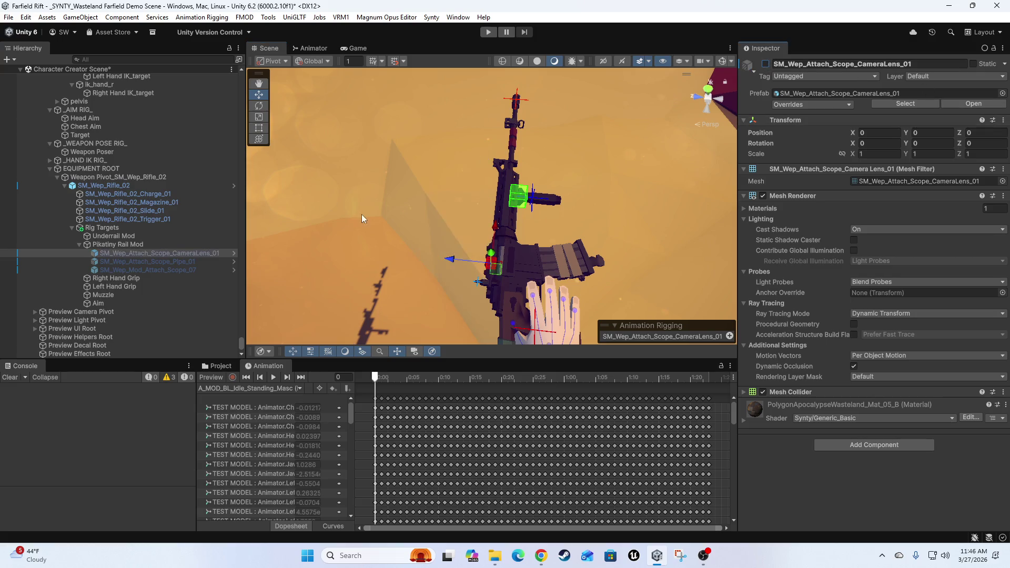
pyautogui.click(176, 262)
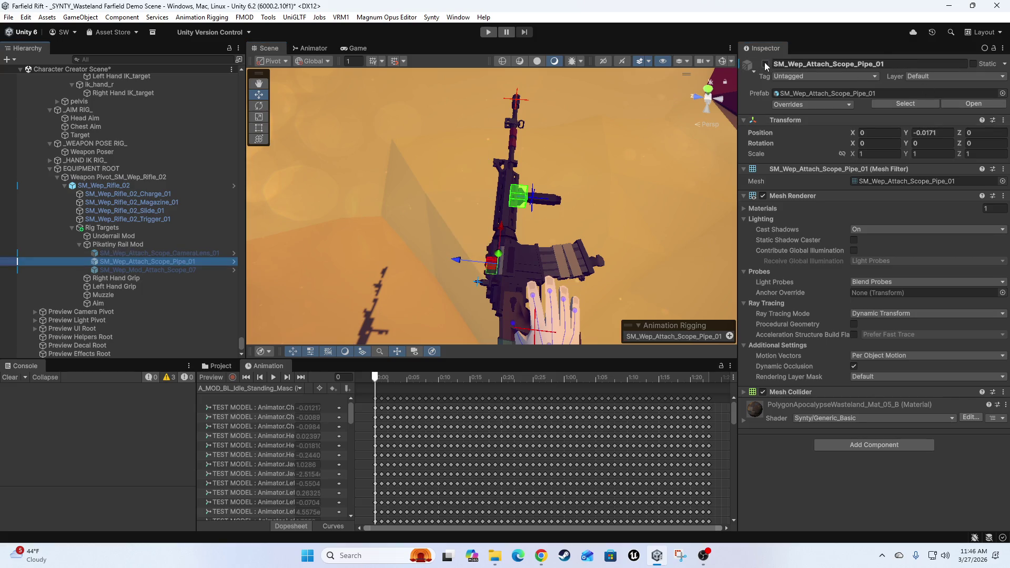
pyautogui.click(765, 64)
pyautogui.click(765, 63)
pyautogui.click(158, 270)
pyautogui.click(765, 64)
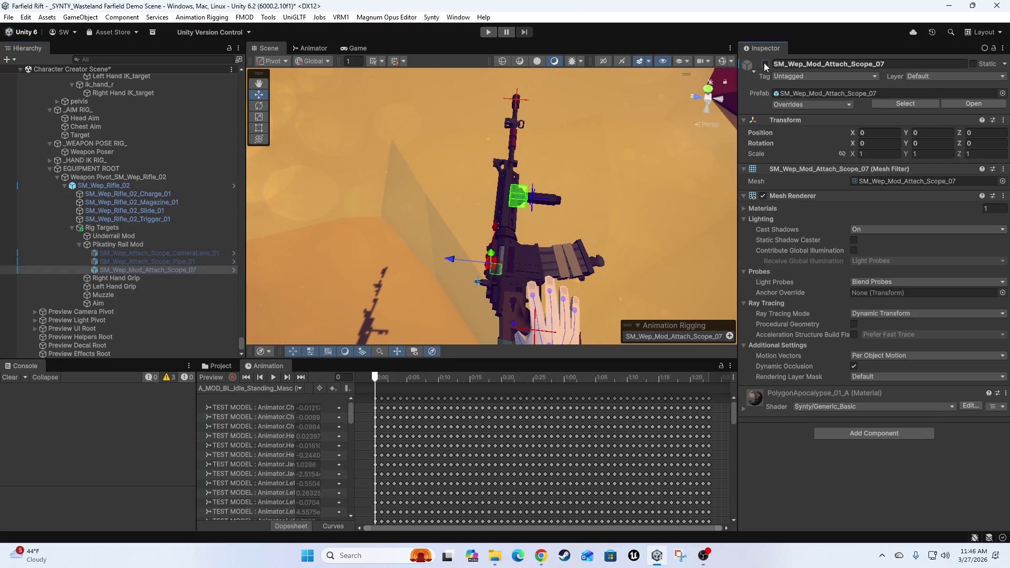
pyautogui.scroll(5, 403, 221)
pyautogui.scroll(-5, 404, 218)
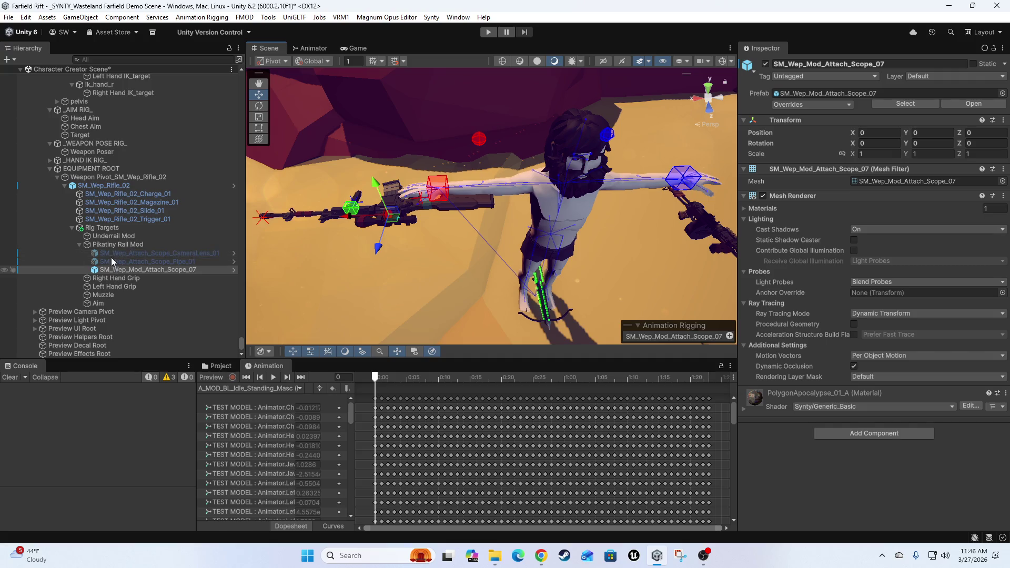
# Fold away the Pikatiny Rail Mod and Rig Targets children under SM_Wep_Rifle_02
pyautogui.click(79, 244)
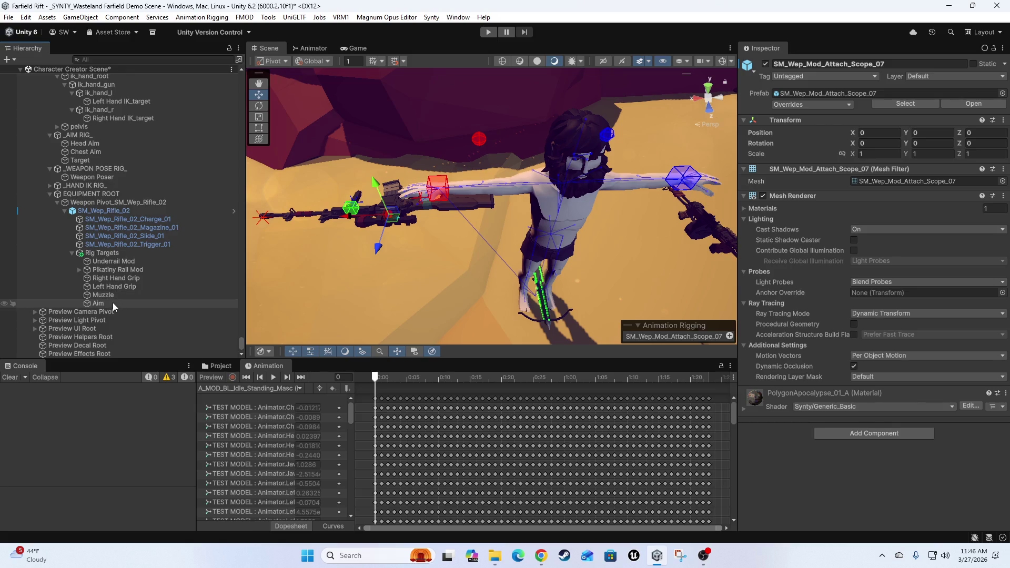
pyautogui.moveTo(333, 222)
pyautogui.mouseDown()
pyautogui.moveTo(370, 222)
pyautogui.moveTo(344, 246)
pyautogui.mouseUp()
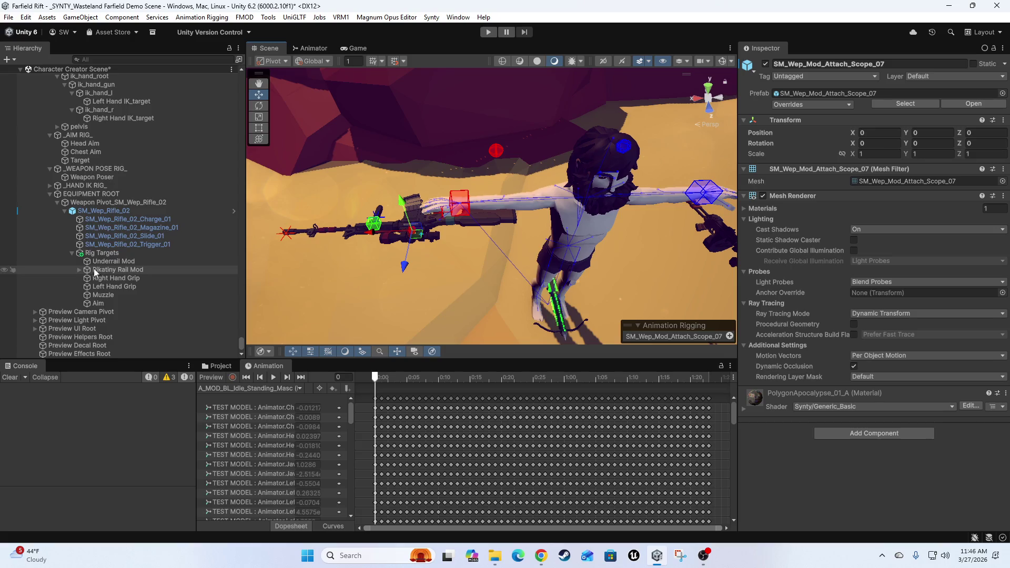
pyautogui.click(116, 212)
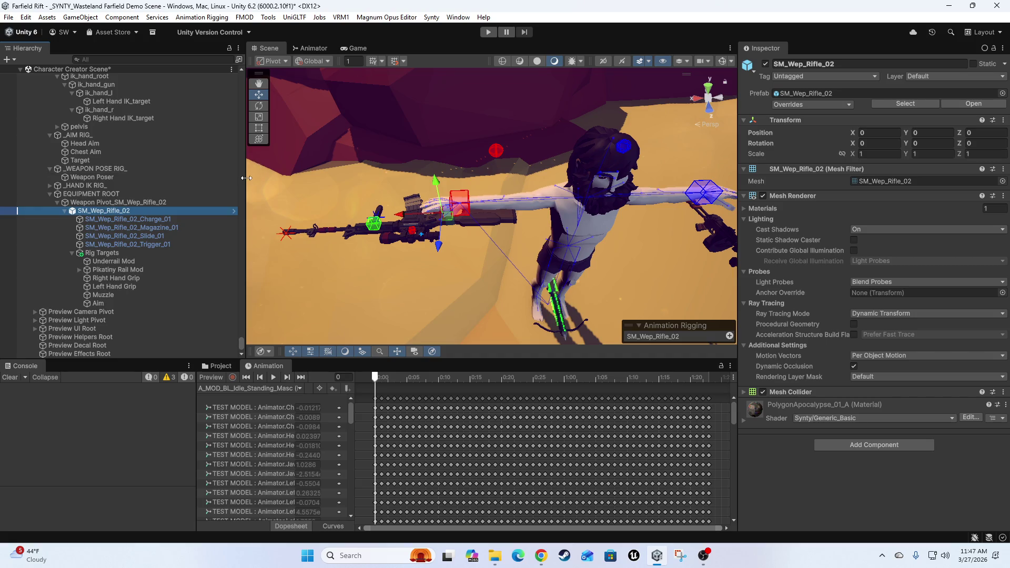
pyautogui.click(64, 212)
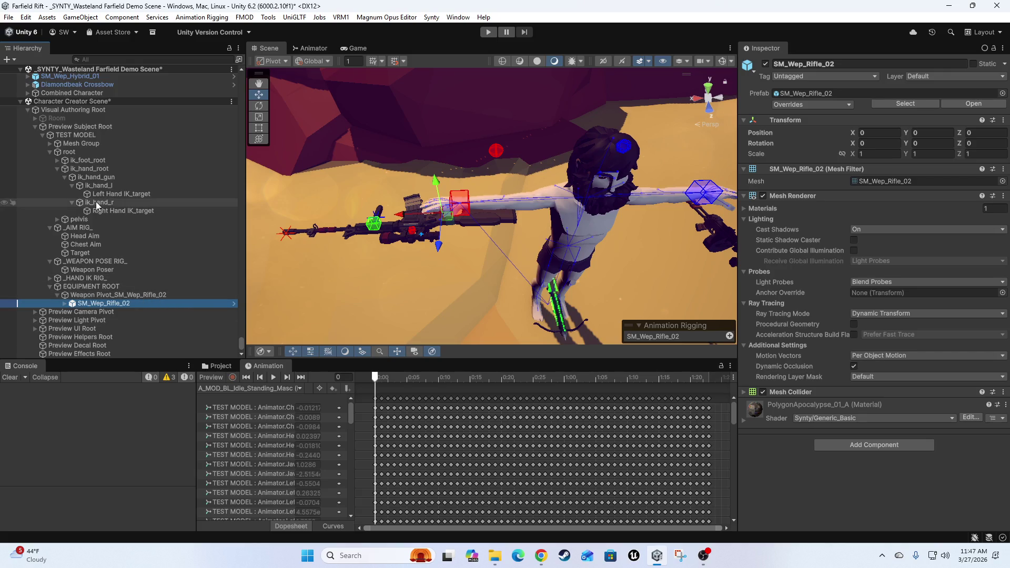
pyautogui.click(65, 304)
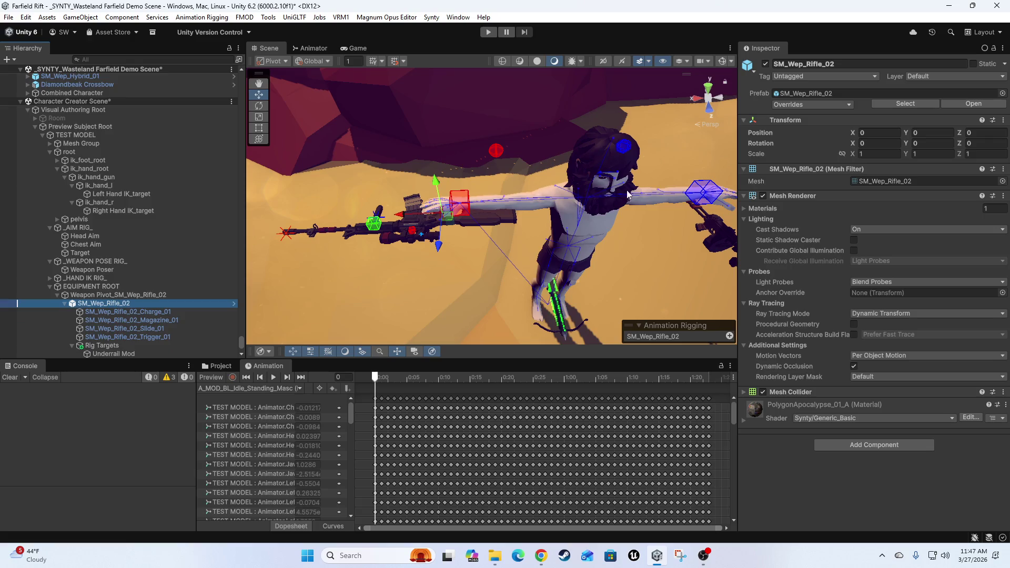
pyautogui.scroll(-3, 74, 291)
pyautogui.click(72, 283)
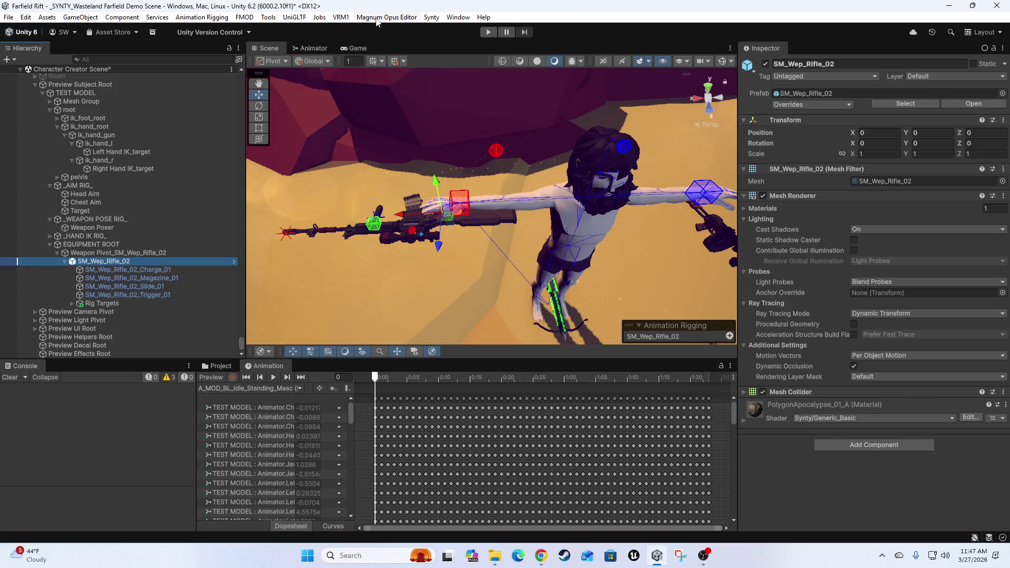
# Save the scene with File > Save and collapse Weapon Pivot_SM_Wep_Rifle_02
pyautogui.click(8, 17)
pyautogui.click(21, 68)
pyautogui.moveTo(470, 216); pyautogui.dragTo(471, 220)
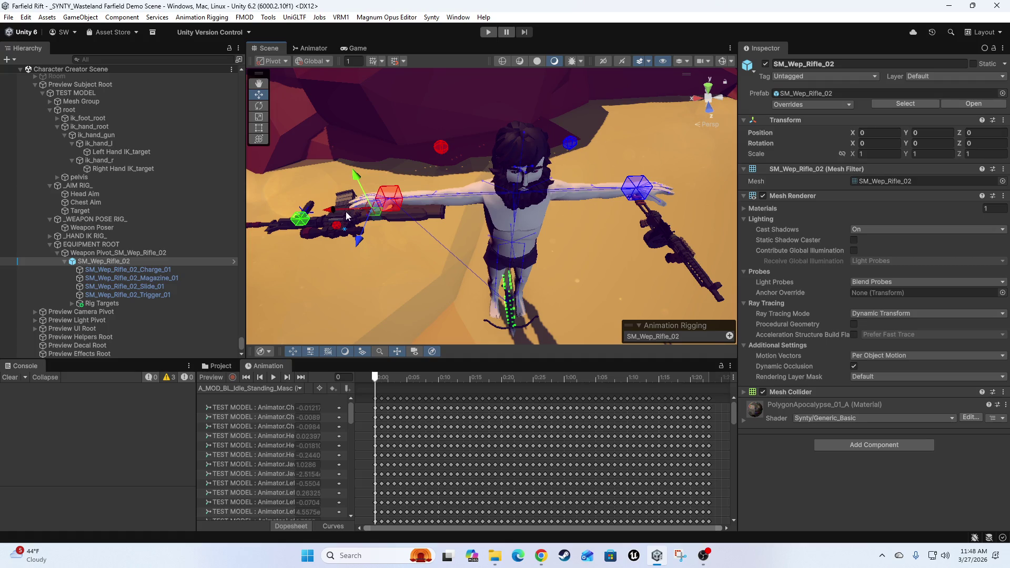
pyautogui.click(57, 253)
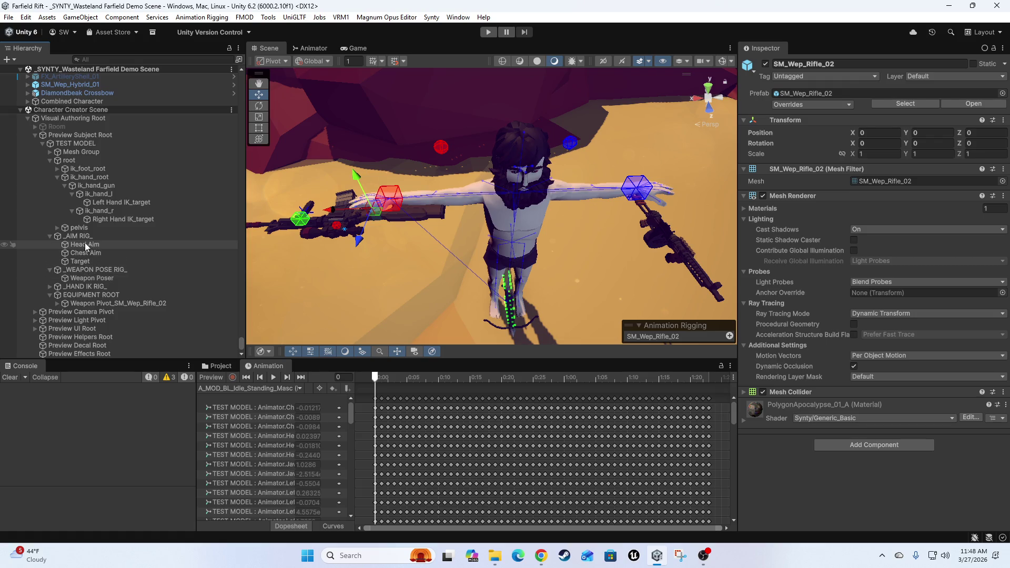
pyautogui.click(87, 244)
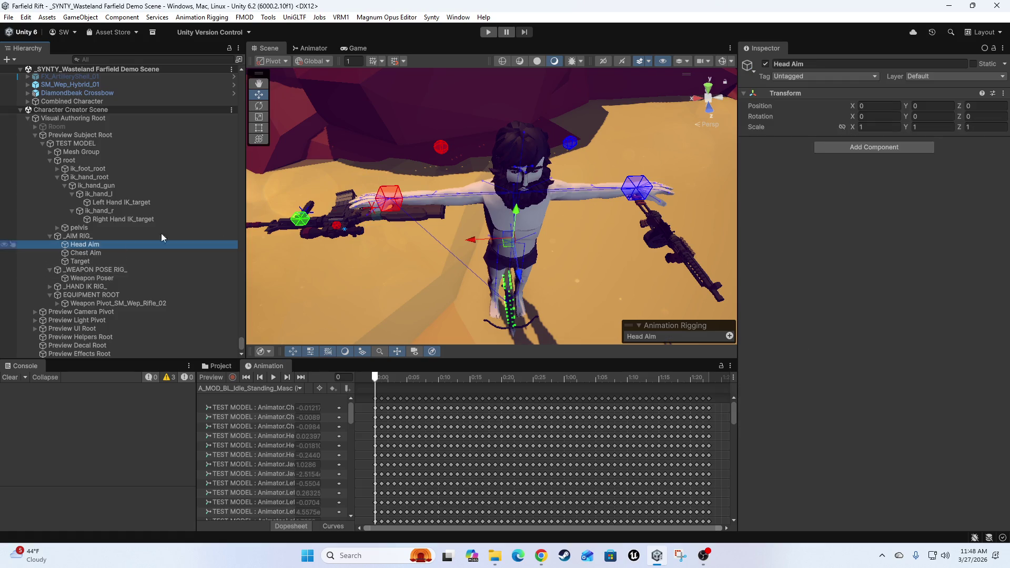
# Add a Multi-Aim Constraint component to Head Aim
pyautogui.click(870, 147)
pyautogui.write('aim')
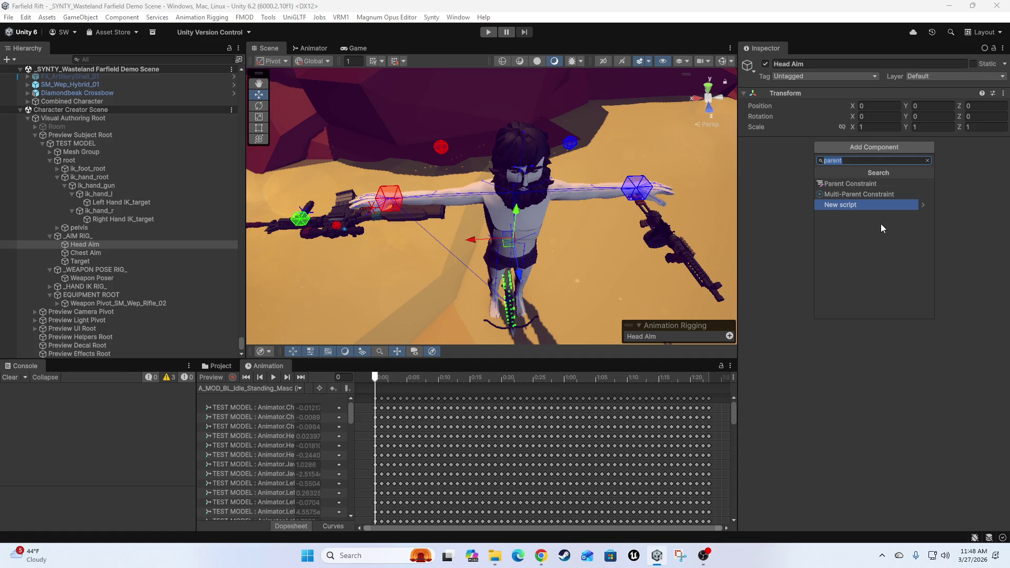
pyautogui.press('Up')
pyautogui.press('Return')
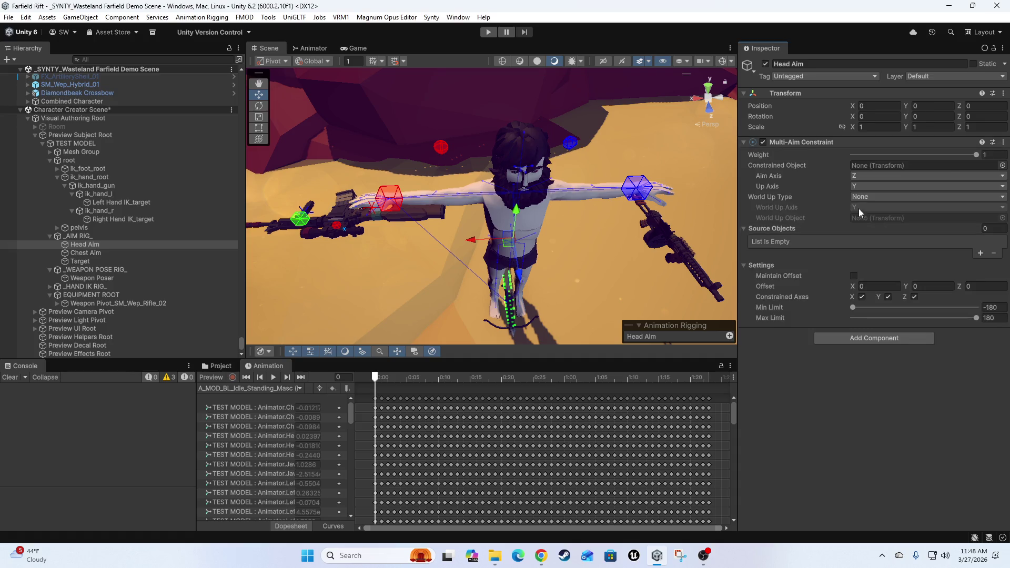
# Find the head bone by selecting spine_03, jaw, neck_01 and then head
pyautogui.scroll(3, 526, 210)
pyautogui.moveTo(526, 210)
pyautogui.mouseDown()
pyautogui.moveTo(525, 229)
pyautogui.moveTo(613, 117)
pyautogui.mouseUp()
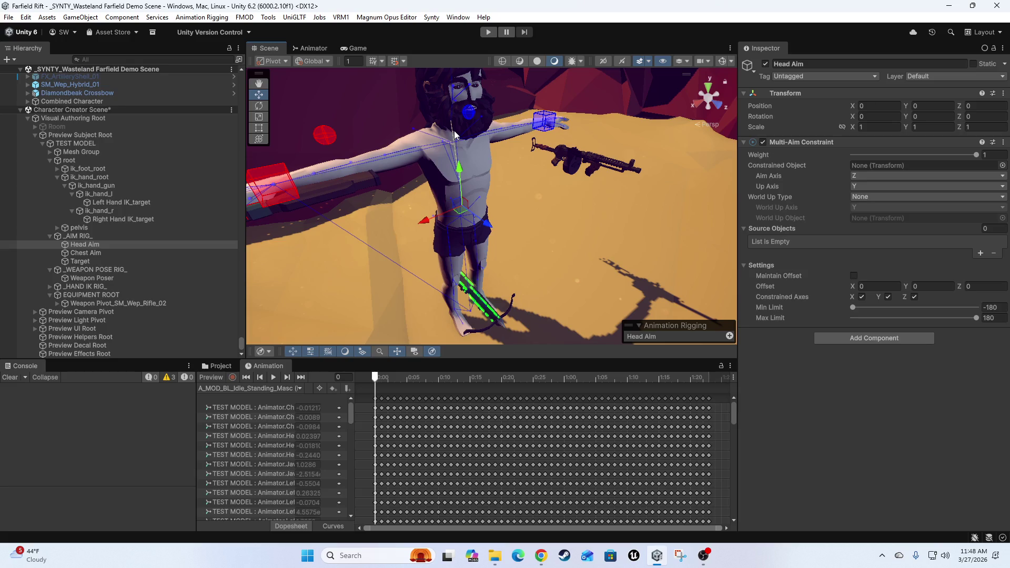
pyautogui.click(455, 135)
pyautogui.scroll(3, 548, 191)
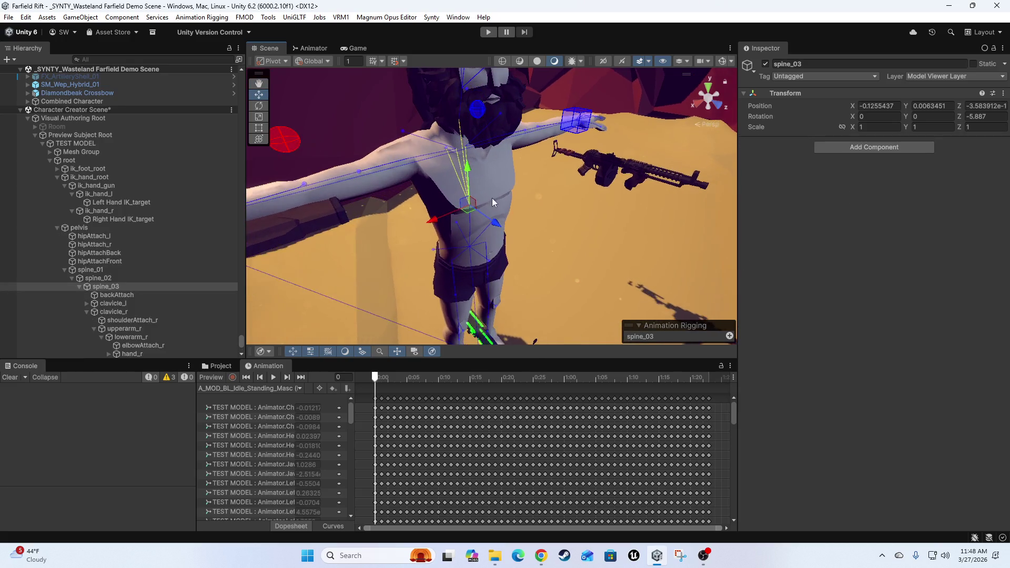
pyautogui.doubleClick(105, 286)
pyautogui.scroll(3, 408, 143)
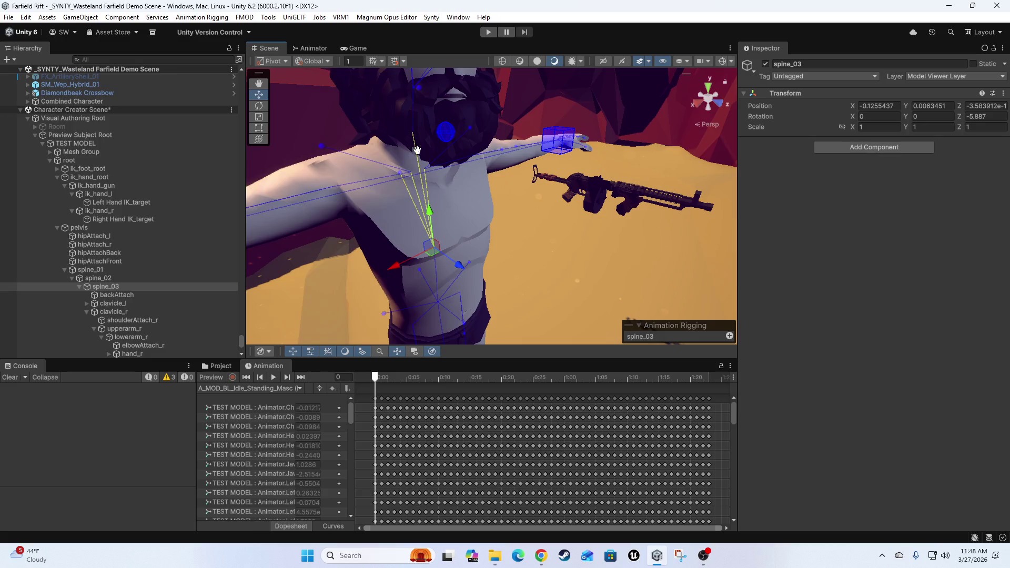
pyautogui.click(431, 128)
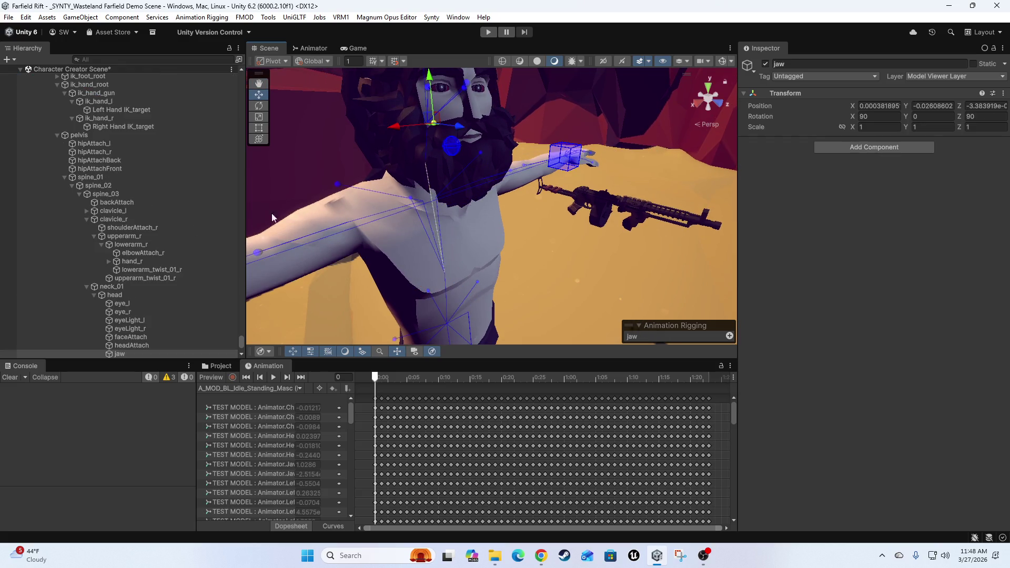
pyautogui.click(426, 140)
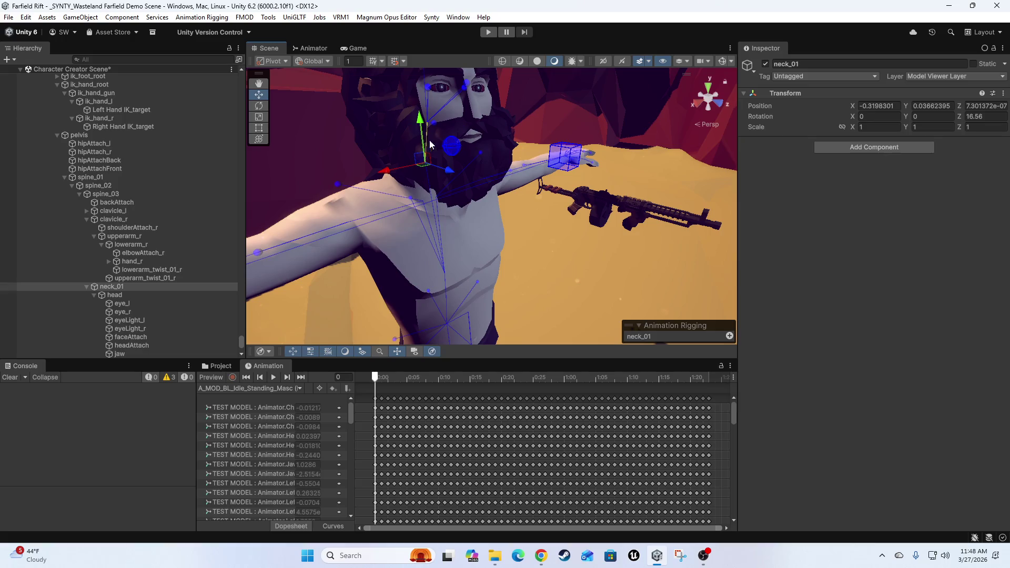
pyautogui.scroll(-2, 536, 230)
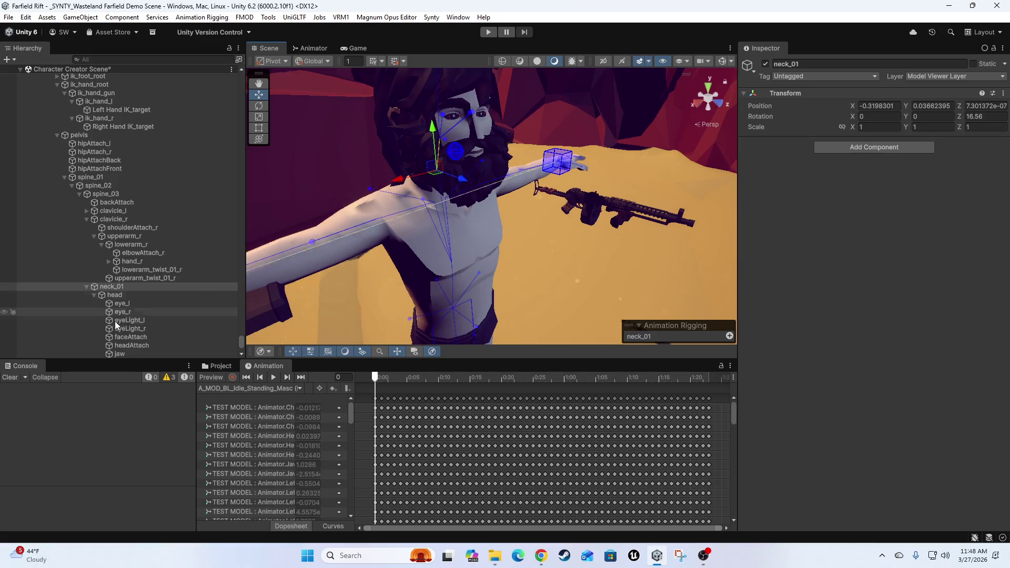
pyautogui.click(121, 295)
# Compare the head bone's local and world axes, then reselect Head Aim
pyautogui.scroll(3, 537, 206)
pyautogui.press('x')
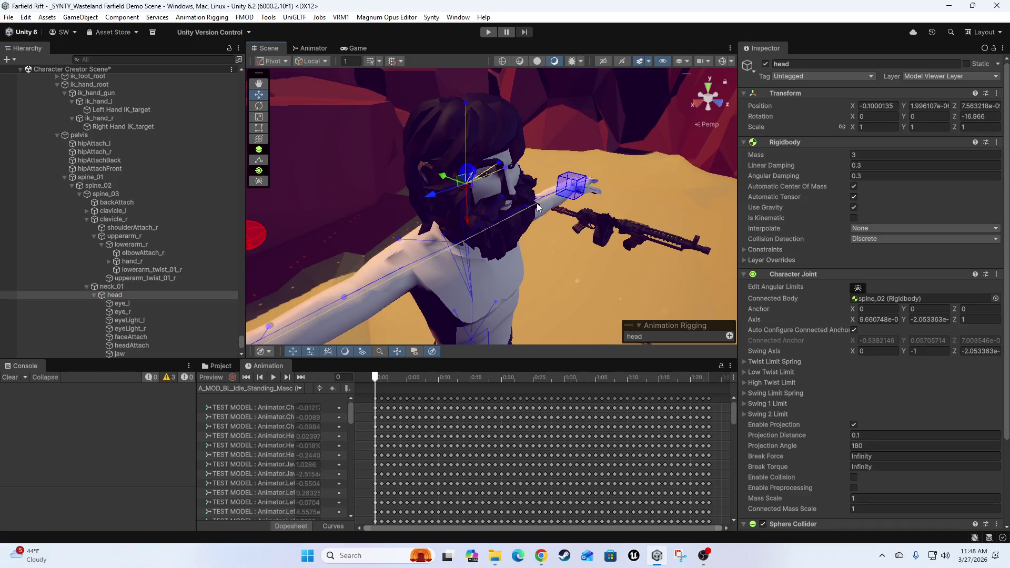
pyautogui.press('x')
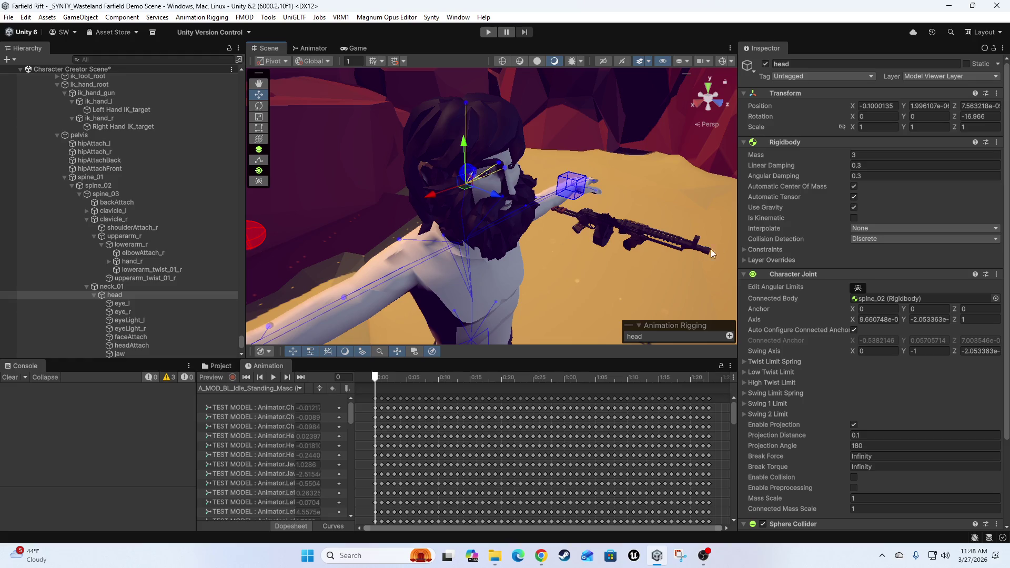
pyautogui.press('x')
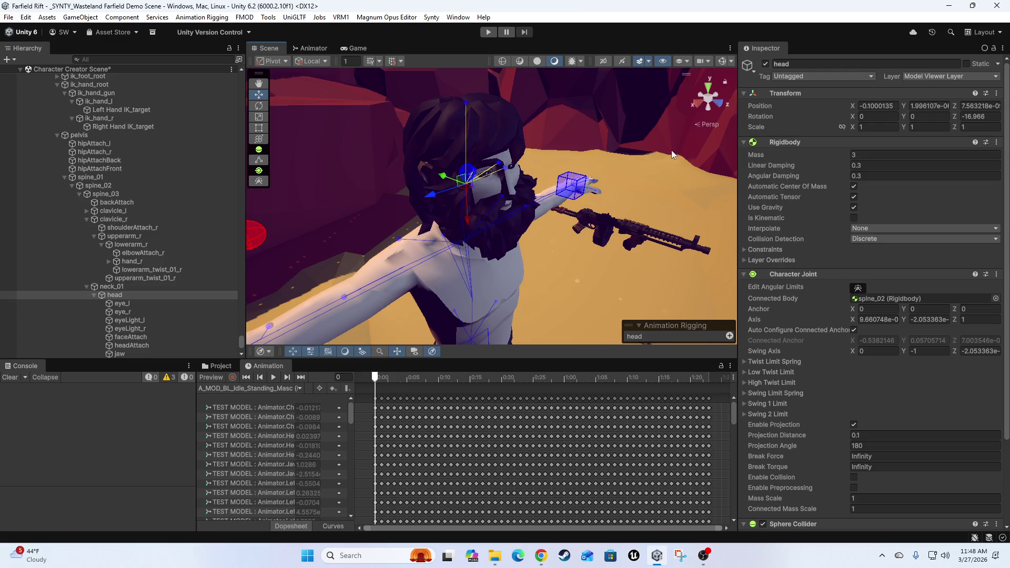
pyautogui.scroll(-3, 97, 226)
pyautogui.scroll(-4, 86, 222)
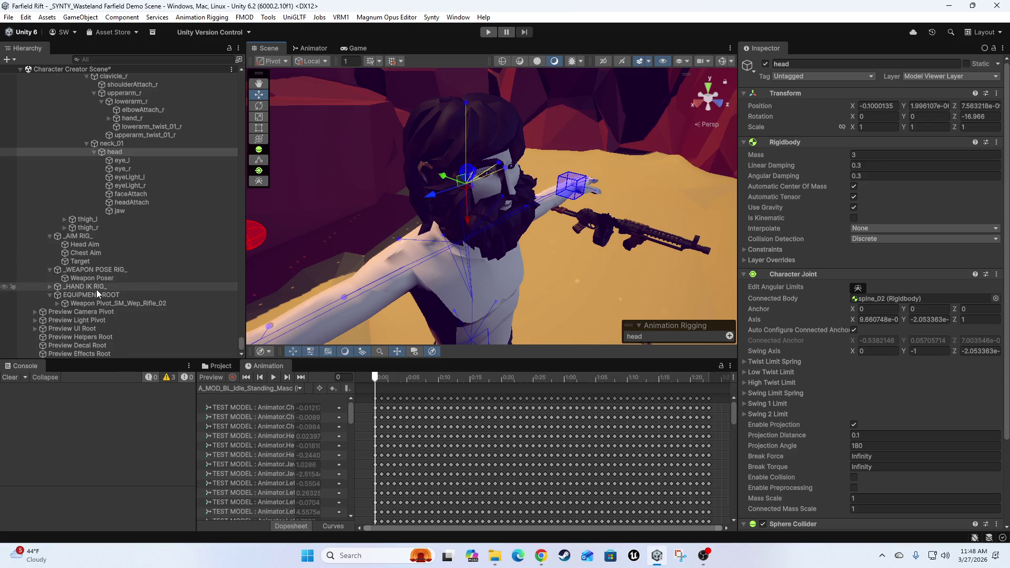
pyautogui.click(101, 245)
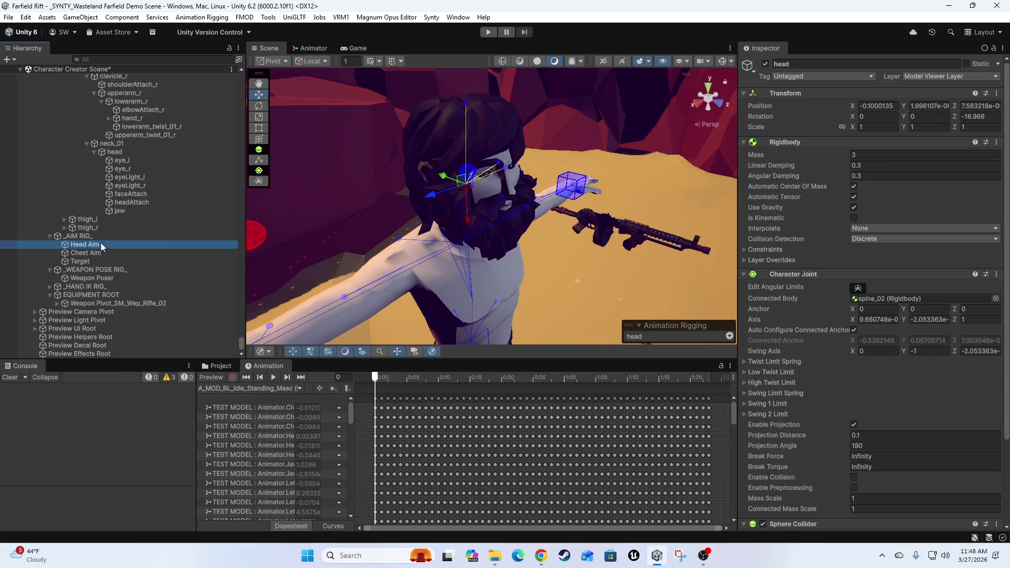
# Make the head bone Head Aim's constrained object with Aim Axis set to -Y
pyautogui.moveTo(626, 159); pyautogui.dragTo(974, 131)
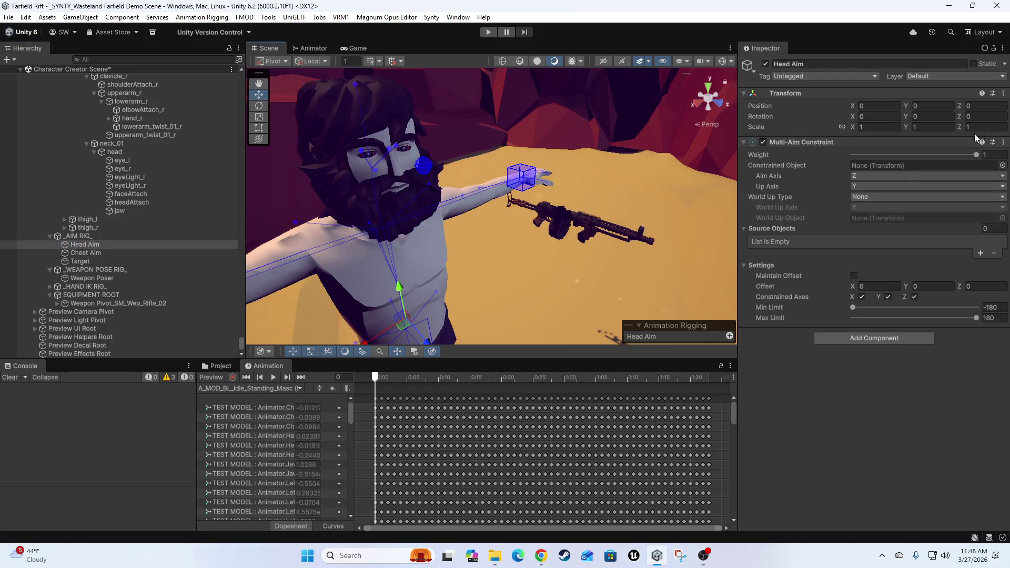
pyautogui.moveTo(124, 152)
pyautogui.mouseDown()
pyautogui.moveTo(628, 106)
pyautogui.moveTo(902, 166)
pyautogui.mouseUp()
pyautogui.click(871, 175)
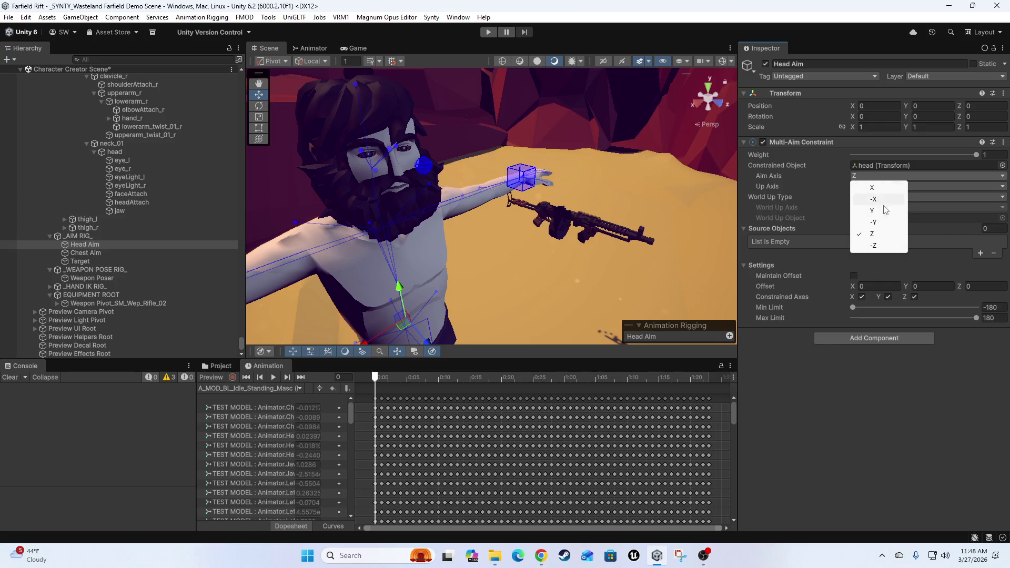
pyautogui.click(887, 223)
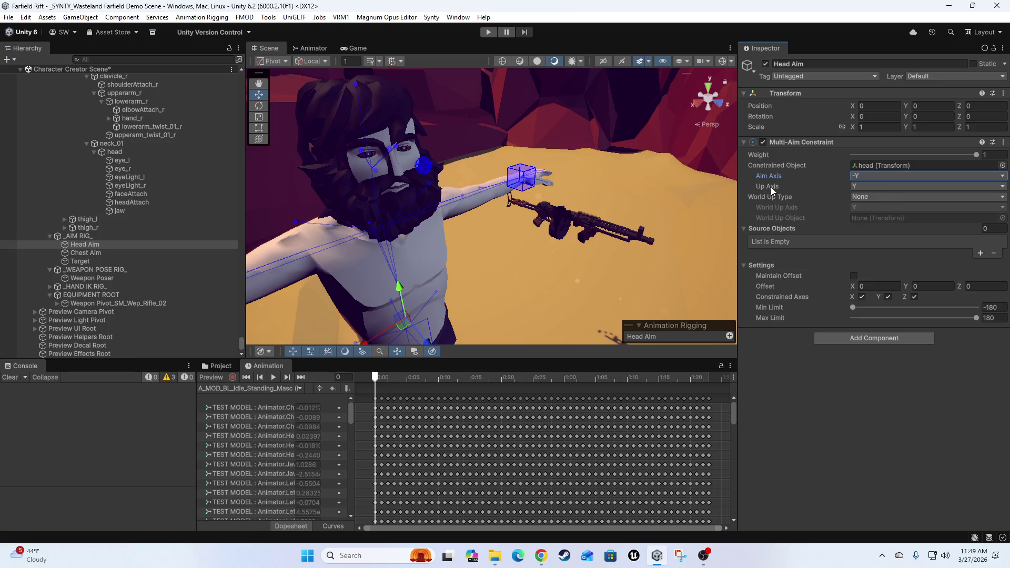
# Add a source slot to Head Aim and assign Target as its source
pyautogui.moveTo(771, 187)
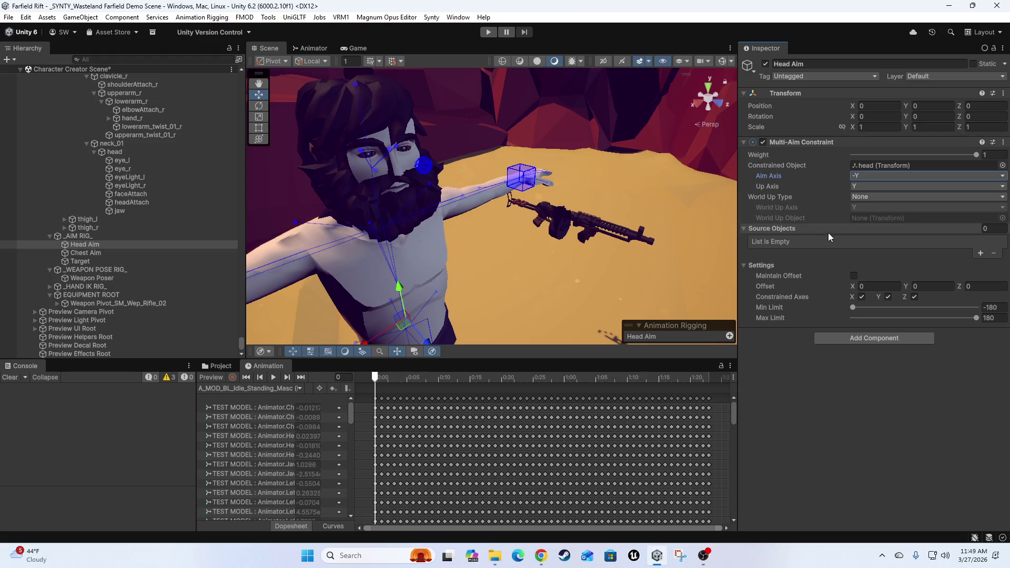
pyautogui.click(982, 255)
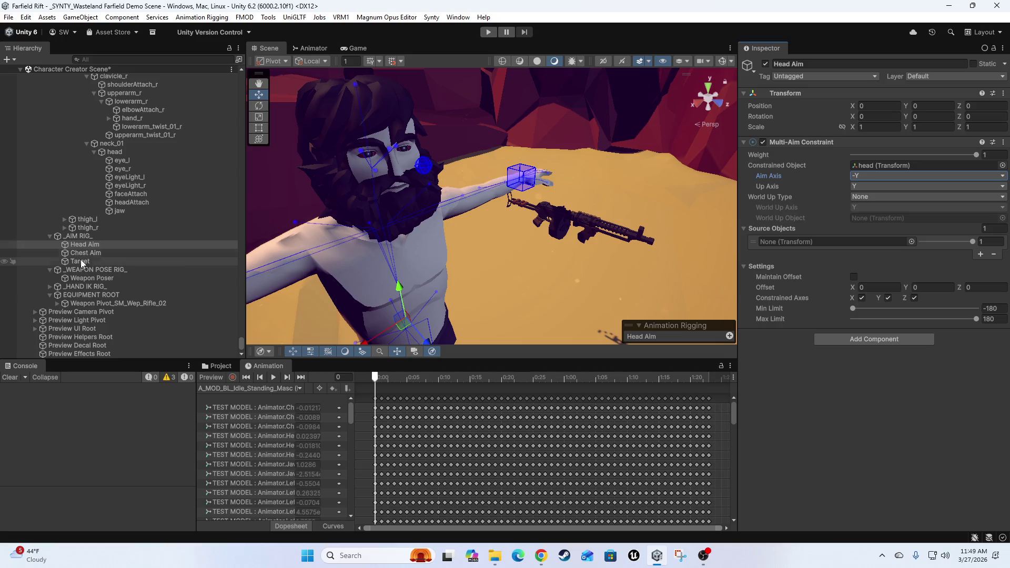
pyautogui.moveTo(81, 262)
pyautogui.mouseDown()
pyautogui.moveTo(823, 249)
pyautogui.moveTo(810, 243)
pyautogui.mouseUp()
pyautogui.moveTo(523, 222)
pyautogui.mouseDown()
pyautogui.moveTo(500, 232)
pyautogui.moveTo(525, 227)
pyautogui.moveTo(339, 218)
pyautogui.moveTo(550, 194)
pyautogui.moveTo(581, 271)
pyautogui.moveTo(391, 257)
pyautogui.mouseUp()
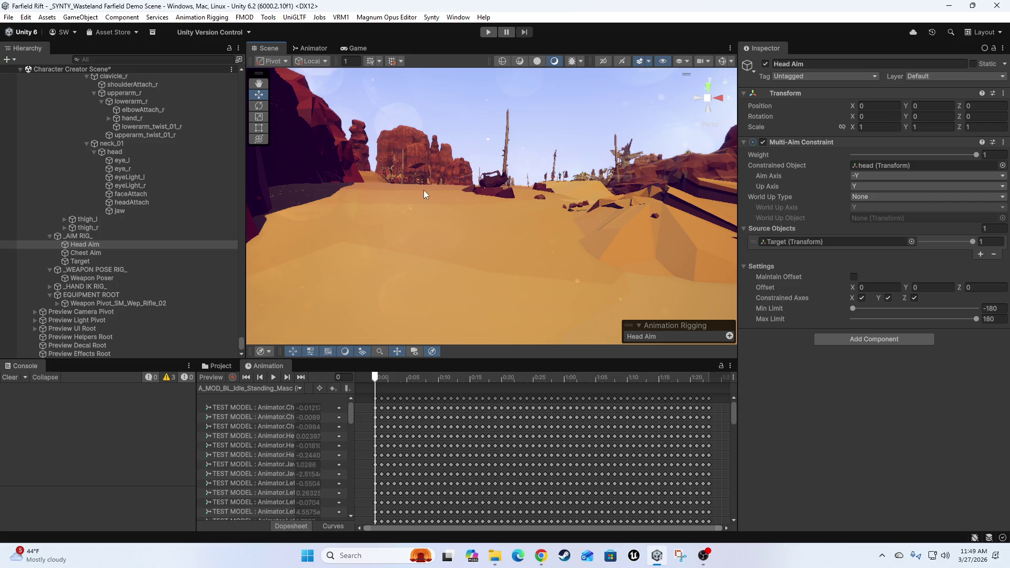
pyautogui.moveTo(396, 187)
pyautogui.mouseDown()
pyautogui.moveTo(435, 253)
pyautogui.moveTo(458, 219)
pyautogui.moveTo(487, 202)
pyautogui.moveTo(499, 216)
pyautogui.moveTo(544, 206)
pyautogui.moveTo(547, 252)
pyautogui.moveTo(513, 255)
pyautogui.moveTo(457, 183)
pyautogui.moveTo(518, 220)
pyautogui.mouseUp()
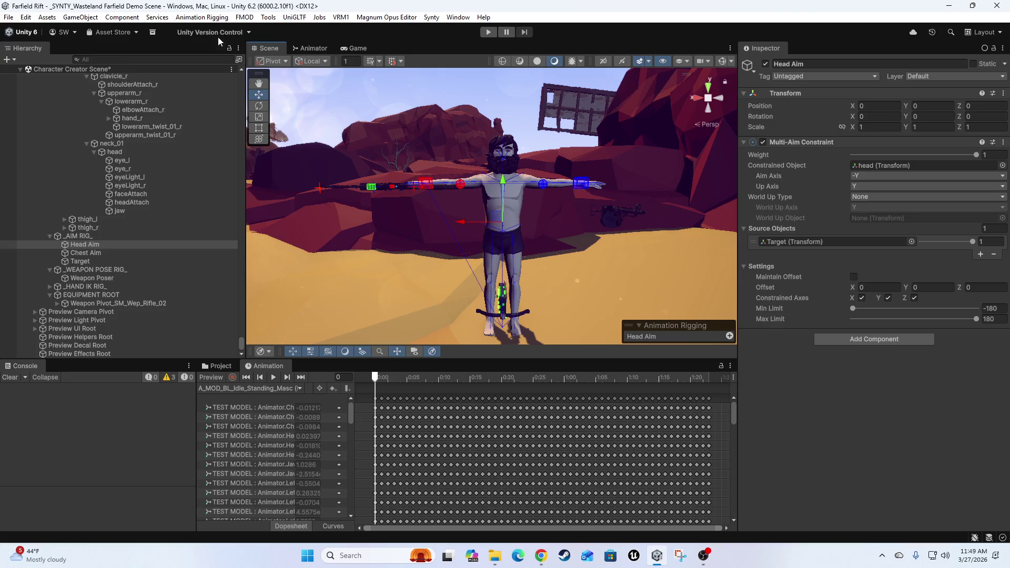
pyautogui.moveTo(452, 189)
pyautogui.mouseDown()
pyautogui.moveTo(467, 235)
pyautogui.moveTo(496, 249)
pyautogui.moveTo(481, 262)
pyautogui.moveTo(478, 226)
pyautogui.mouseUp()
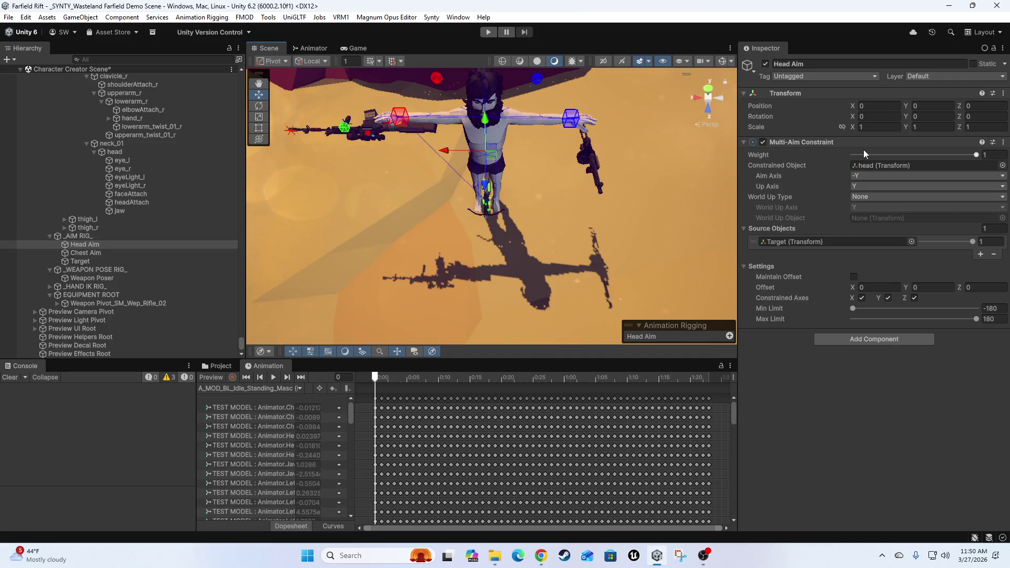
pyautogui.moveTo(504, 230); pyautogui.dragTo(332, 297)
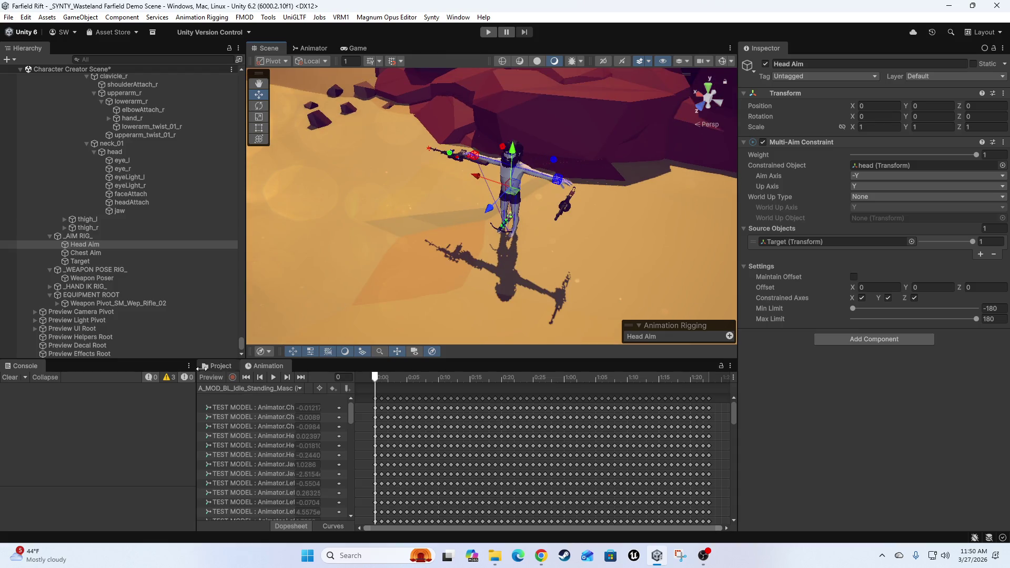
pyautogui.moveTo(531, 232); pyautogui.dragTo(426, 242)
pyautogui.click(77, 262)
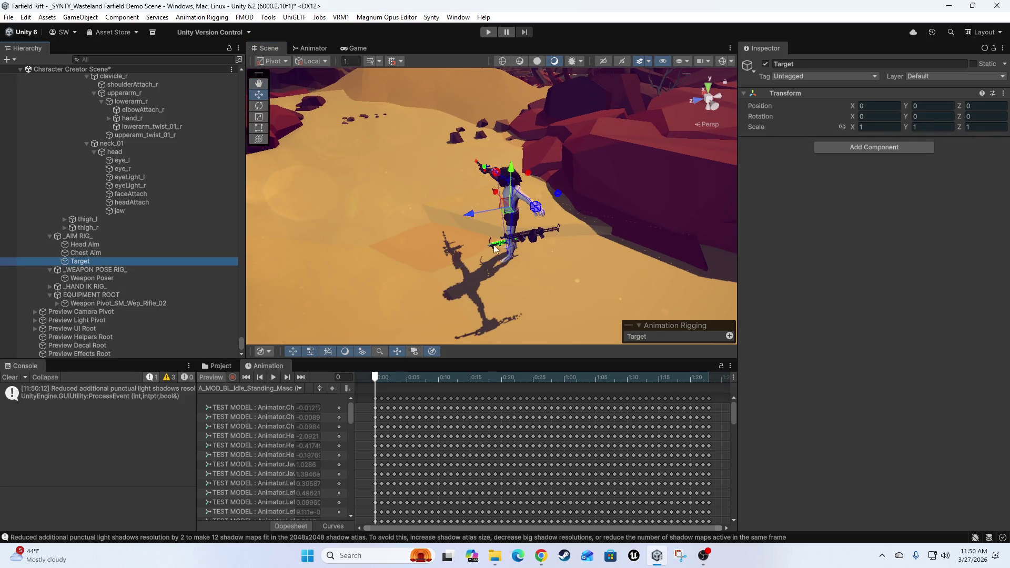
# Drag Target along its Z, Y and X axes with the move gizmo
pyautogui.moveTo(467, 213)
pyautogui.mouseDown()
pyautogui.moveTo(395, 213)
pyautogui.moveTo(386, 227)
pyautogui.mouseUp()
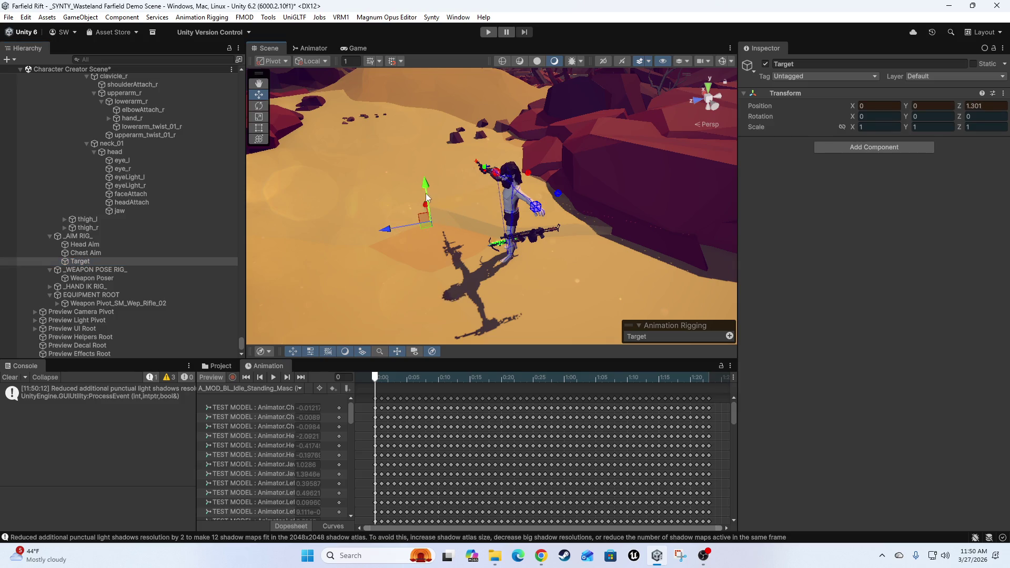
pyautogui.moveTo(425, 189)
pyautogui.mouseDown()
pyautogui.moveTo(416, 99)
pyautogui.moveTo(434, 156)
pyautogui.moveTo(449, 153)
pyautogui.moveTo(448, 72)
pyautogui.moveTo(482, 233)
pyautogui.moveTo(494, 150)
pyautogui.moveTo(483, 201)
pyautogui.moveTo(466, 99)
pyautogui.moveTo(453, 149)
pyautogui.mouseUp()
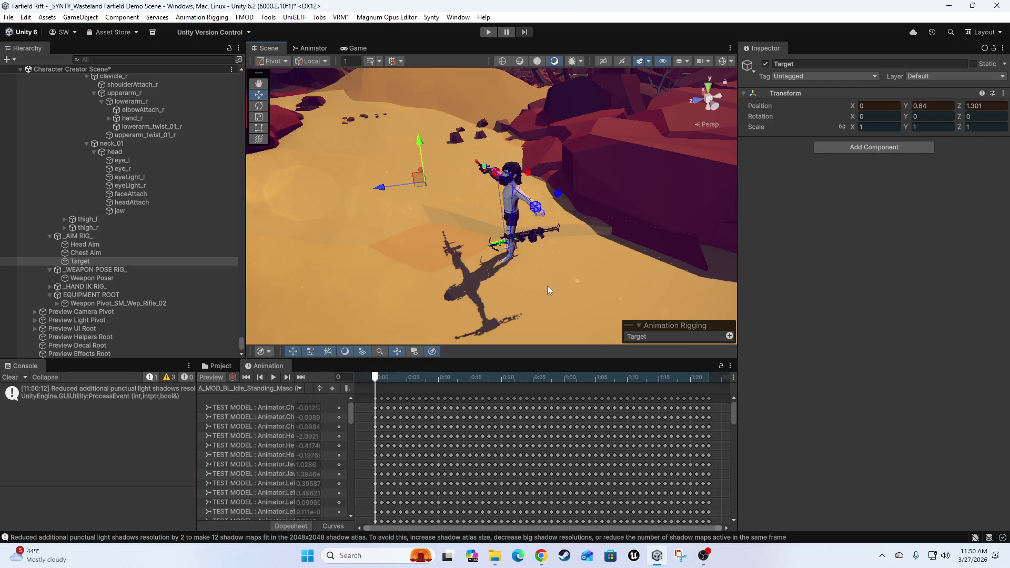
pyautogui.moveTo(462, 236); pyautogui.dragTo(524, 232)
pyautogui.moveTo(398, 172)
pyautogui.mouseDown()
pyautogui.moveTo(489, 201)
pyautogui.moveTo(383, 196)
pyautogui.moveTo(456, 187)
pyautogui.mouseUp()
pyautogui.moveTo(567, 306)
pyautogui.mouseDown()
pyautogui.moveTo(487, 288)
pyautogui.moveTo(302, 188)
pyautogui.moveTo(387, 224)
pyautogui.moveTo(455, 187)
pyautogui.mouseUp()
# Enter Target's exact position as X 0, Y 1, Z 5 in the Transform
pyautogui.click(885, 107)
pyautogui.write('0')
pyautogui.press('Tab')
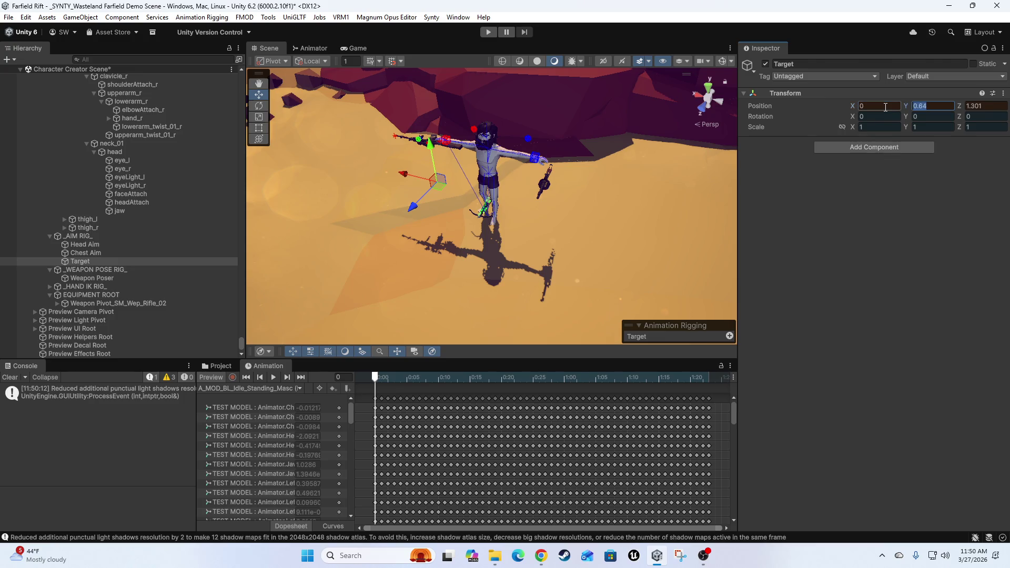
pyautogui.write('5')
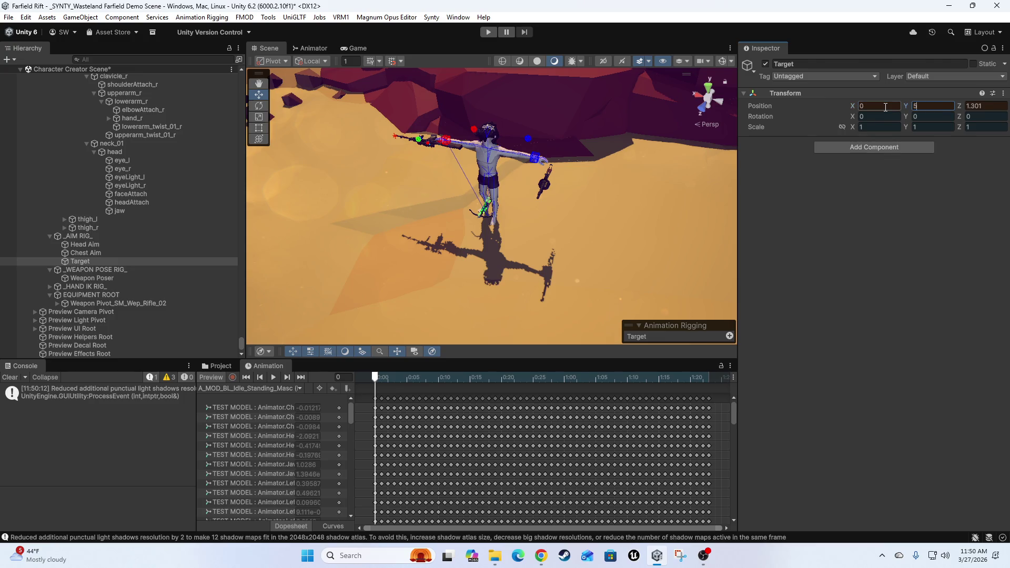
pyautogui.press('BackSpace')
pyautogui.write('1')
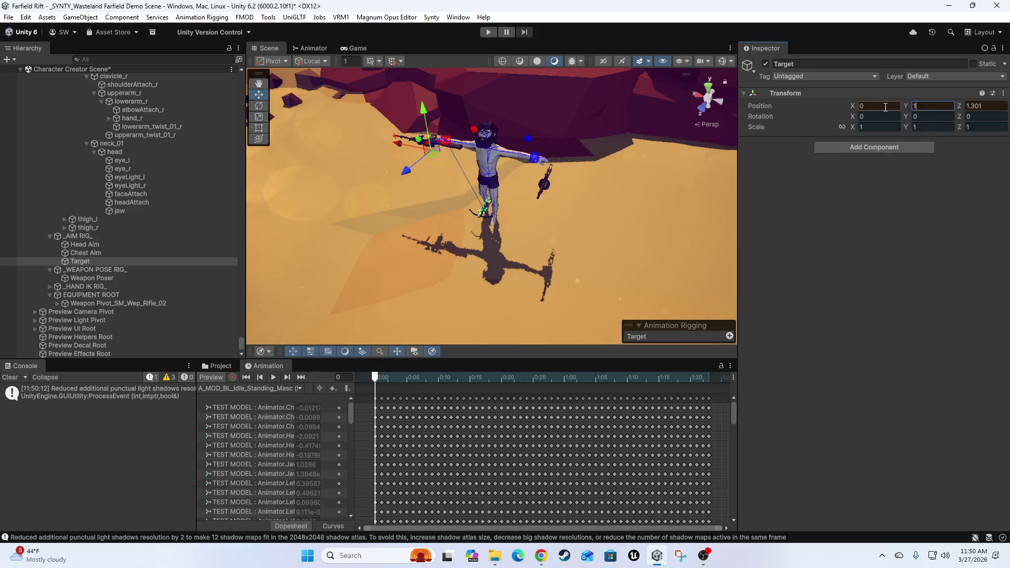
pyautogui.press('Tab')
pyautogui.write('5')
pyautogui.moveTo(442, 167)
pyautogui.mouseDown()
pyautogui.moveTo(447, 234)
pyautogui.moveTo(541, 244)
pyautogui.moveTo(314, 169)
pyautogui.moveTo(423, 192)
pyautogui.moveTo(525, 243)
pyautogui.moveTo(527, 235)
pyautogui.moveTo(507, 287)
pyautogui.moveTo(485, 243)
pyautogui.moveTo(474, 251)
pyautogui.moveTo(510, 255)
pyautogui.mouseUp()
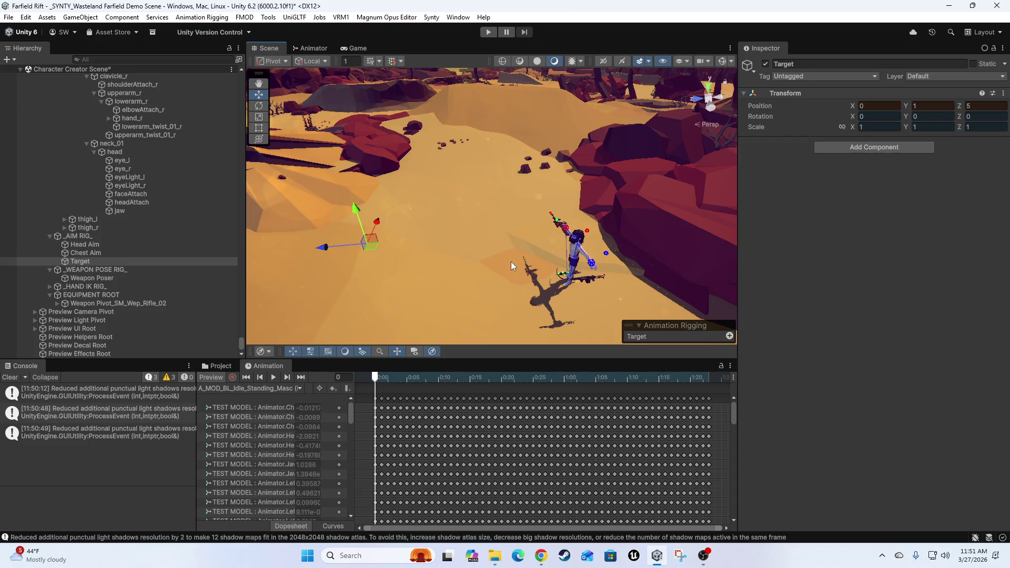
pyautogui.moveTo(378, 248)
pyautogui.mouseDown()
pyautogui.moveTo(462, 203)
pyautogui.moveTo(394, 235)
pyautogui.moveTo(411, 261)
pyautogui.moveTo(499, 235)
pyautogui.moveTo(481, 240)
pyautogui.moveTo(485, 252)
pyautogui.moveTo(594, 206)
pyautogui.moveTo(515, 227)
pyautogui.moveTo(509, 260)
pyautogui.moveTo(530, 237)
pyautogui.moveTo(422, 249)
pyautogui.moveTo(542, 238)
pyautogui.mouseUp()
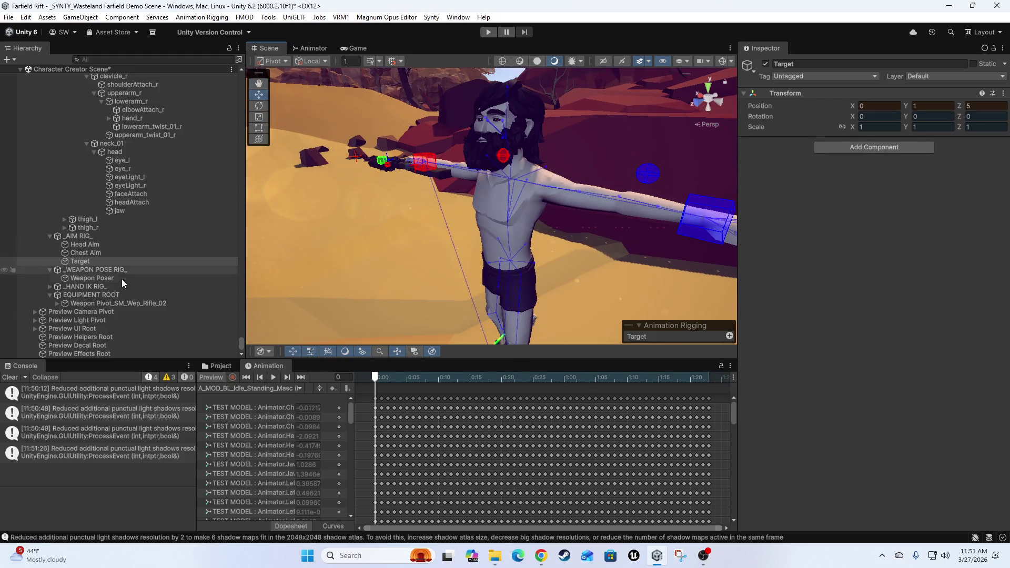
pyautogui.click(81, 252)
# Add a Multi-Aim Constraint to Chest Aim with spine_02 as the constrained object
pyautogui.click(879, 150)
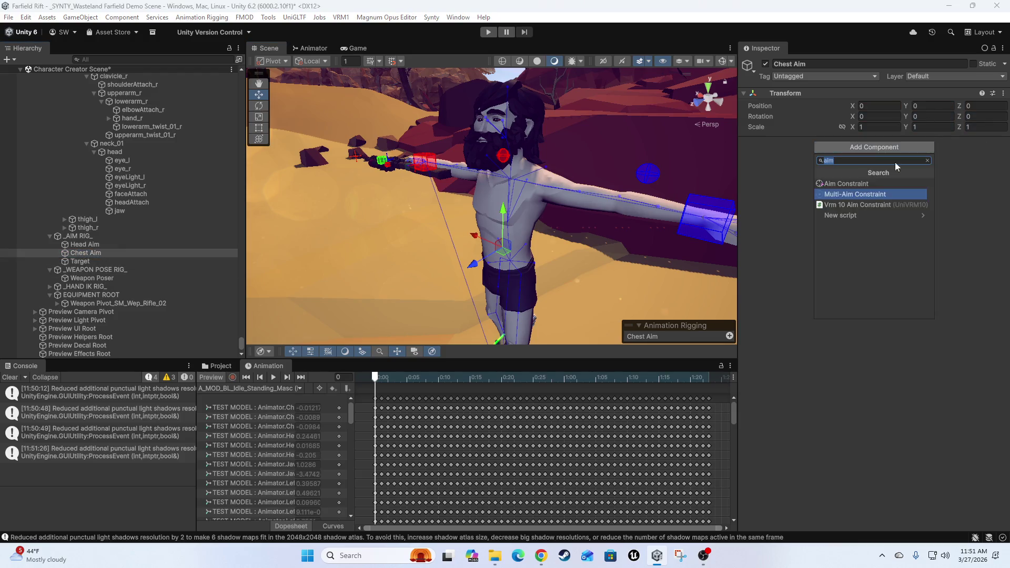
pyautogui.click(869, 193)
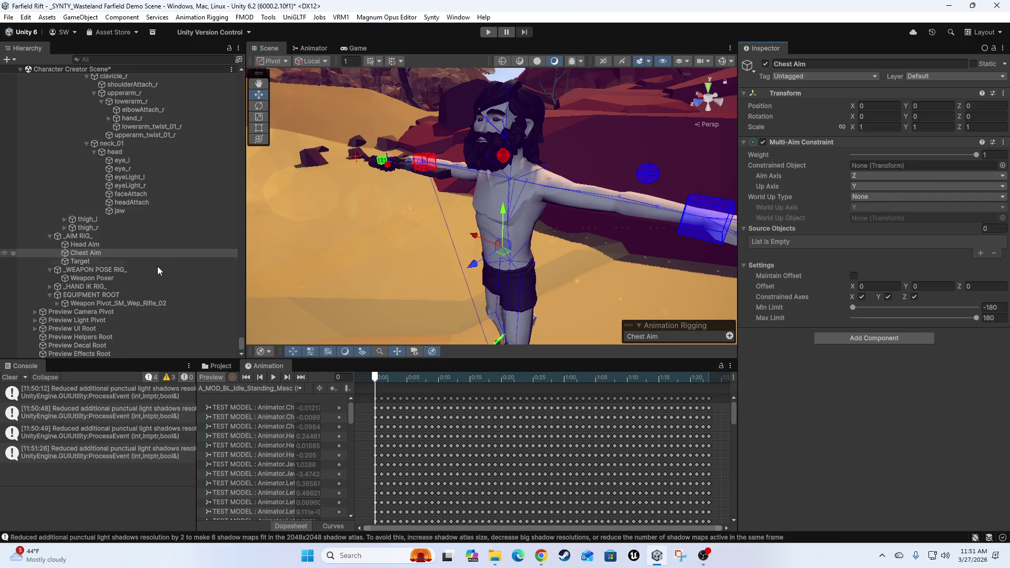
pyautogui.scroll(3, 155, 258)
pyautogui.scroll(2, 154, 247)
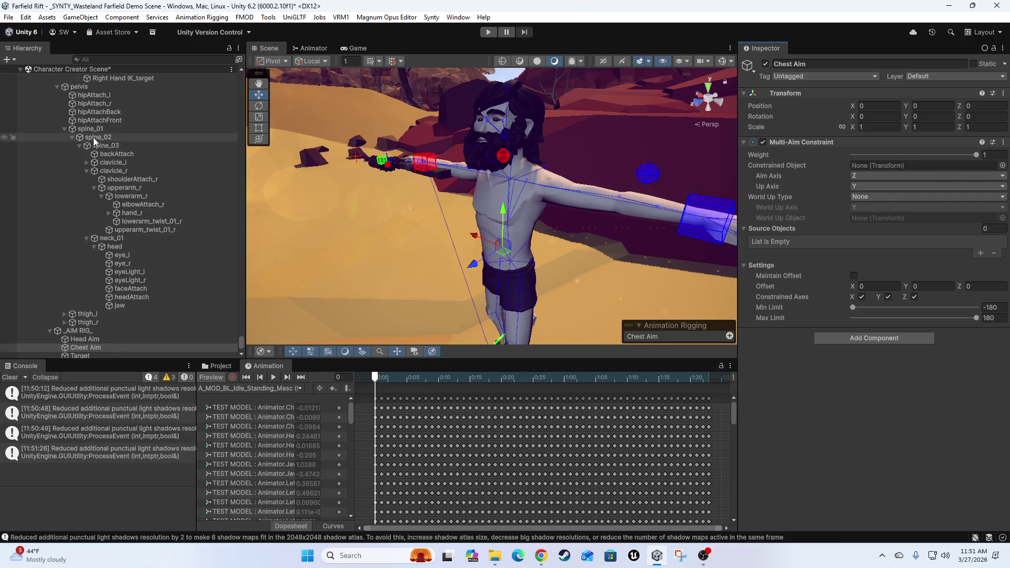
pyautogui.moveTo(93, 137)
pyautogui.mouseDown()
pyautogui.moveTo(592, 143)
pyautogui.moveTo(886, 168)
pyautogui.mouseUp()
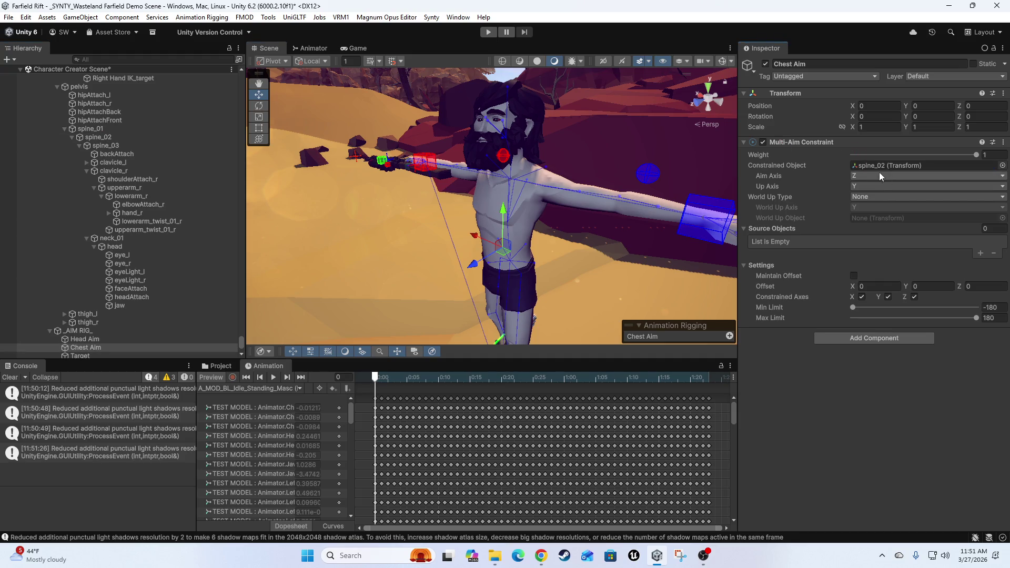
pyautogui.click(104, 139)
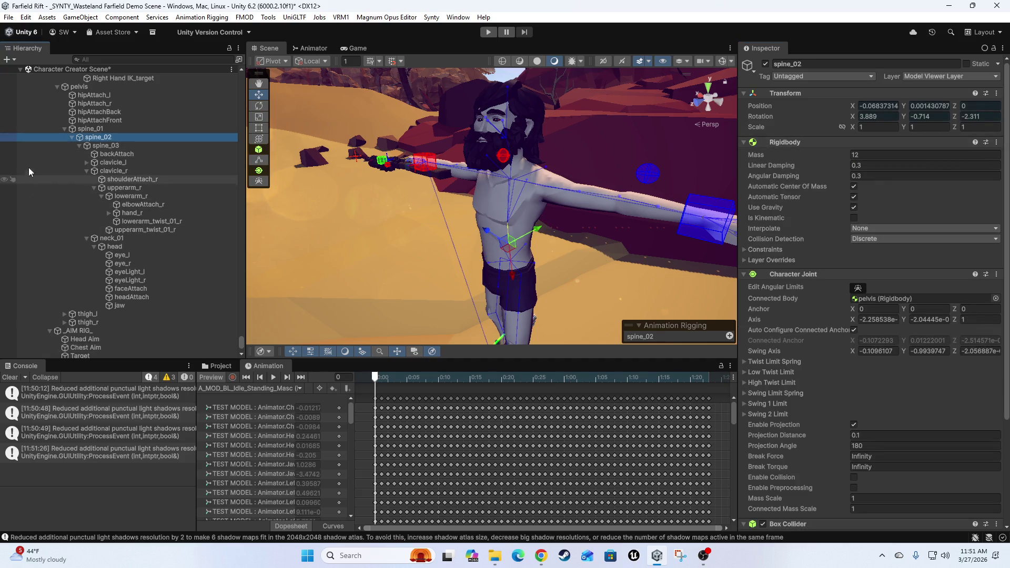
pyautogui.scroll(-3, 98, 335)
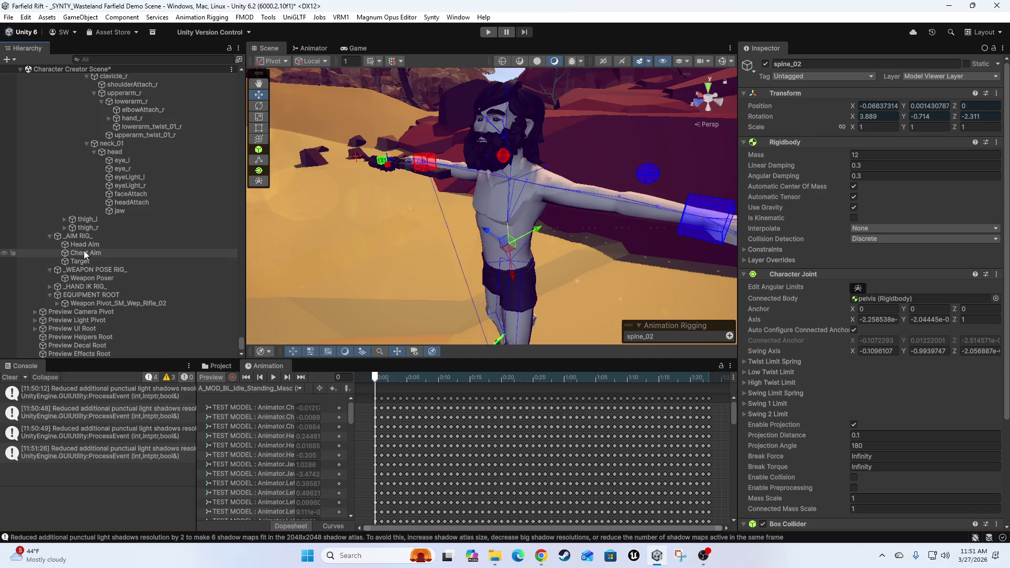
pyautogui.click(83, 251)
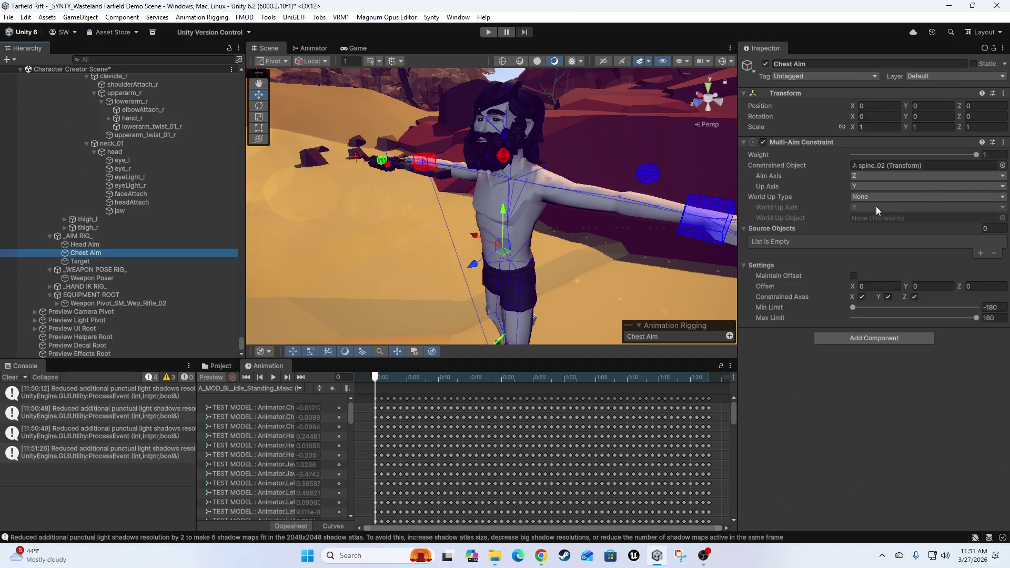
pyautogui.click(621, 363)
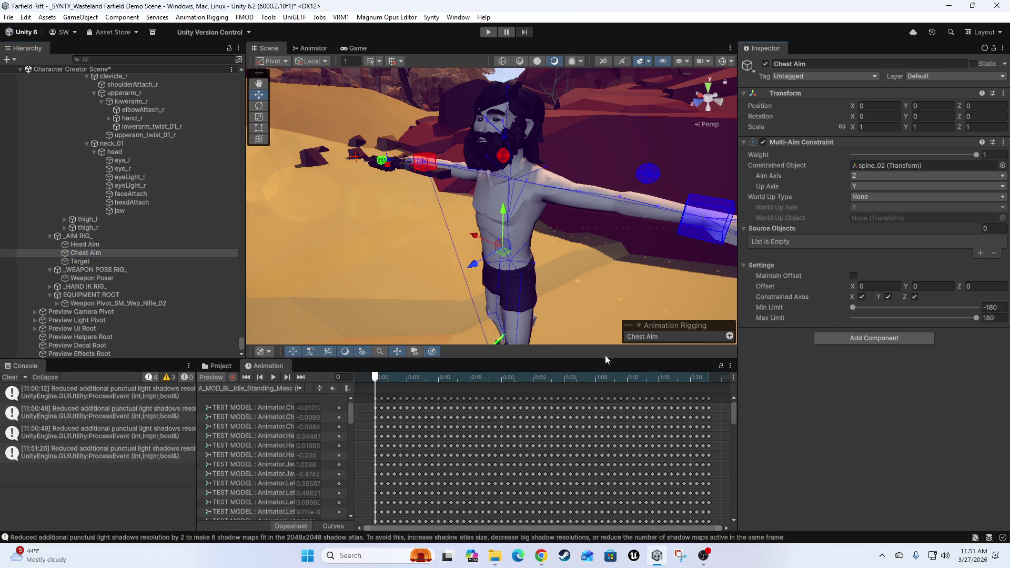
# Give the chest constraint 1 source object slot and Aim Axis -Y
pyautogui.click(992, 229)
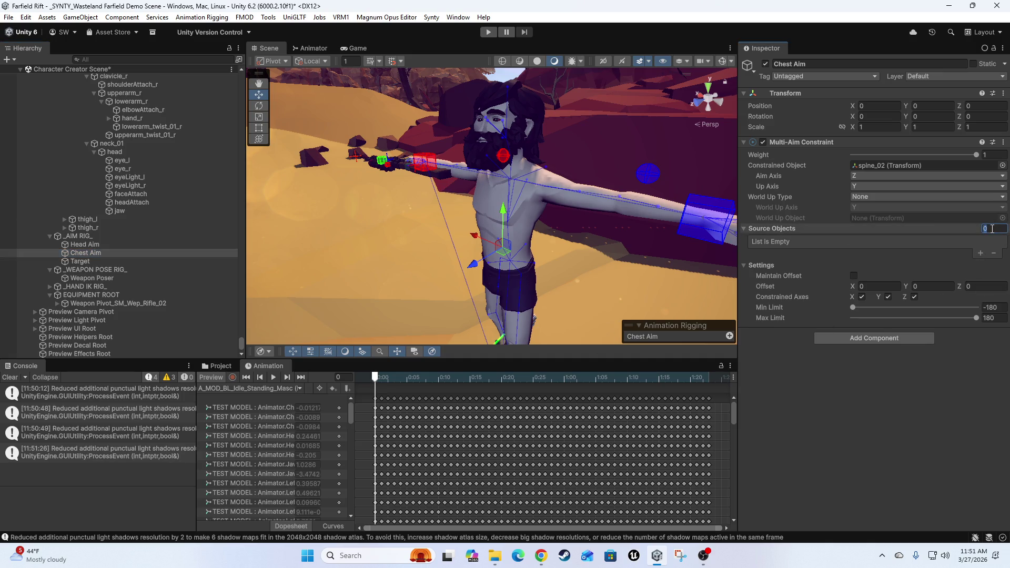
pyautogui.write('1')
pyautogui.press('Return')
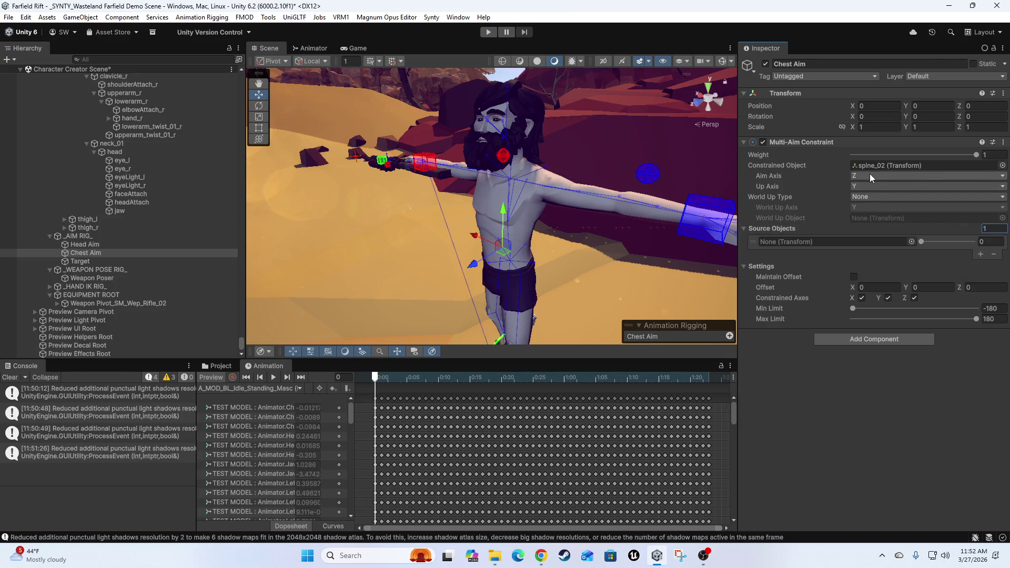
pyautogui.click(869, 173)
pyautogui.click(887, 232)
pyautogui.click(866, 174)
pyautogui.click(873, 224)
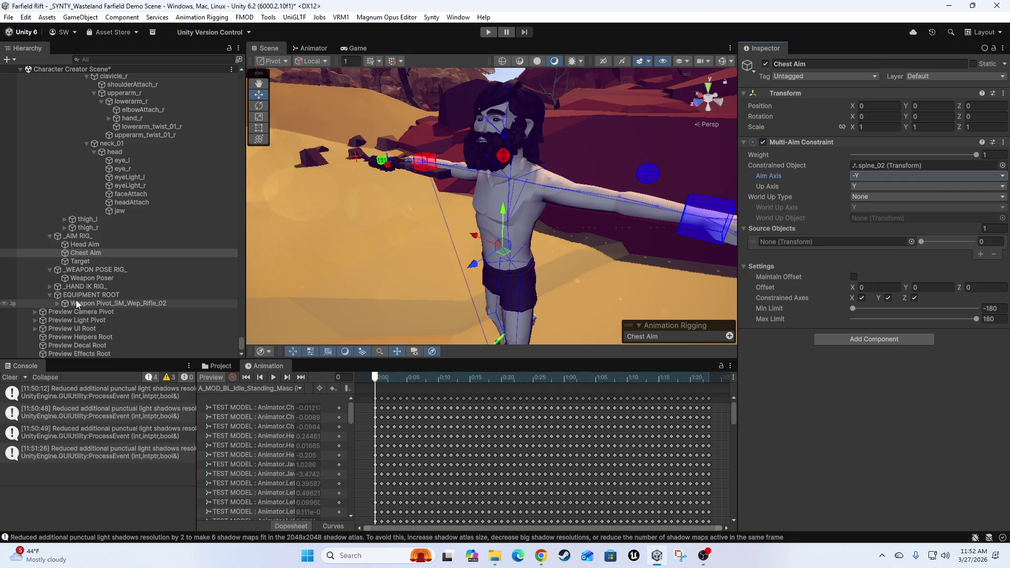
pyautogui.scroll(-5, 550, 314)
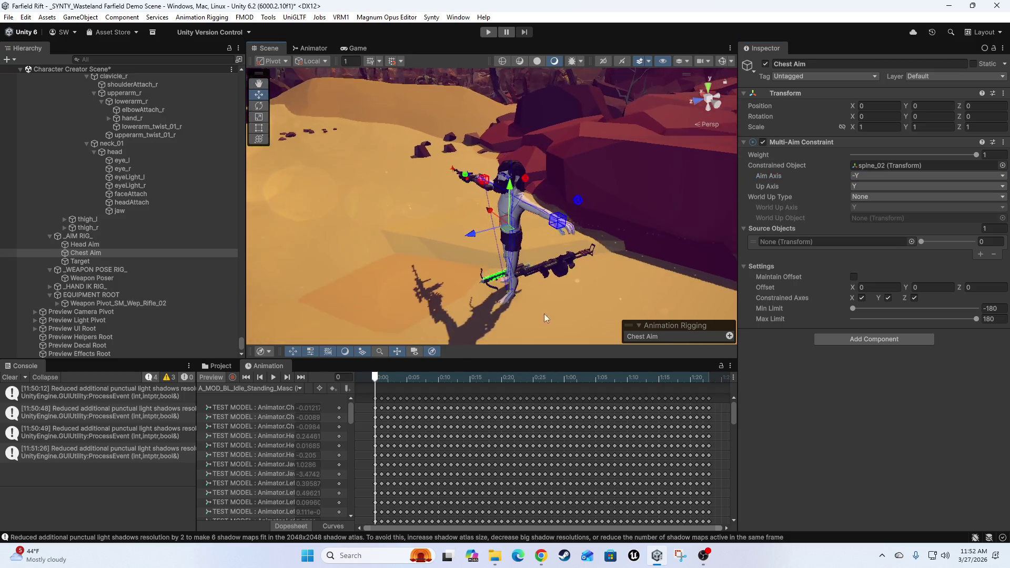